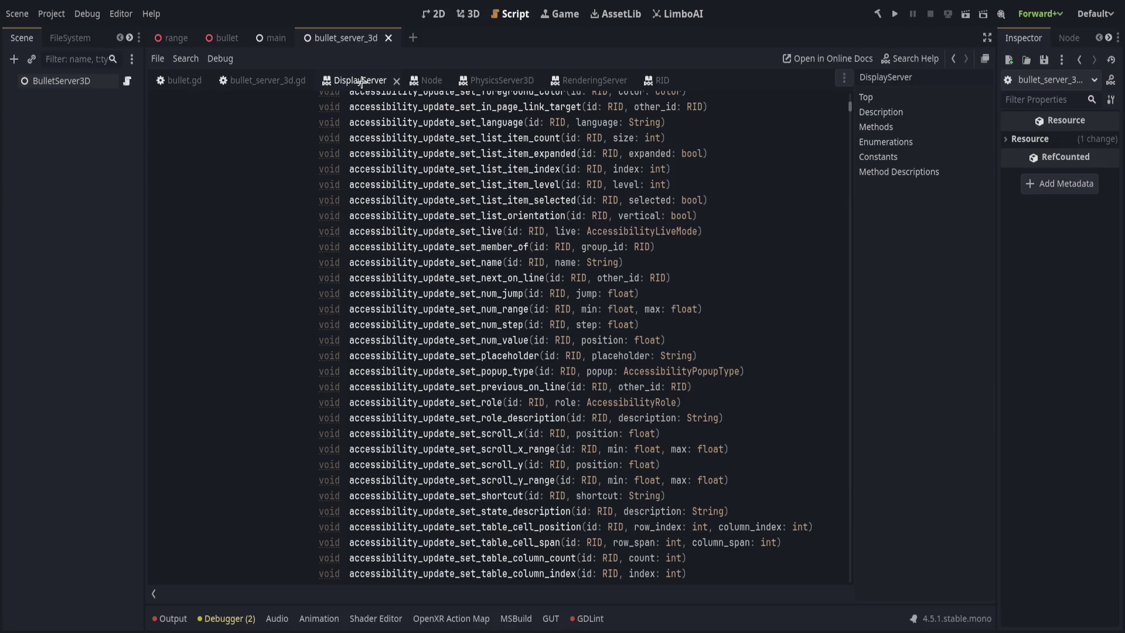
Close the DisplayServer and Node documentation pages
{"action": "middle_click", "coordinate": [352, 80]}
{"action": "middle_click", "coordinate": [354, 80]}
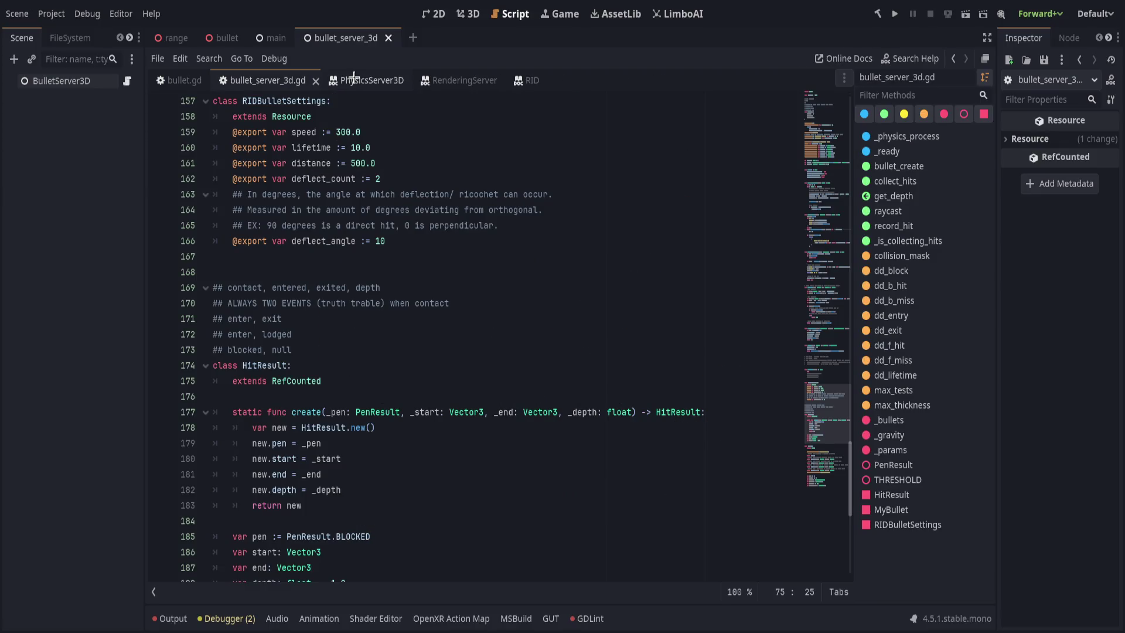
{"action": "left_click", "coordinate": [354, 80]}
{"action": "scroll", "coordinate": [411, 293], "scroll_direction": "down", "scroll_amount": 5}
Return to bullet_server_3d.gd and place the caret at the end of line 140
{"action": "left_click", "coordinate": [298, 75]}
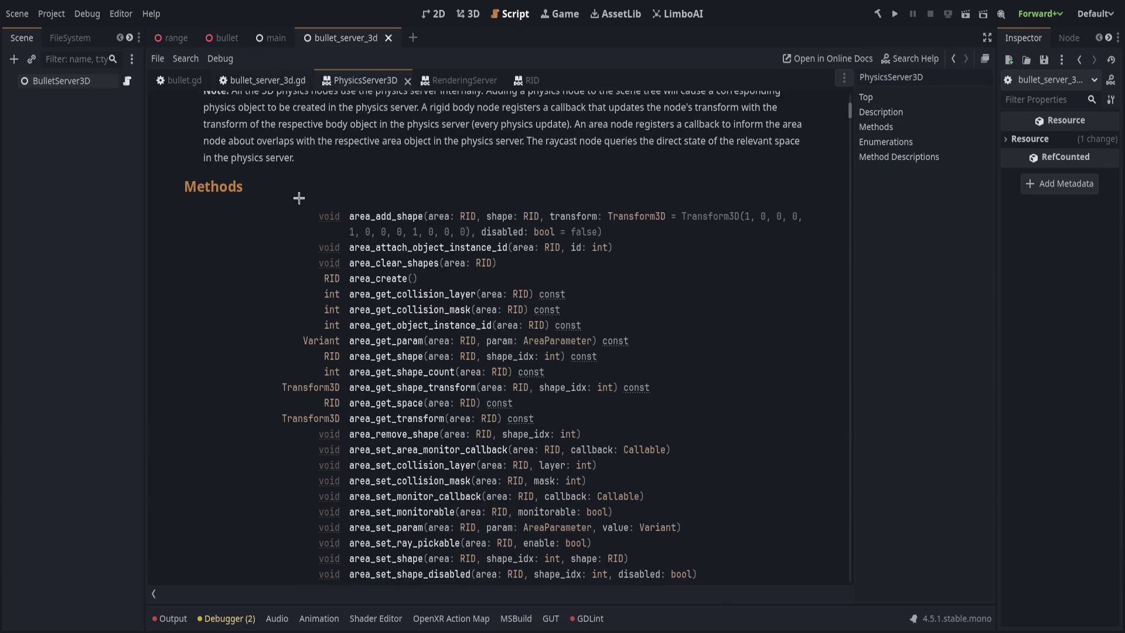
{"action": "scroll", "coordinate": [394, 402], "scroll_direction": "down", "scroll_amount": 6}
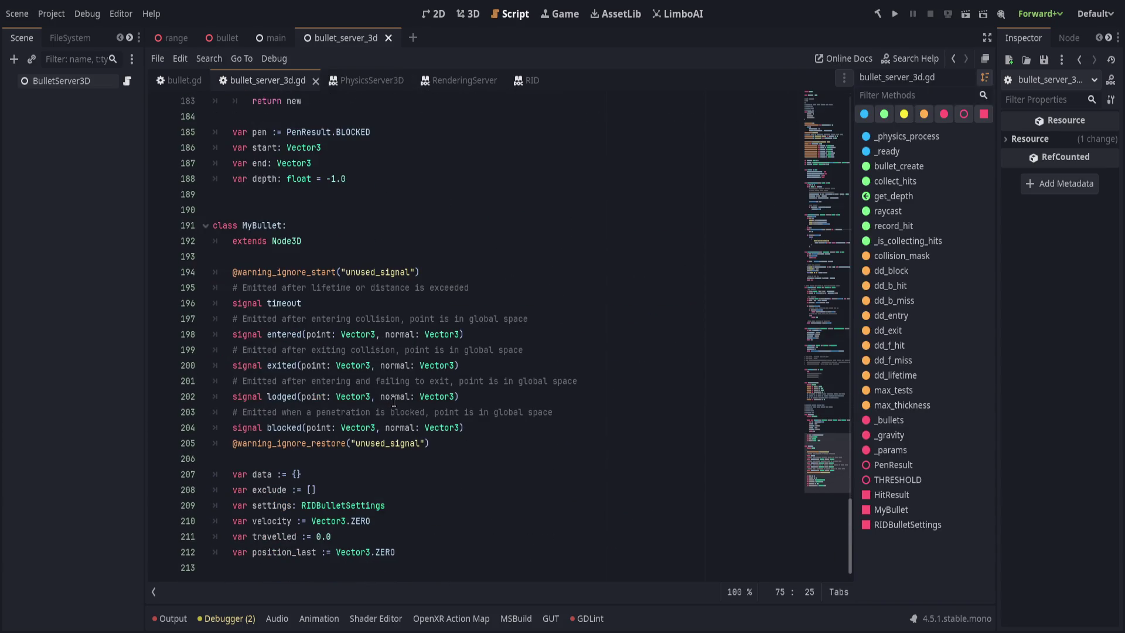
{"action": "scroll", "coordinate": [394, 402], "scroll_direction": "up", "scroll_amount": 15}
{"action": "scroll", "coordinate": [393, 402], "scroll_direction": "up", "scroll_amount": 1}
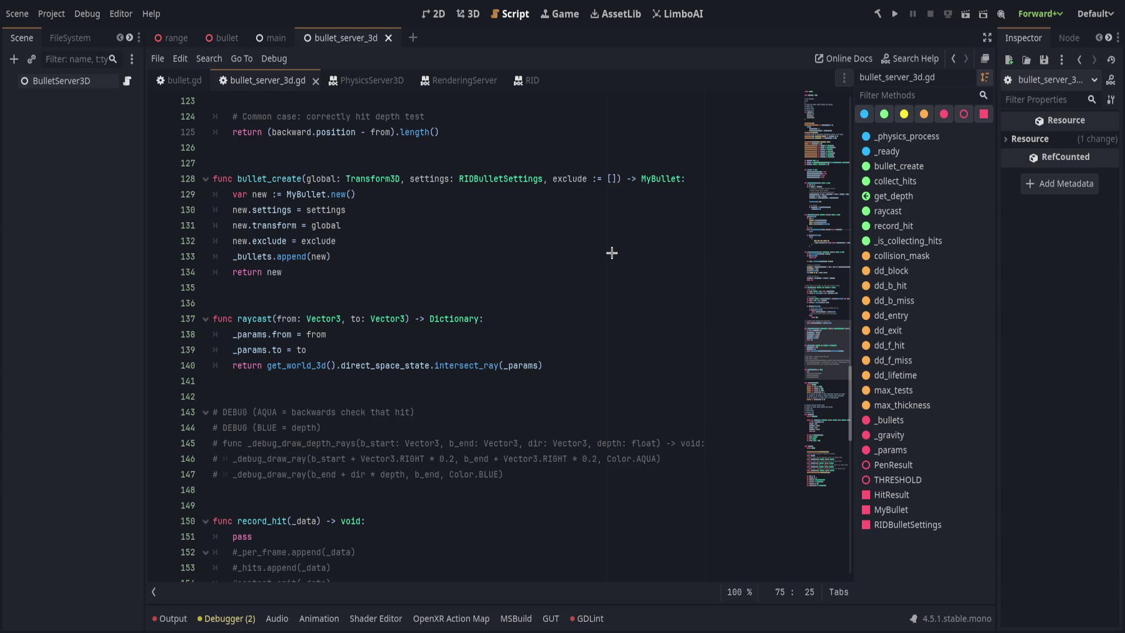
{"action": "left_click", "coordinate": [597, 369]}
{"action": "scroll", "coordinate": [440, 385], "scroll_direction": "down", "scroll_amount": 2}
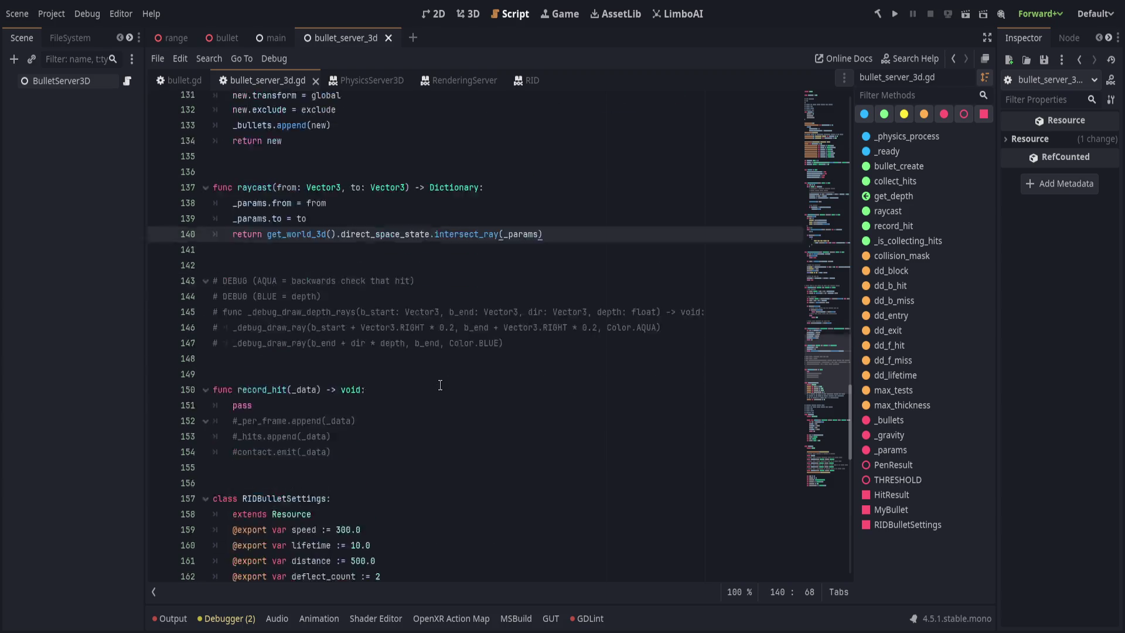
{"action": "scroll", "coordinate": [440, 385], "scroll_direction": "down", "scroll_amount": 3}
{"action": "scroll", "coordinate": [476, 377], "scroll_direction": "up", "scroll_amount": 5}
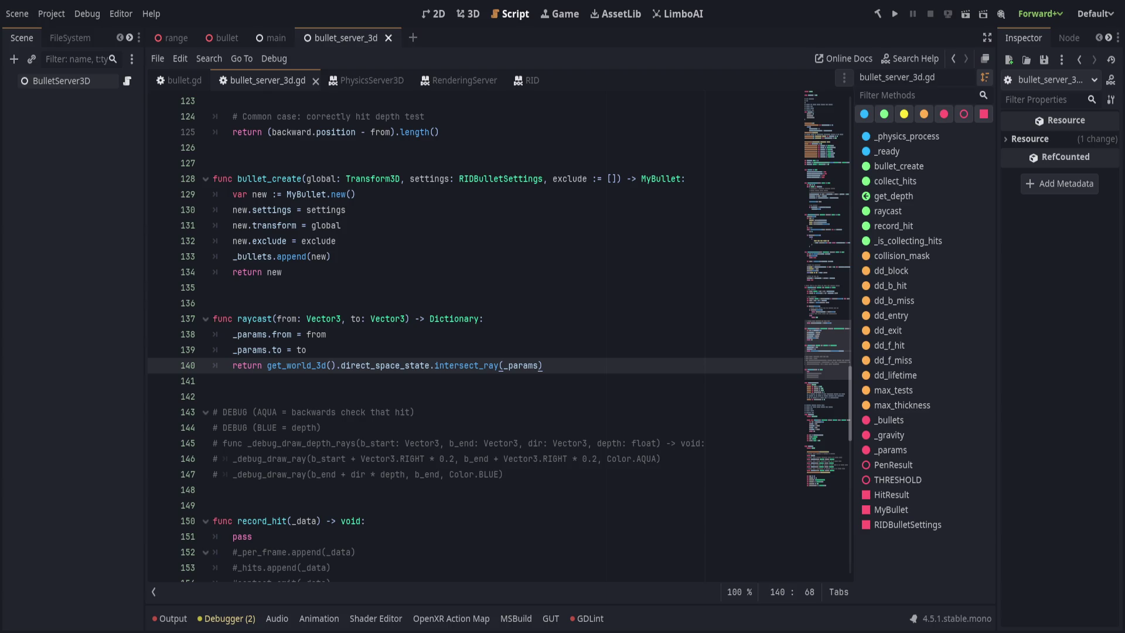
{"action": "scroll", "coordinate": [568, 375], "scroll_direction": "down", "scroll_amount": 4}
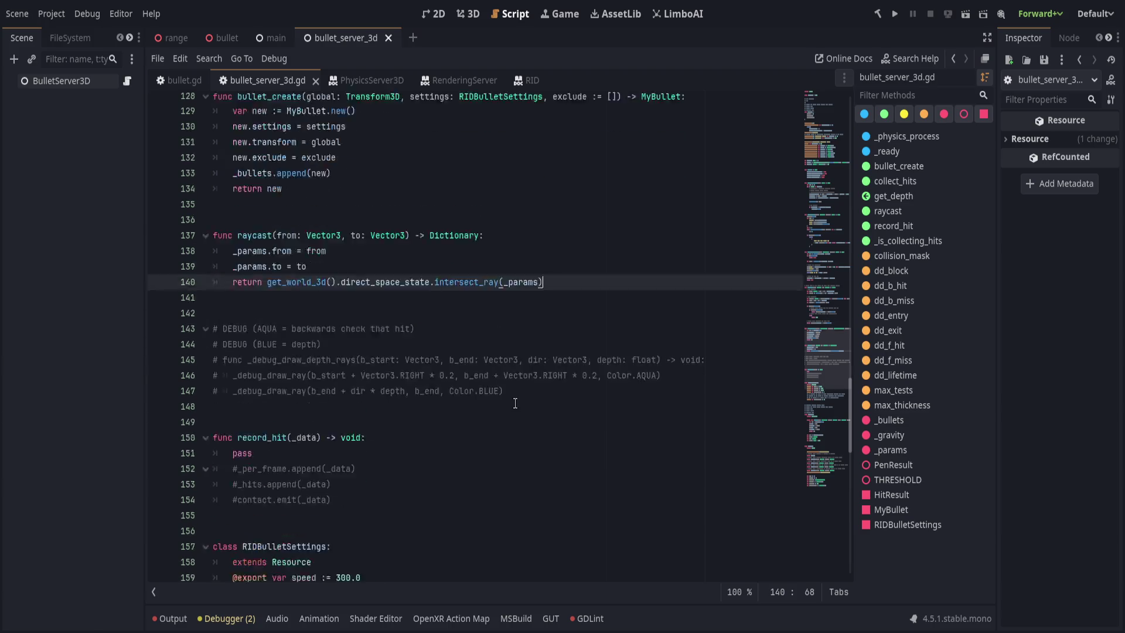
{"action": "scroll", "coordinate": [516, 403], "scroll_direction": "down", "scroll_amount": 8}
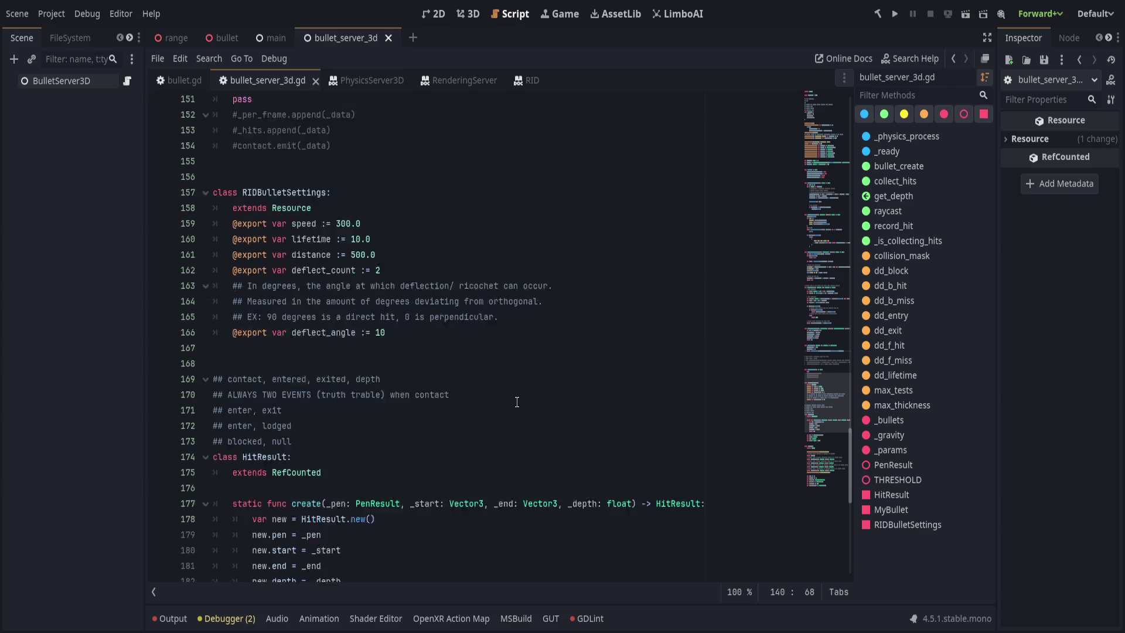
{"action": "scroll", "coordinate": [518, 400], "scroll_direction": "up", "scroll_amount": 2}
{"action": "scroll", "coordinate": [539, 417], "scroll_direction": "down", "scroll_amount": 4}
{"action": "left_click", "coordinate": [558, 386]}
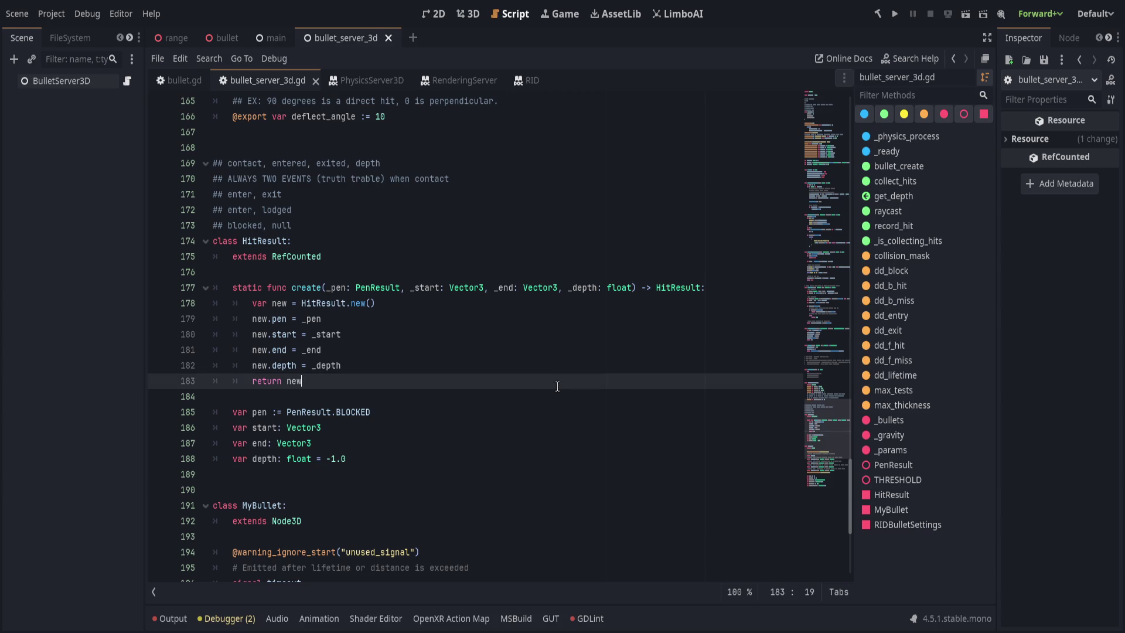
{"action": "scroll", "coordinate": [551, 388], "scroll_direction": "down", "scroll_amount": 3}
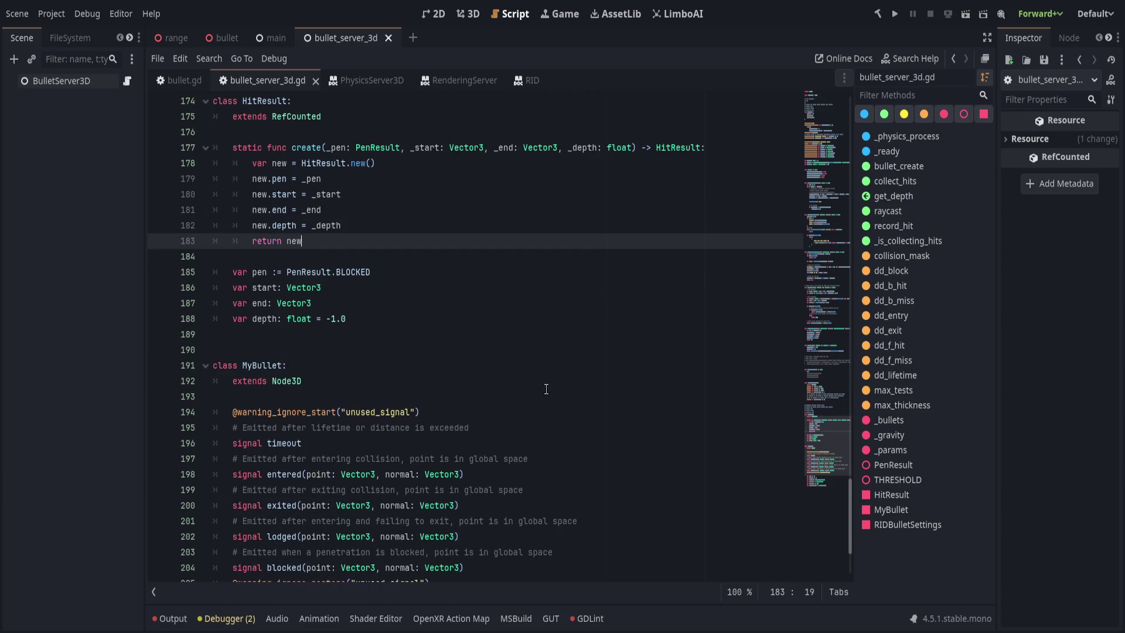
{"action": "scroll", "coordinate": [545, 390], "scroll_direction": "up", "scroll_amount": 2}
{"action": "scroll", "coordinate": [546, 390], "scroll_direction": "up", "scroll_amount": 2}
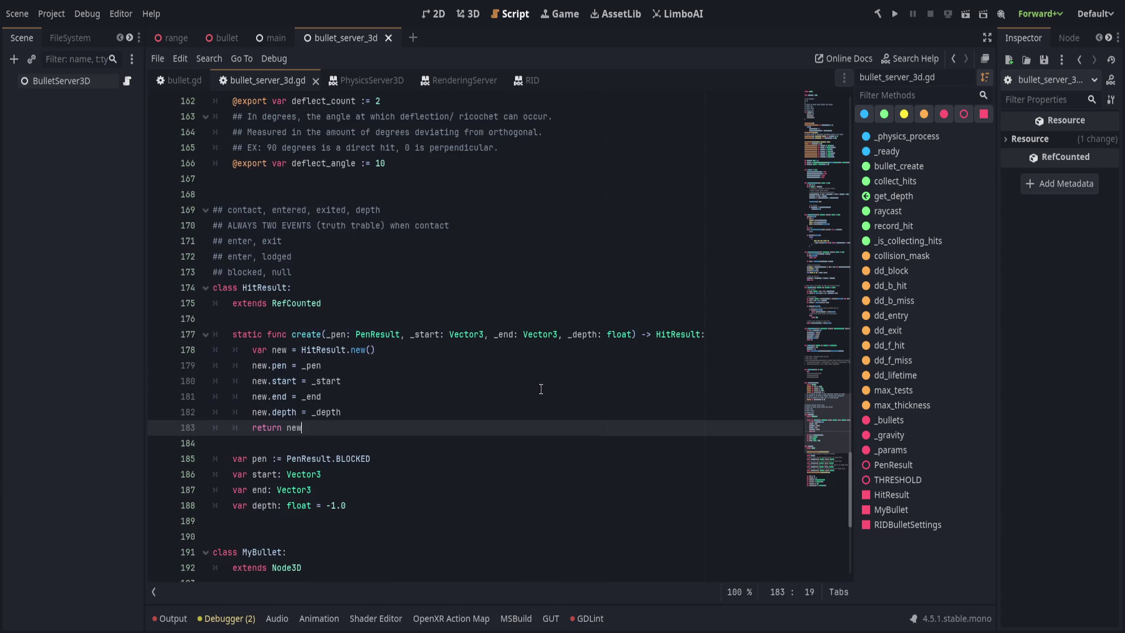
{"action": "left_click", "coordinate": [549, 439]}
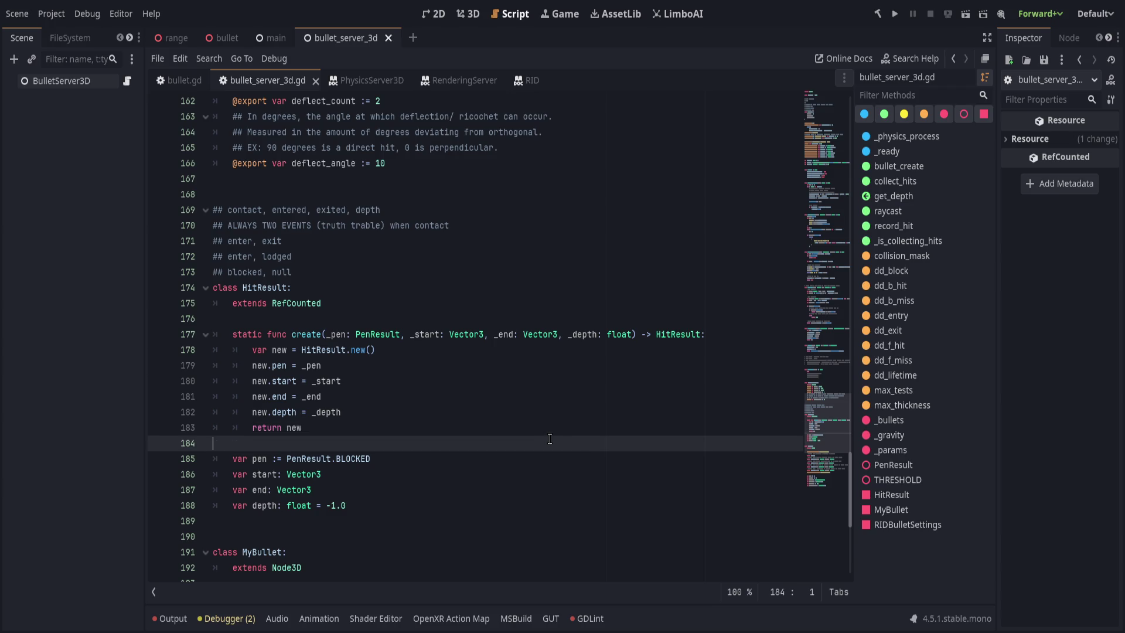
{"action": "left_click", "coordinate": [525, 457]}
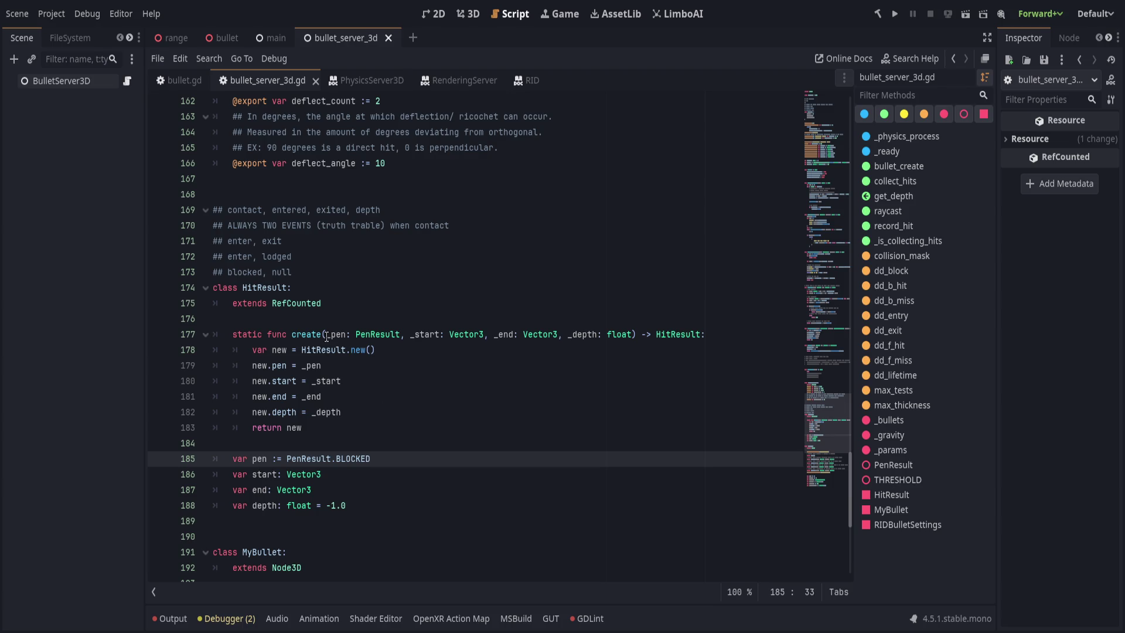
{"action": "scroll", "coordinate": [327, 337], "scroll_direction": "down", "scroll_amount": 2}
{"action": "scroll", "coordinate": [394, 402], "scroll_direction": "up", "scroll_amount": 11}
{"action": "scroll", "coordinate": [297, 476], "scroll_direction": "up", "scroll_amount": 14}
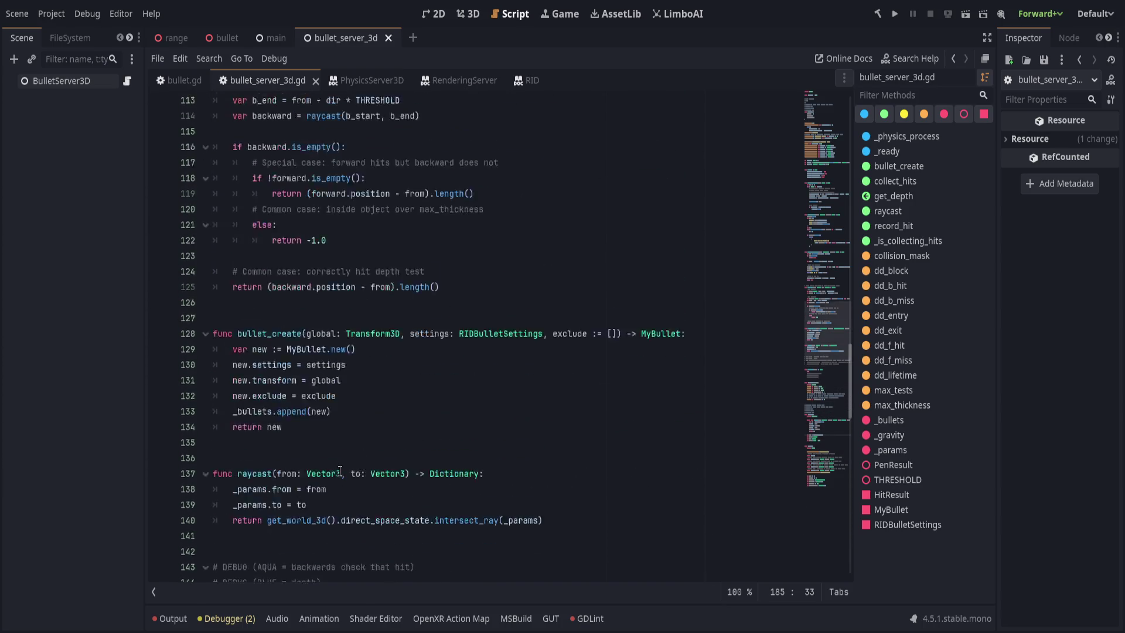
{"action": "scroll", "coordinate": [276, 361], "scroll_direction": "down", "scroll_amount": 8}
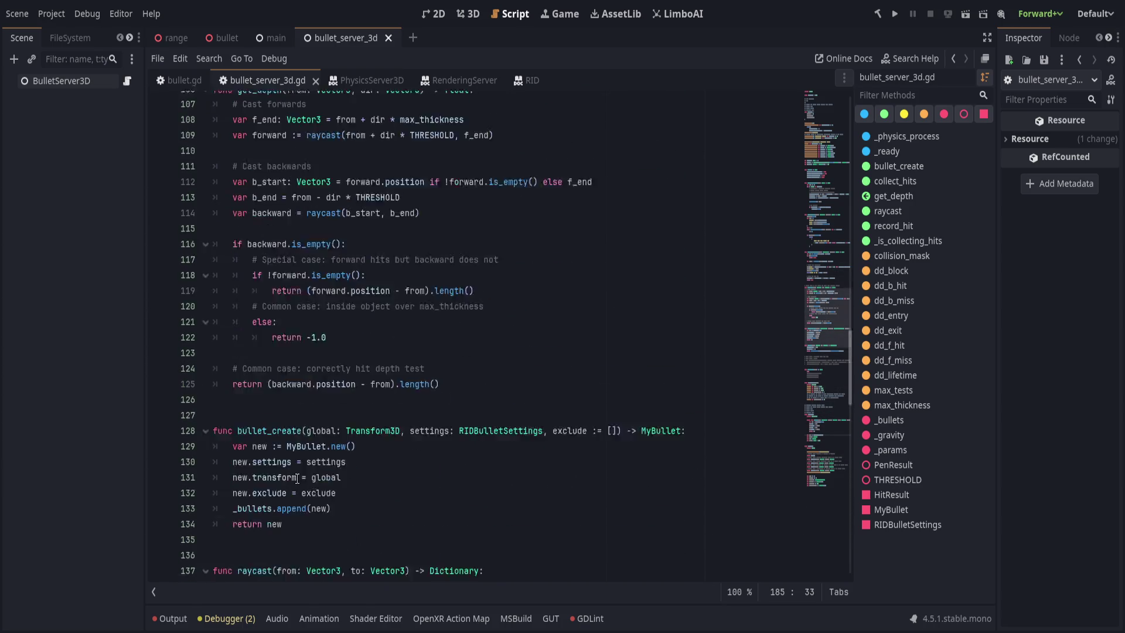
{"action": "scroll", "coordinate": [311, 451], "scroll_direction": "up", "scroll_amount": 5}
{"action": "scroll", "coordinate": [311, 453], "scroll_direction": "up", "scroll_amount": 2}
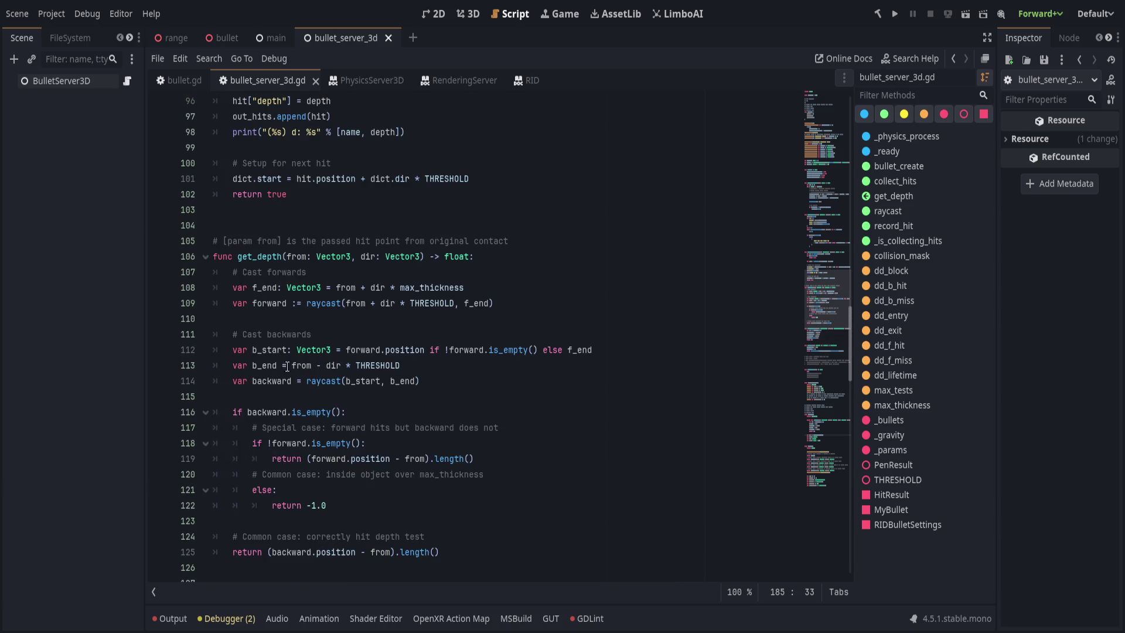
{"action": "scroll", "coordinate": [314, 457], "scroll_direction": "up", "scroll_amount": 5}
Replace line 94's comment with '# TODO CRITICAL: WORKING' followed by a dashed rule
{"action": "left_click_drag", "start_coordinate": [407, 296], "coordinate": [535, 379]}
{"action": "left_click", "coordinate": [460, 303]}
{"action": "left_click", "coordinate": [243, 303], "text": "shift"}
{"action": "key", "text": "BackSpace"}
{"action": "type", "text": "TODO"}
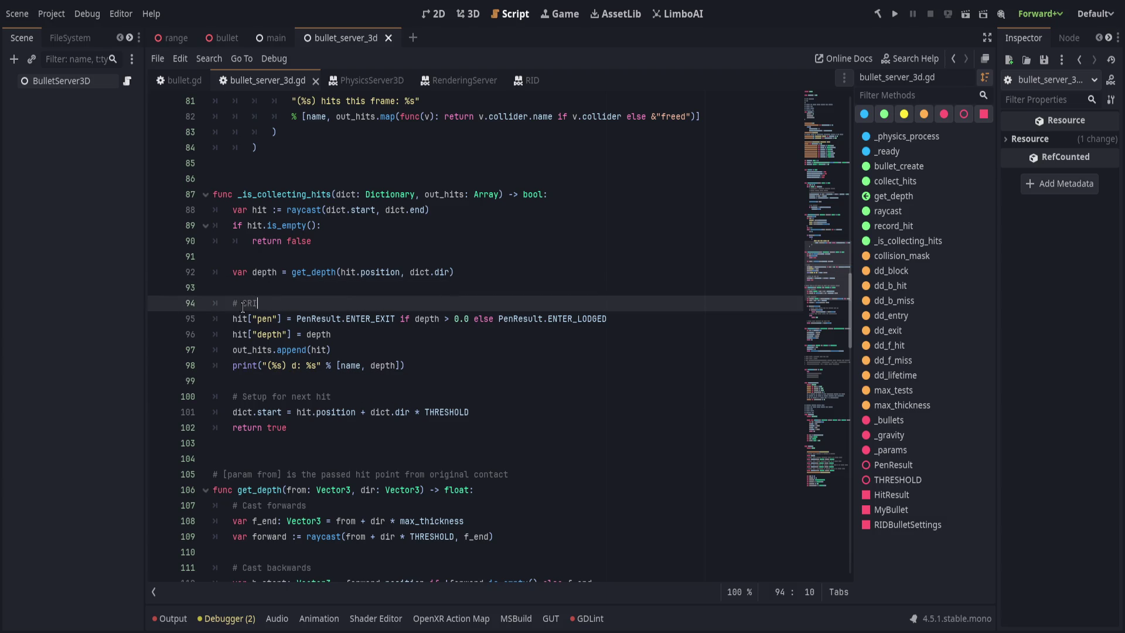
{"action": "key", "text": "End"}
{"action": "type", "text": "WORKING -"}
{"action": "type", "text": "-------------------------------------------------------"}
{"action": "key", "text": "Return"}
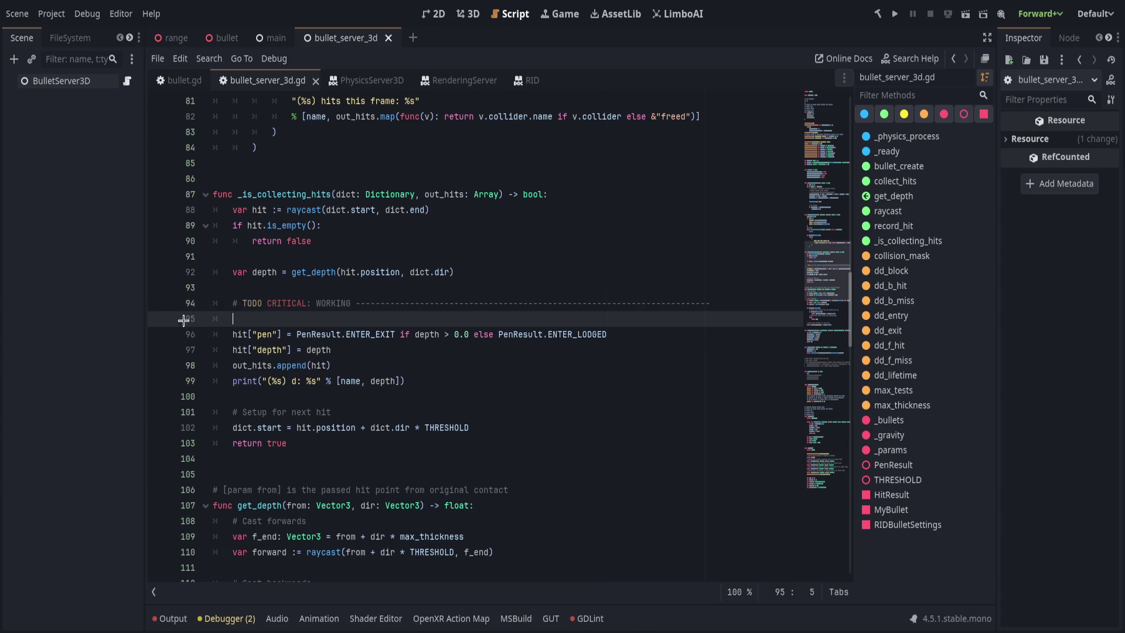
{"action": "key", "text": "ctrl+shift+k"}
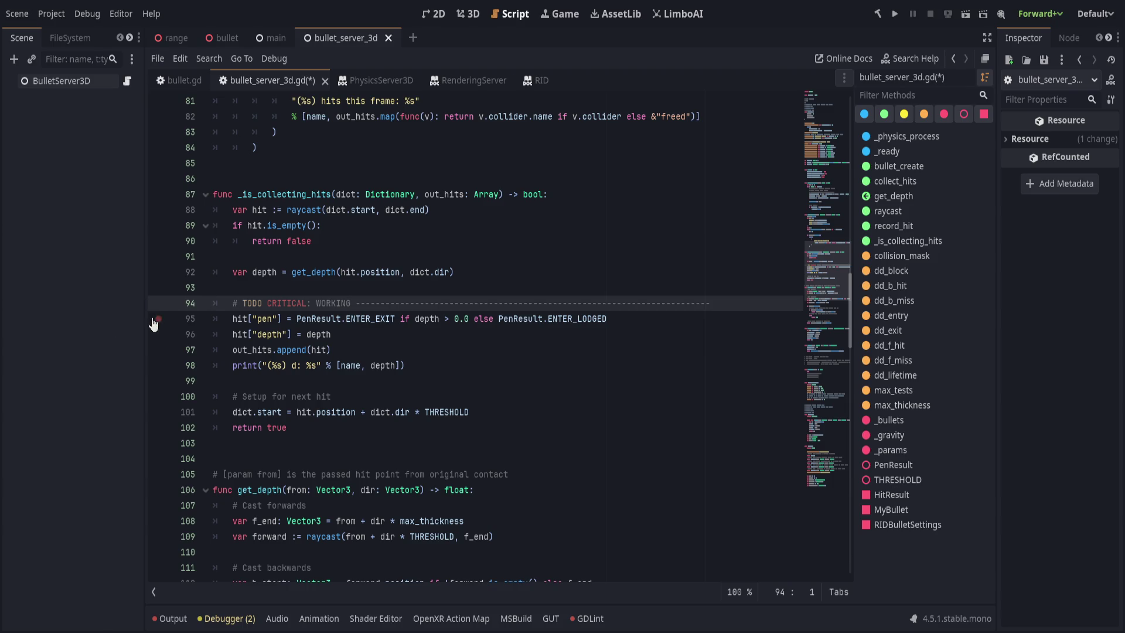
Bookmark the hit["pen"] line and add an indented blank line below the TODO comment
{"action": "left_click", "coordinate": [151, 319]}
{"action": "key", "text": "ctrl+alt+b"}
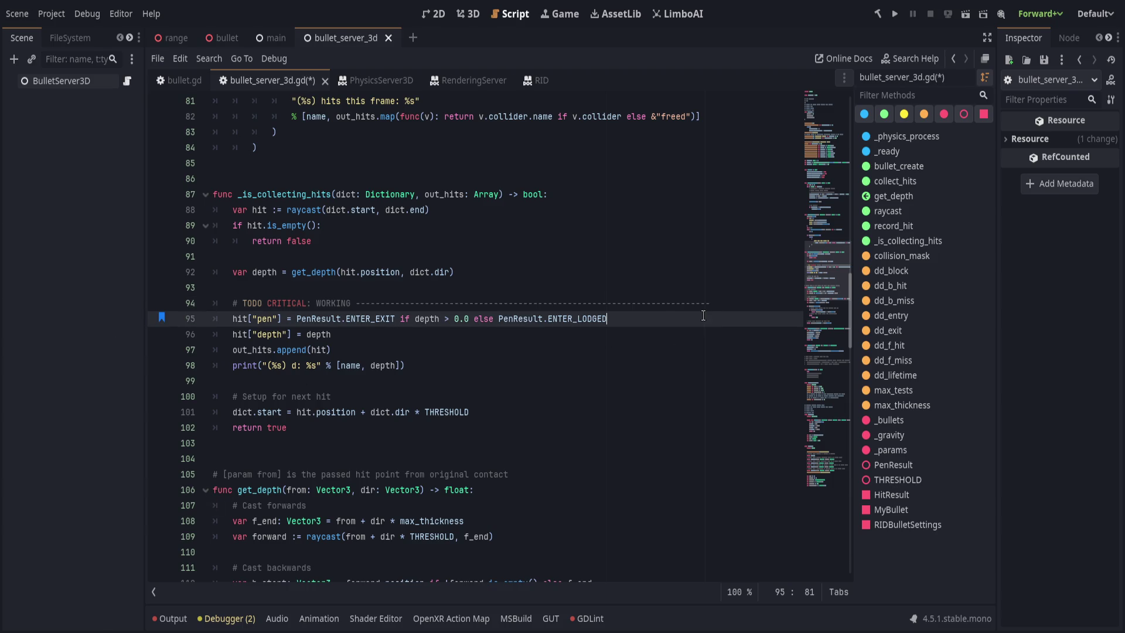
{"action": "left_click", "coordinate": [727, 303]}
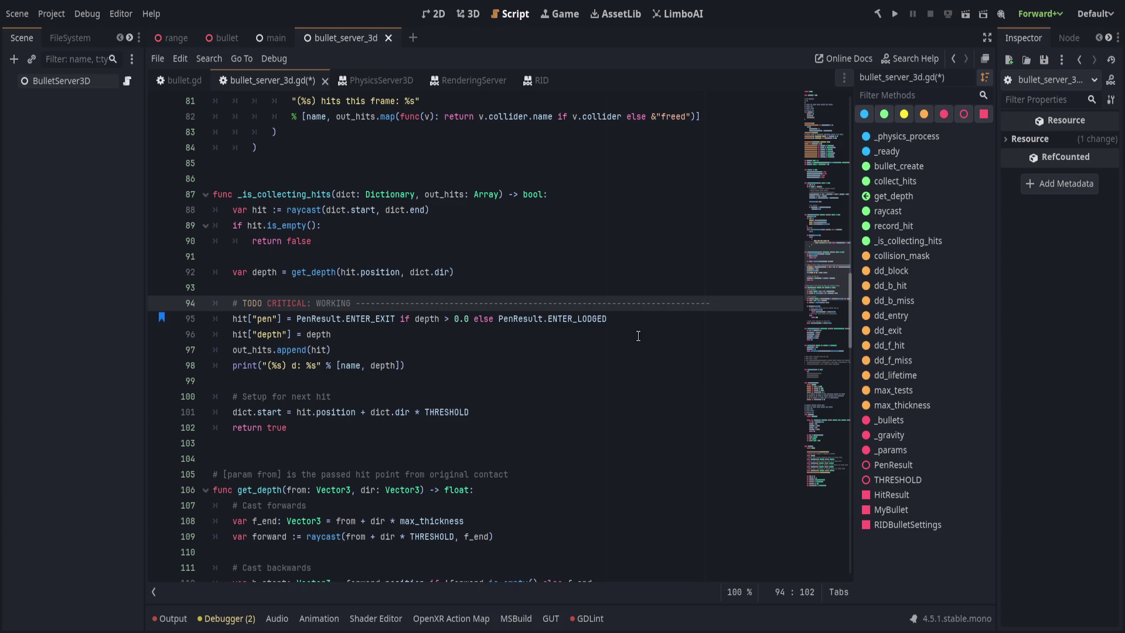
{"action": "key", "text": "Return"}
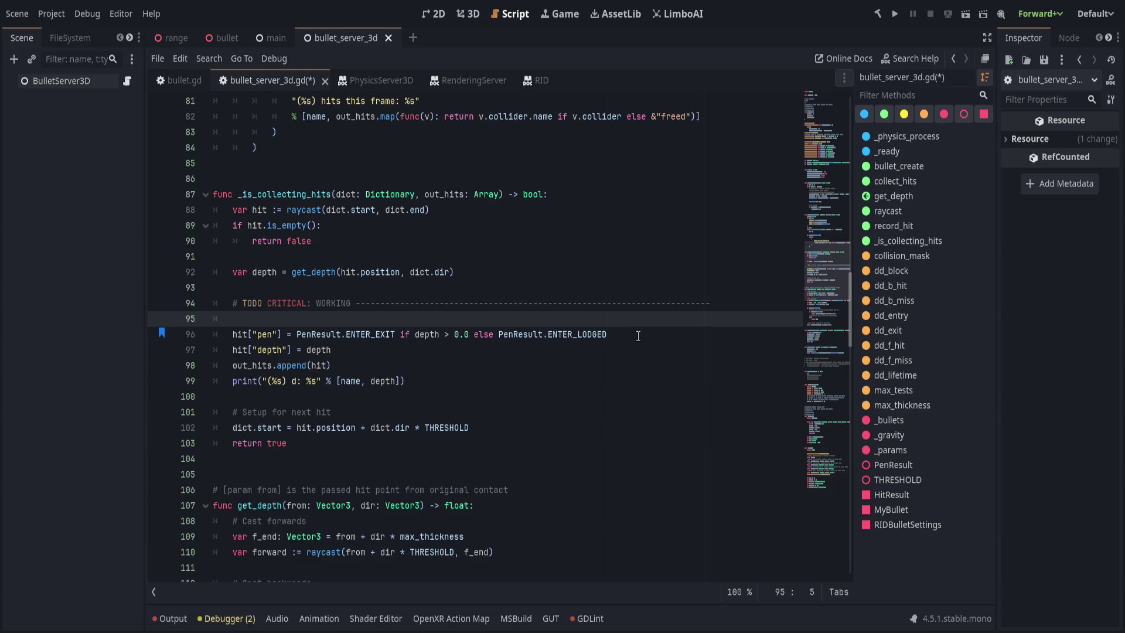
{"action": "key", "text": "ctrl+z"}
{"action": "key", "text": "ctrl+z"}
{"action": "key", "text": "ctrl+y"}
{"action": "key", "text": "ctrl+y"}
{"action": "key", "text": "ctrl+z"}
{"action": "key", "text": "ctrl+z"}
{"action": "key", "text": "ctrl+y"}
{"action": "key", "text": "ctrl+y"}
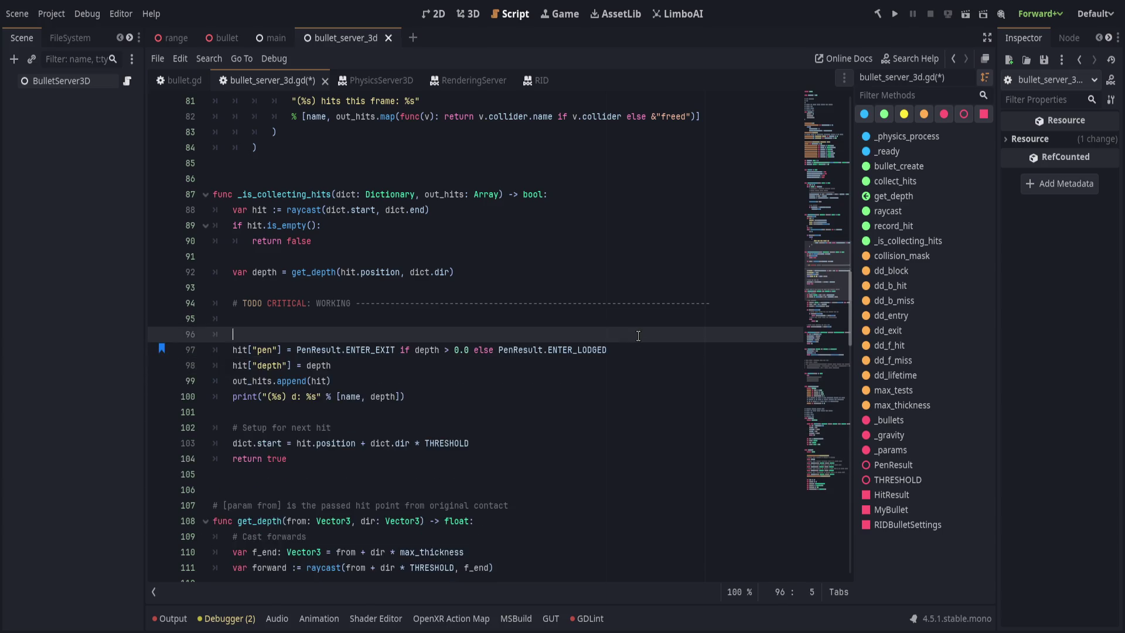
{"action": "key", "text": "Tab"}
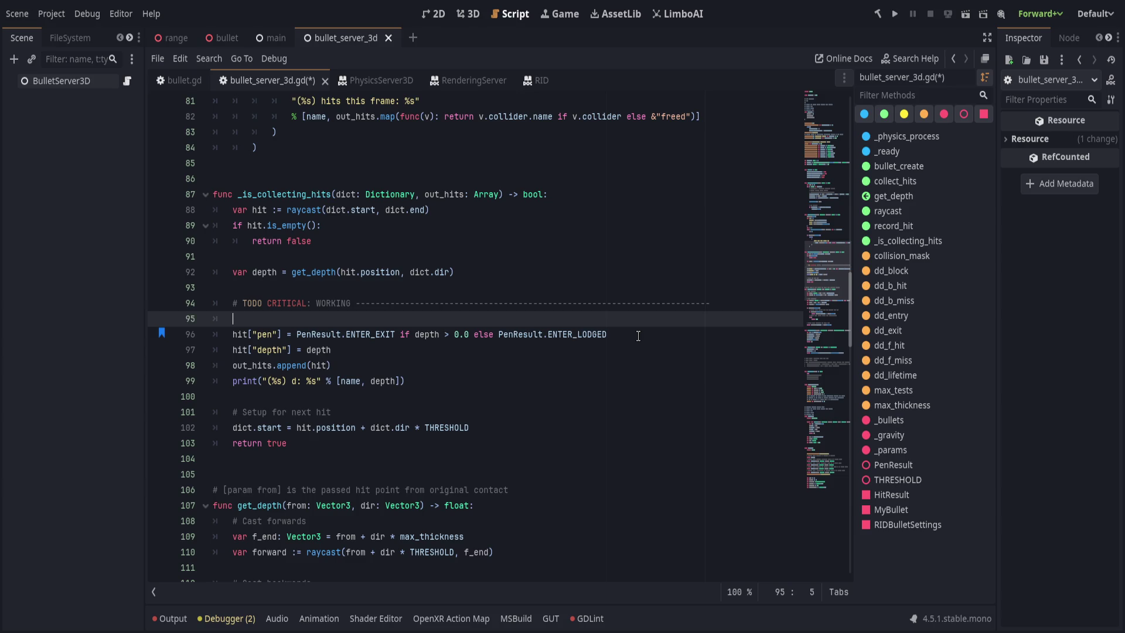
Add a '# create and append' comment on the empty line below the TODO marker
{"action": "left_click", "coordinate": [257, 193]}
{"action": "double_click", "coordinate": [286, 192]}
{"action": "left_click", "coordinate": [285, 316]}
{"action": "double_click", "coordinate": [298, 194]}
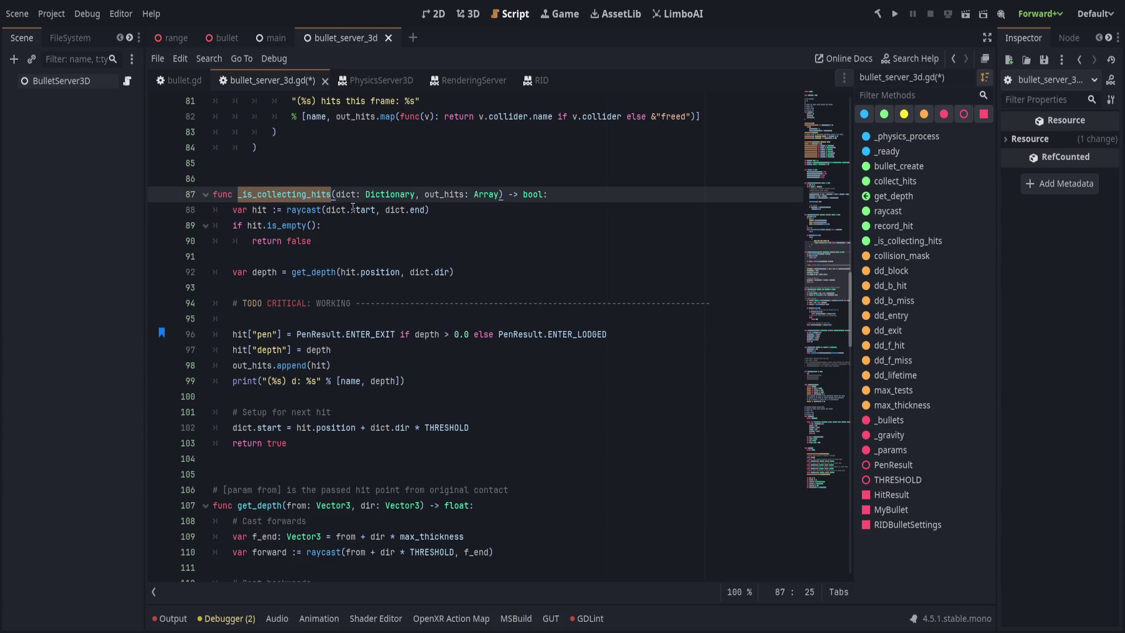
{"action": "key", "text": "Down"}
{"action": "key", "text": "Down"}
{"action": "key", "text": "Down"}
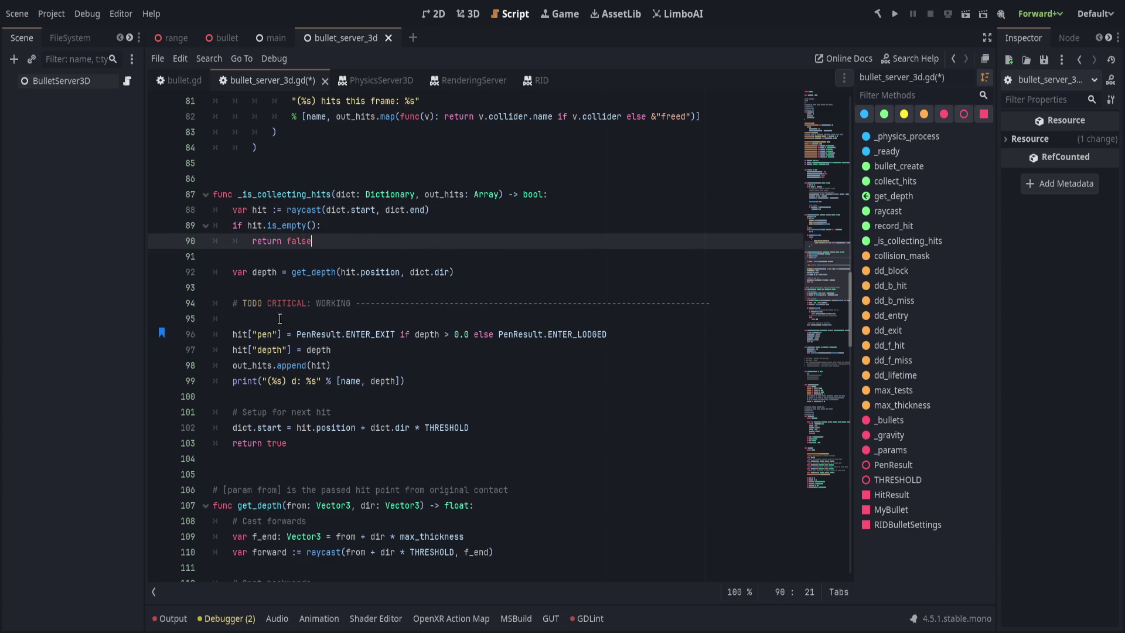
{"action": "key", "text": "Down"}
{"action": "key", "text": "Down"}
{"action": "key", "text": "Down"}
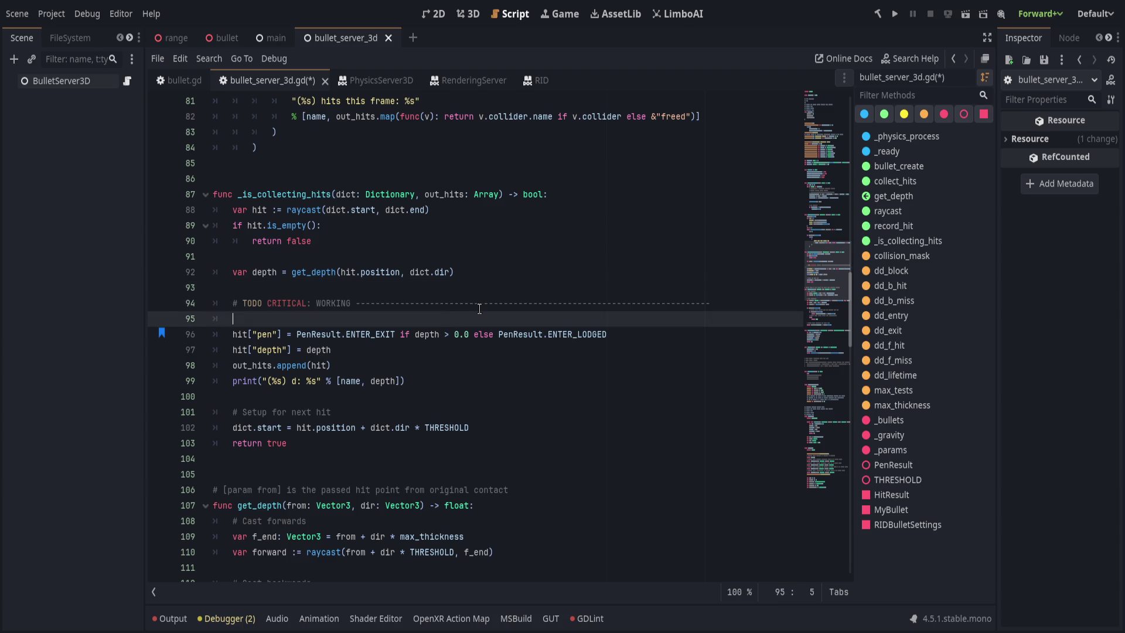
{"action": "type", "text": "# create and e"}
{"action": "type", "text": "append"}
{"action": "key", "text": "Return"}
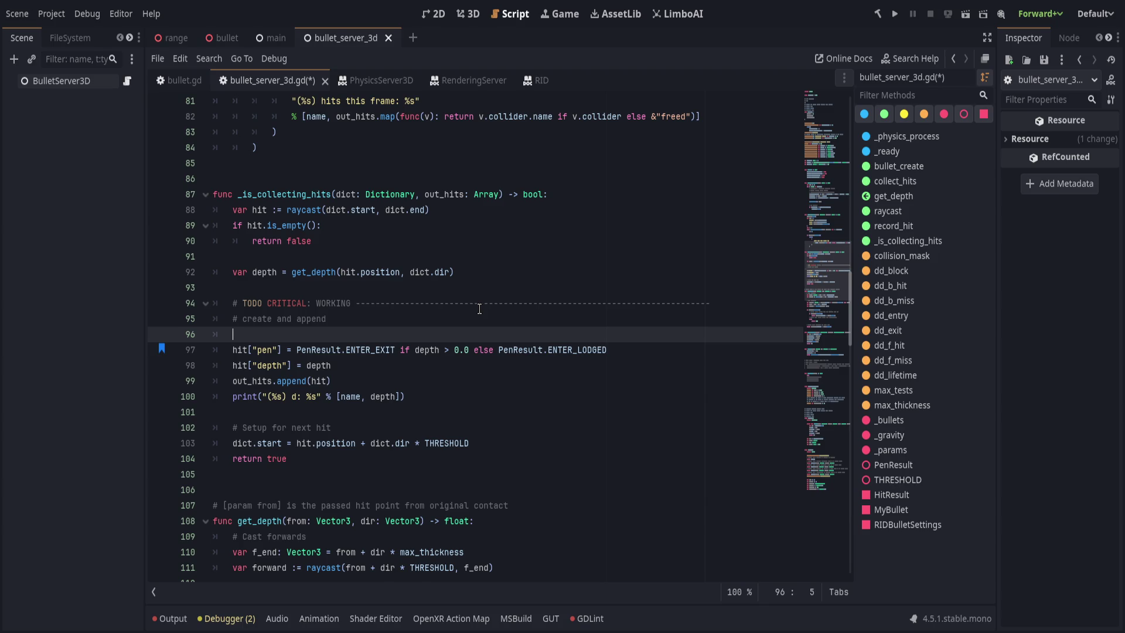
Replace the unfinished 'if depth > 0.0' line with a '# data: pen typ' comment
{"action": "key", "text": "Down"}
{"action": "key", "text": "Down"}
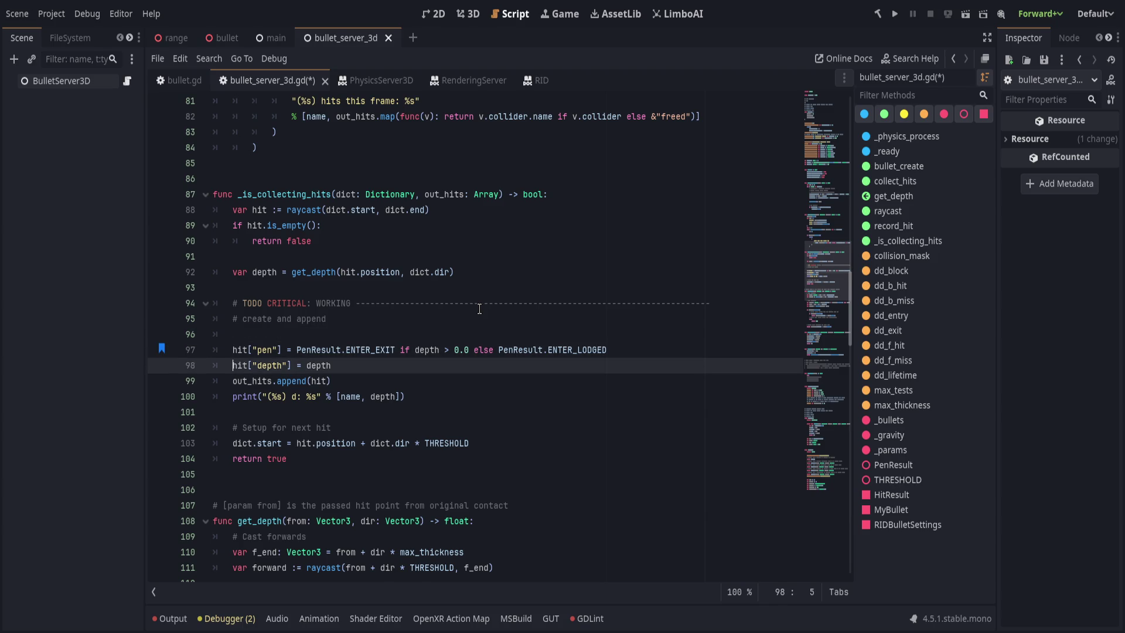
{"action": "key", "text": "Up"}
{"action": "key", "text": "Up"}
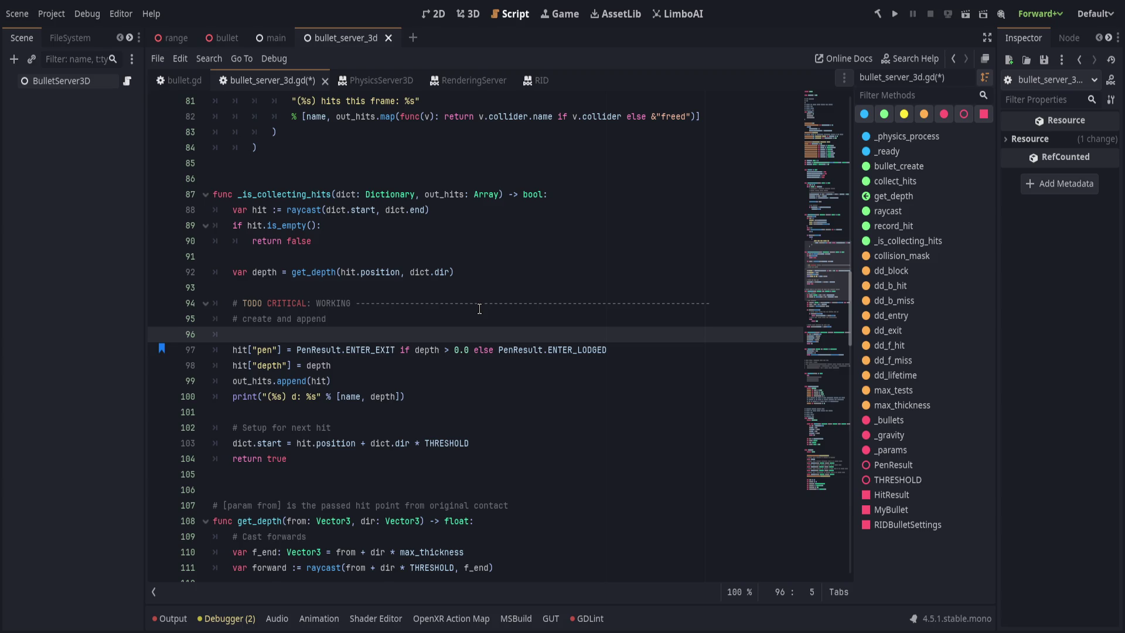
{"action": "type", "text": "if"}
{"action": "key", "text": "Escape"}
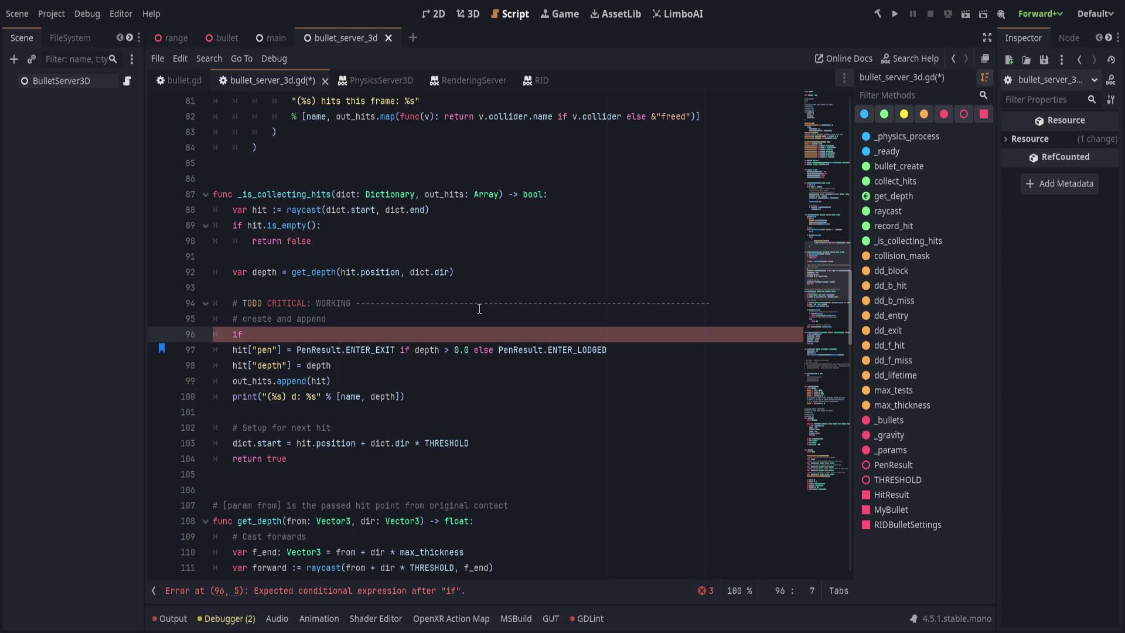
{"action": "type", "text": " depth >"}
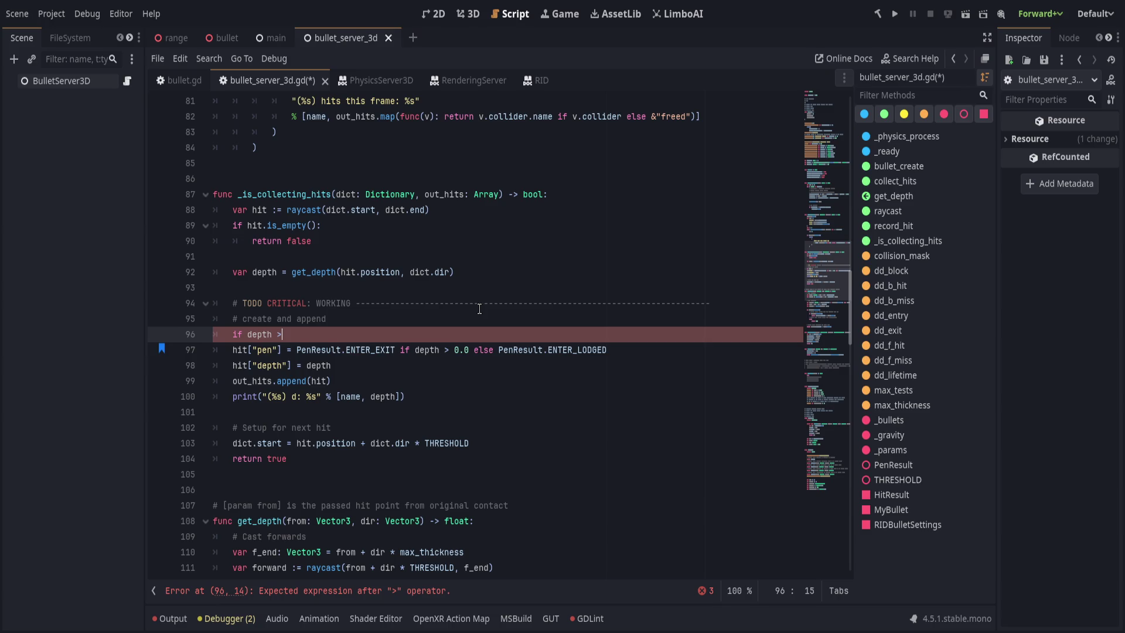
{"action": "type", "text": " 0.0"}
{"action": "key", "text": "shift+Home"}
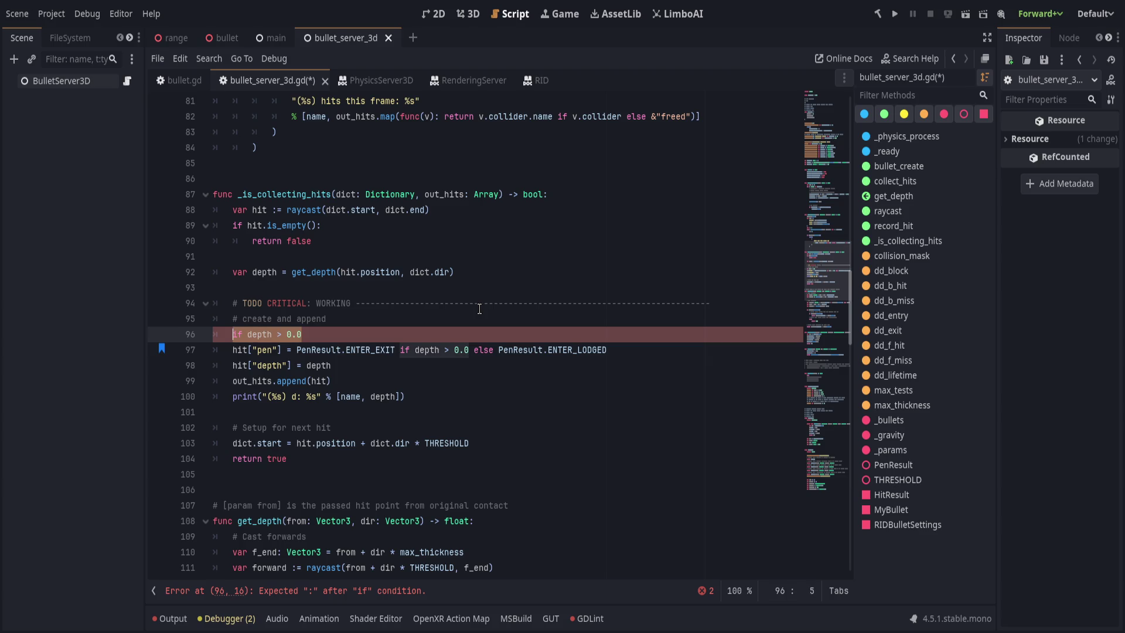
{"action": "type", "text": "#"}
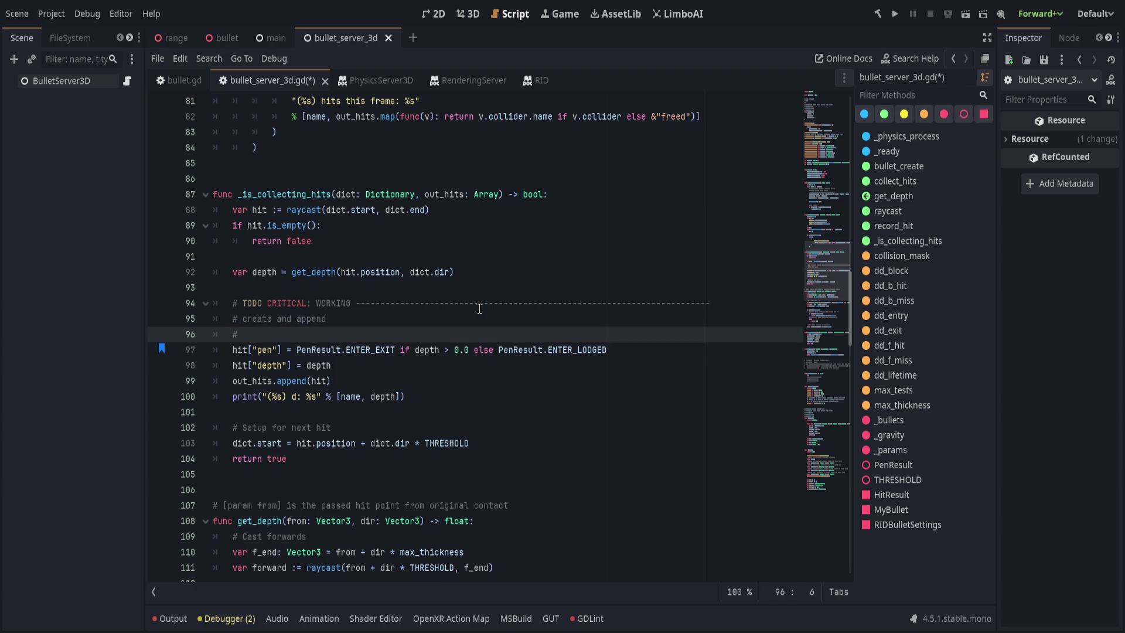
{"action": "type", "text": " data: pen "}
{"action": "type", "text": "typ"}
Start the data list with '# - pen typee' and '# - depth' comment lines
{"action": "key", "text": "BackSpace"}
{"action": "key", "text": "BackSpace"}
{"action": "key", "text": "BackSpace"}
{"action": "key", "text": "Return"}
{"action": "type", "text": "# pn"}
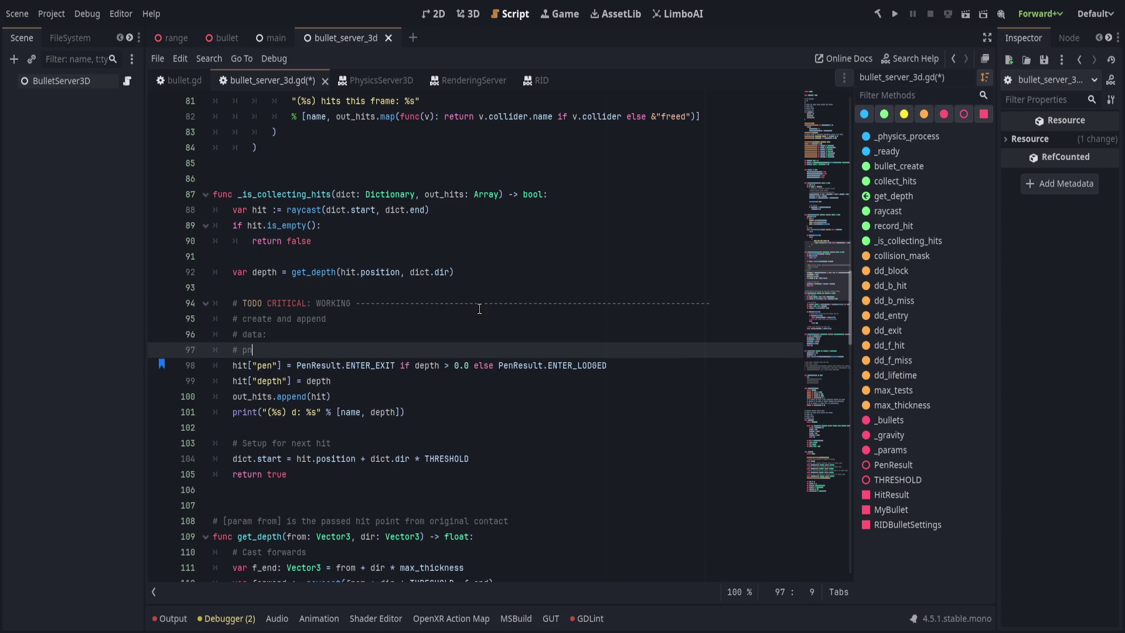
{"action": "key", "text": "BackSpace"}
{"action": "type", "text": "- pen t"}
{"action": "type", "text": "ypee"}
{"action": "key", "text": "Return"}
{"action": "type", "text": "# - de"}
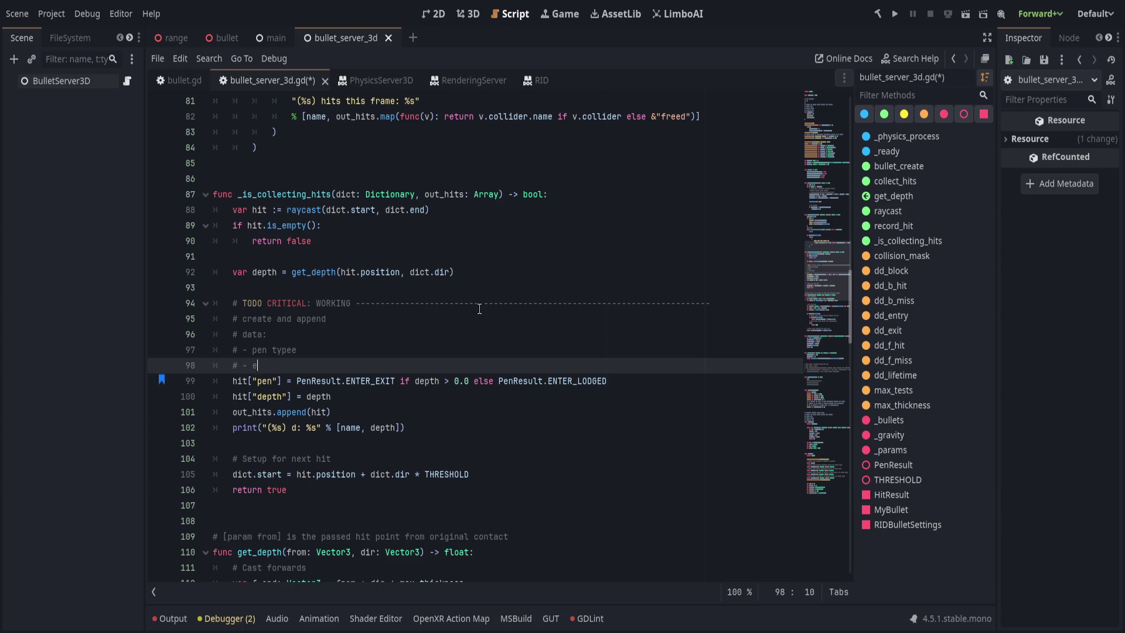
{"action": "type", "text": "pth"}
Add a '# - end' comment line after depth, replacing the 'exit if avail' wording
{"action": "key", "text": "Return"}
{"action": "type", "text": "# - exit if "}
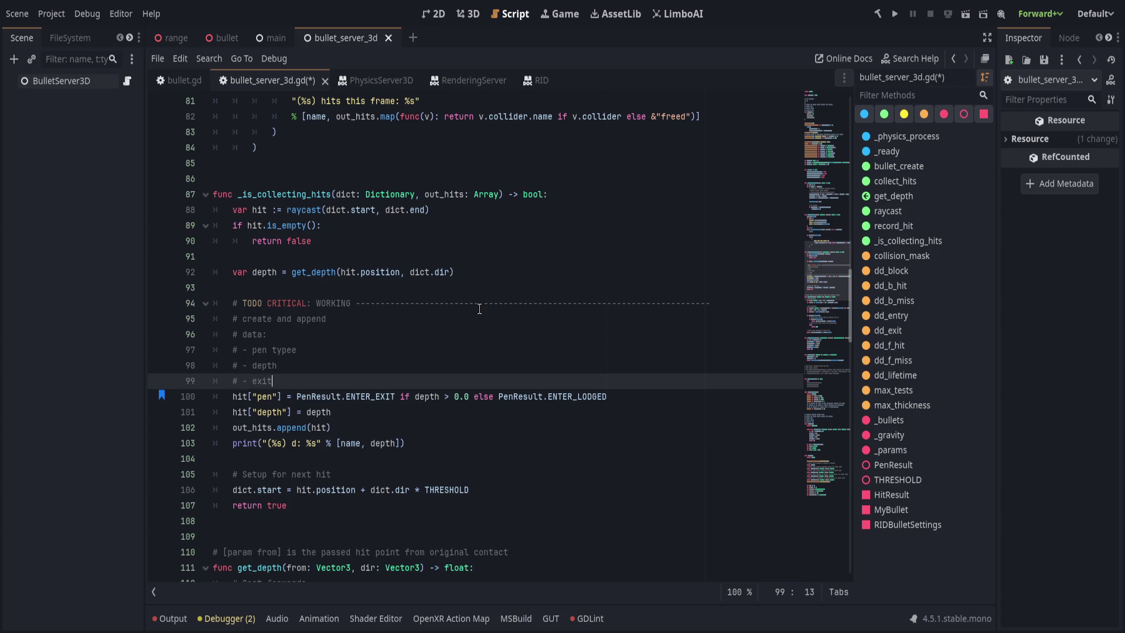
{"action": "type", "text": "avail"}
{"action": "key", "text": "ctrl+BackSpace"}
{"action": "key", "text": "ctrl+BackSpace"}
{"action": "key", "text": "ctrl+BackSpace"}
{"action": "type", "text": "end"}
{"action": "key", "text": "Up"}
{"action": "key", "text": "Up"}
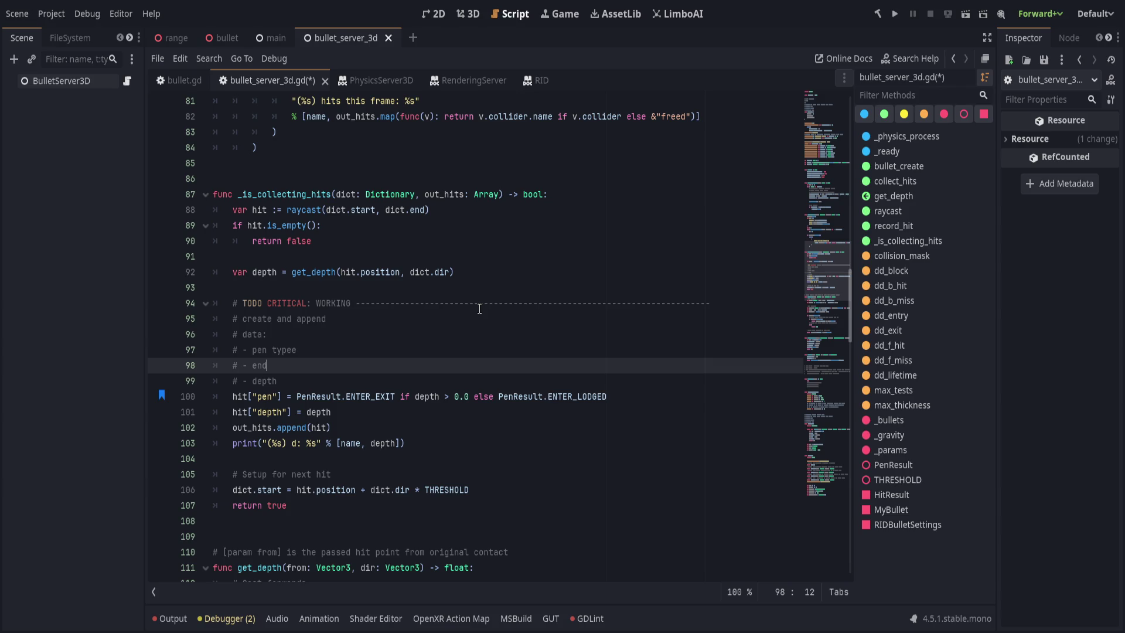
{"action": "key", "text": "Down"}
{"action": "key", "text": "Down"}
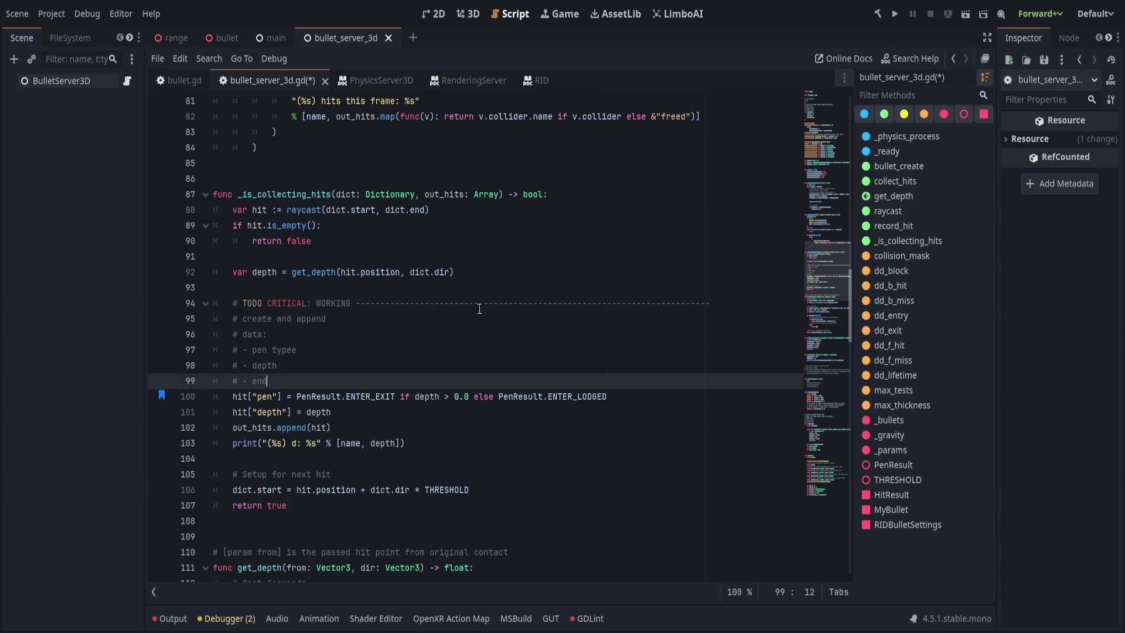
{"action": "scroll", "coordinate": [479, 309], "scroll_direction": "down", "scroll_amount": 4}
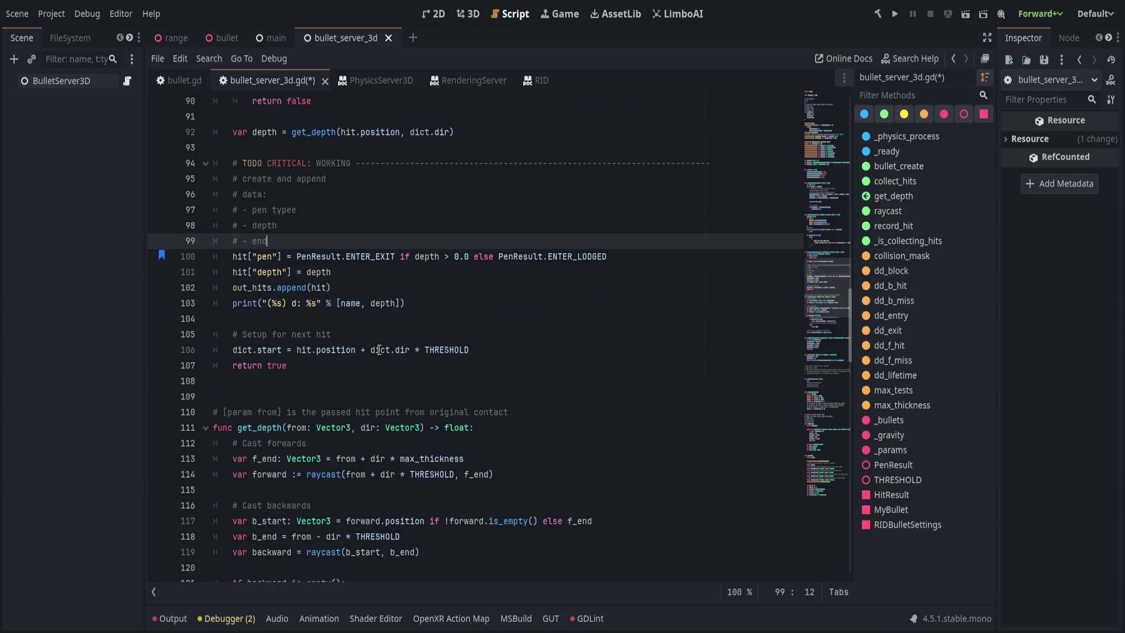
{"action": "left_click", "coordinate": [256, 380]}
{"action": "scroll", "coordinate": [445, 408], "scroll_direction": "down", "scroll_amount": 3}
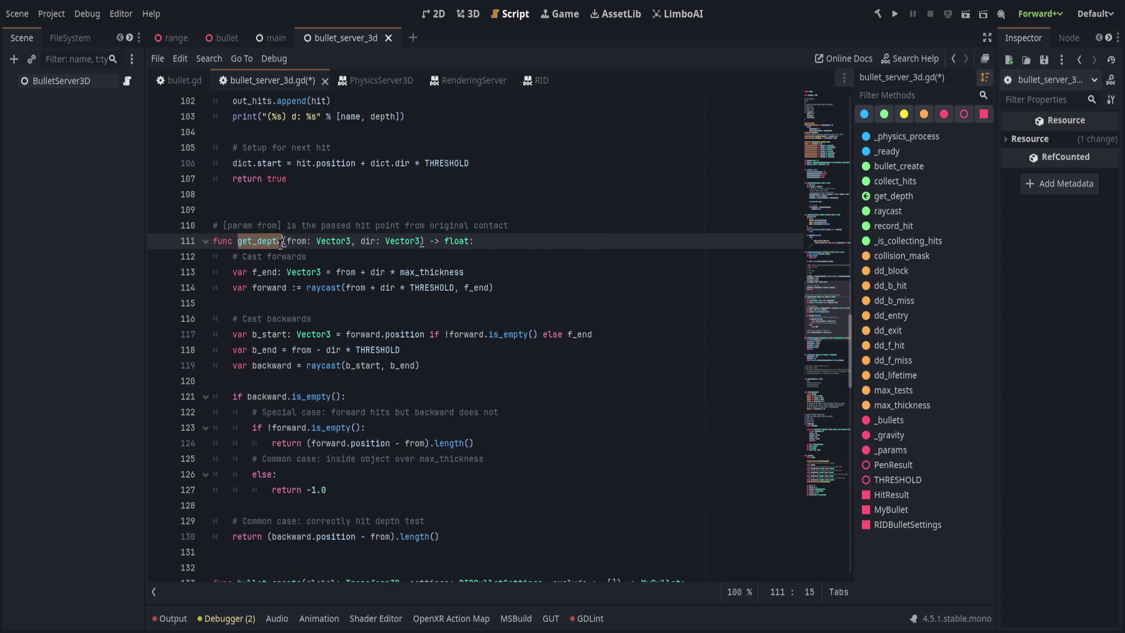
{"action": "left_click", "coordinate": [537, 243]}
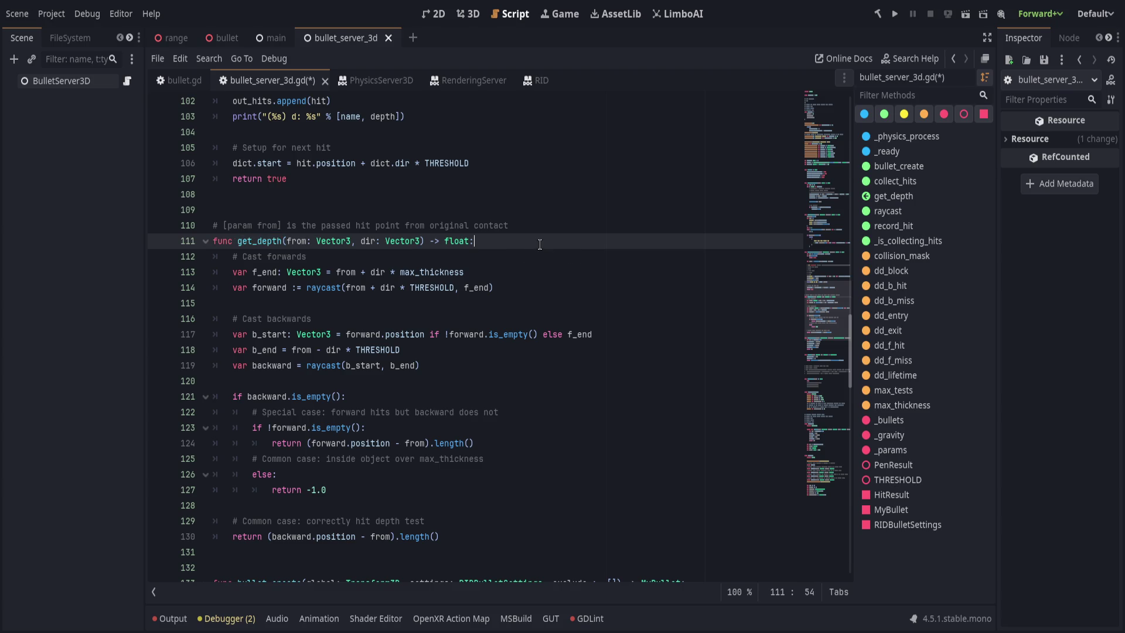
{"action": "left_click", "coordinate": [337, 489]}
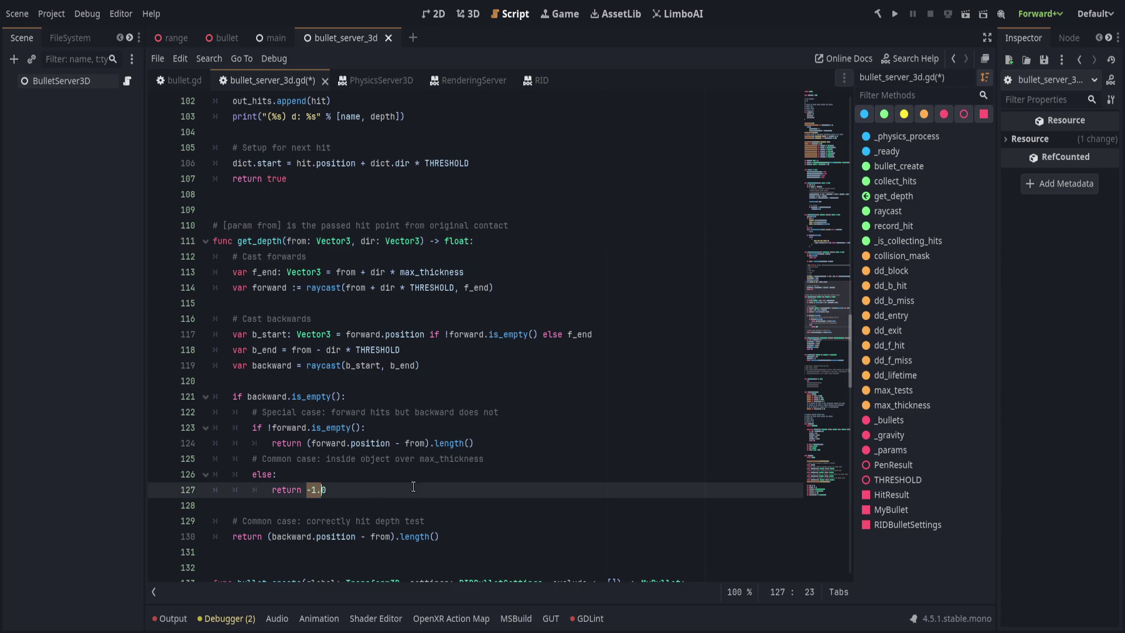
{"action": "left_click_drag", "start_coordinate": [306, 490], "coordinate": [407, 489]}
{"action": "left_click", "coordinate": [318, 490]}
{"action": "left_click_drag", "start_coordinate": [305, 490], "coordinate": [316, 490]}
Rename every get_depth to get_depth_result with find and replace
{"action": "left_click", "coordinate": [305, 489]}
{"action": "key", "text": "End"}
{"action": "scroll", "coordinate": [382, 494], "scroll_direction": "up", "scroll_amount": 3}
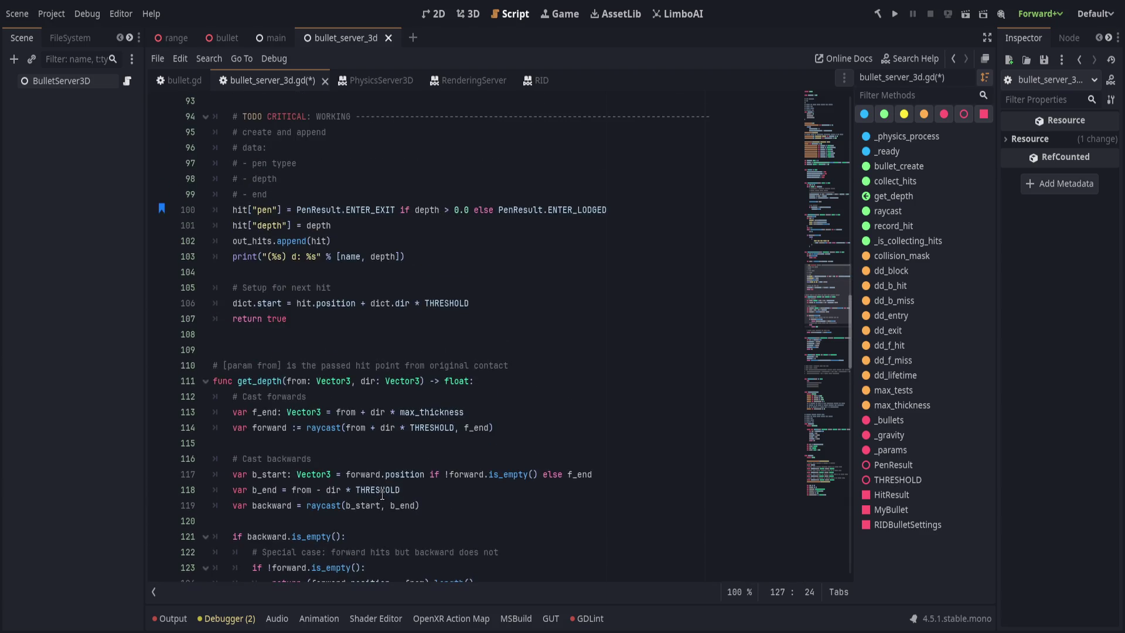
{"action": "scroll", "coordinate": [382, 495], "scroll_direction": "up", "scroll_amount": 5}
{"action": "double_click", "coordinate": [324, 319]}
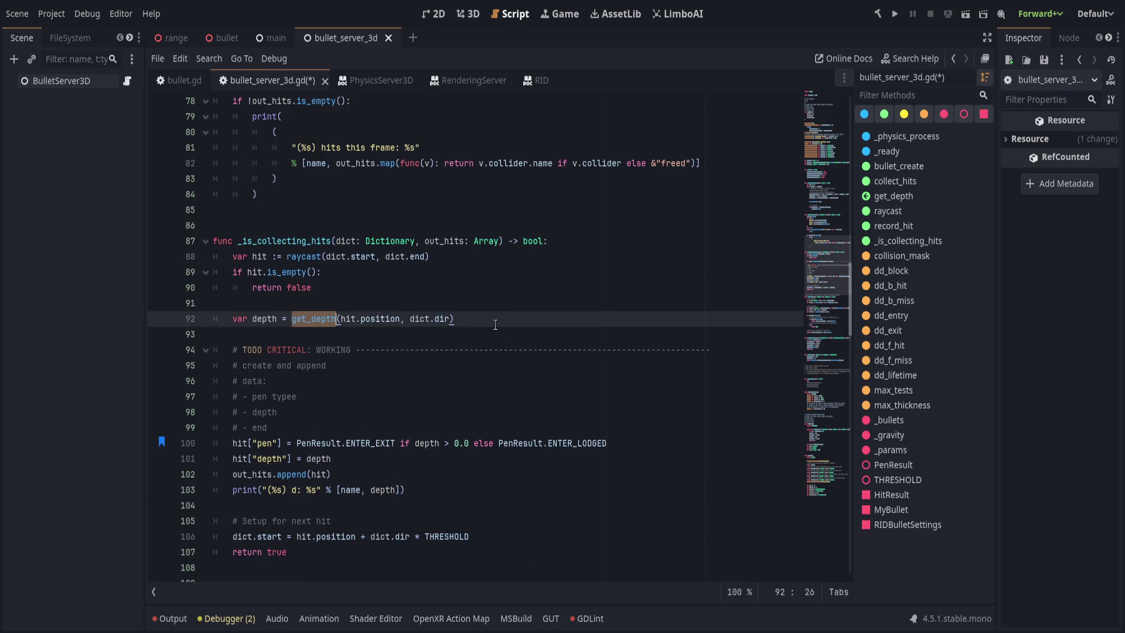
{"action": "key", "text": "ctrl+r"}
{"action": "type", "text": "get"}
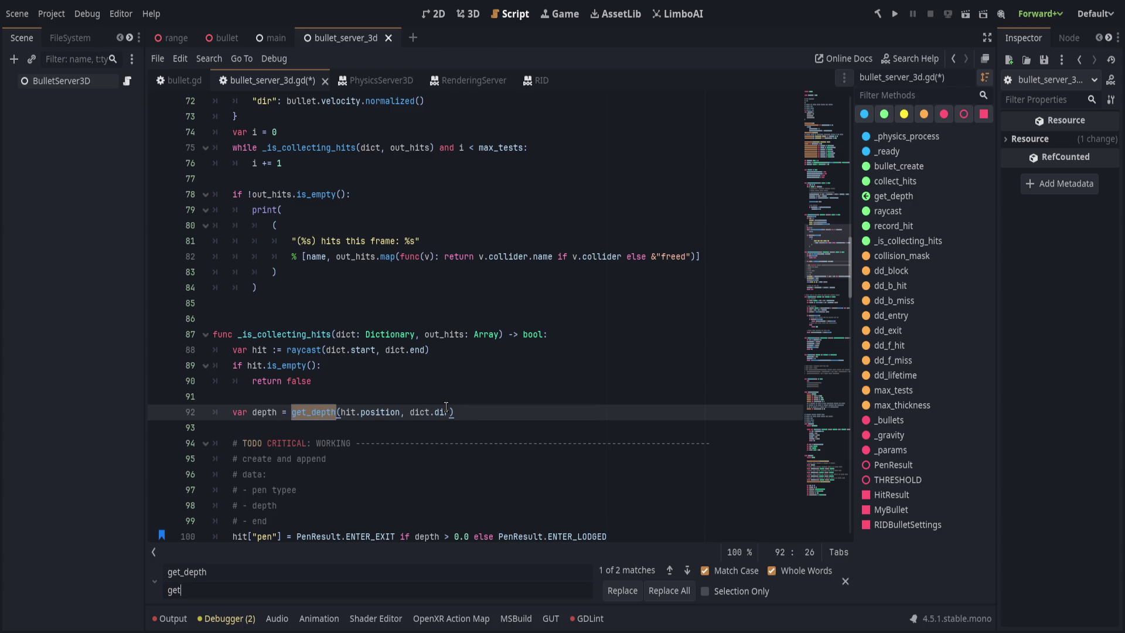
{"action": "type", "text": "_depth_result"}
{"action": "left_click", "coordinate": [670, 591]}
{"action": "key", "text": "Escape"}
{"action": "left_click", "coordinate": [523, 413]}
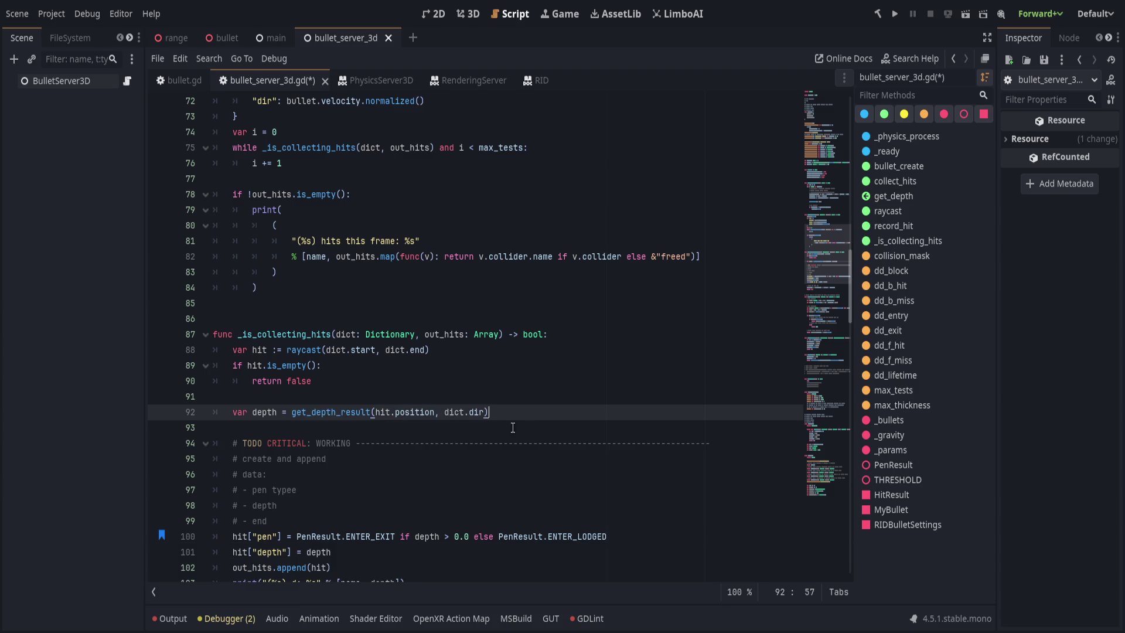
Rename the depth variable on line 92 to depth_result
{"action": "scroll", "coordinate": [383, 471], "scroll_direction": "down", "scroll_amount": 2}
{"action": "scroll", "coordinate": [383, 471], "scroll_direction": "down", "scroll_amount": 1}
{"action": "left_click", "coordinate": [275, 272]}
{"action": "type", "text": "_result"}
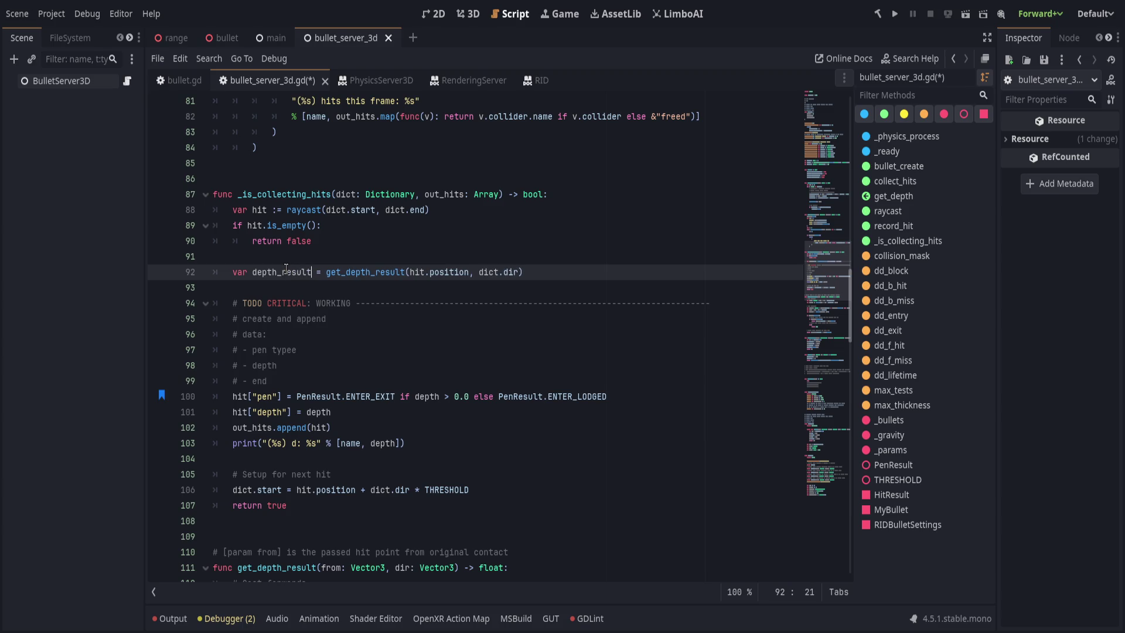
{"action": "scroll", "coordinate": [303, 335], "scroll_direction": "down", "scroll_amount": 1}
{"action": "scroll", "coordinate": [303, 335], "scroll_direction": "down", "scroll_amount": 4}
{"action": "double_click", "coordinate": [498, 381]}
Make get_depth_result return Dictionary and add '# returns { depth: float, exit: Vector3 }' above it
{"action": "type", "text": "Dictionary"}
{"action": "key", "text": "Escape"}
{"action": "key", "text": "Up"}
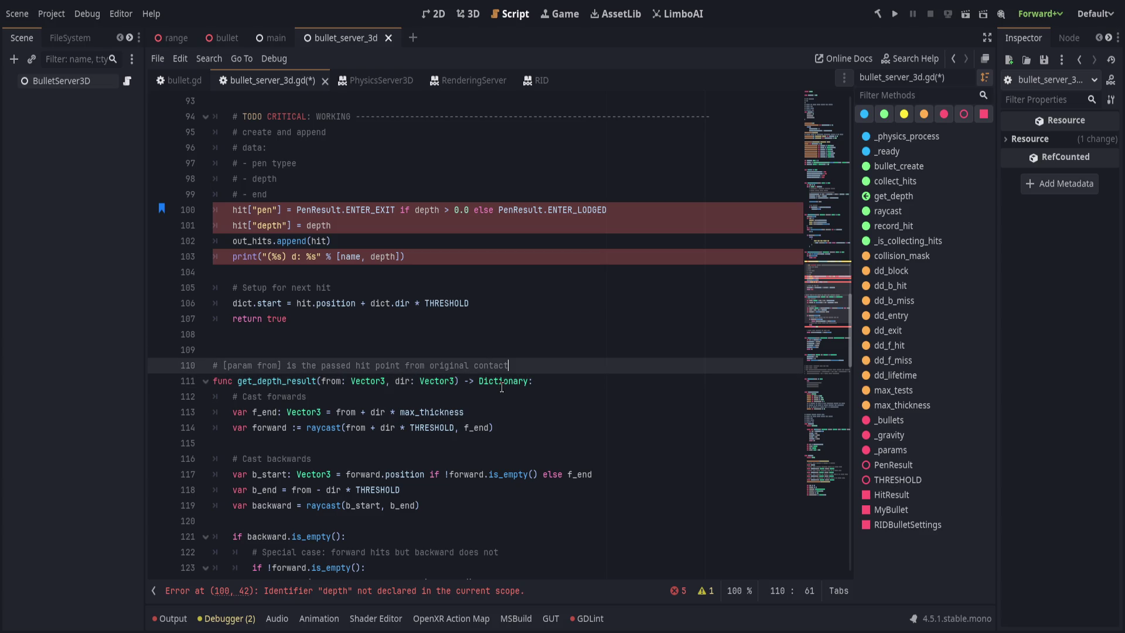
{"action": "key", "text": "Return"}
{"action": "type", "text": "#res"}
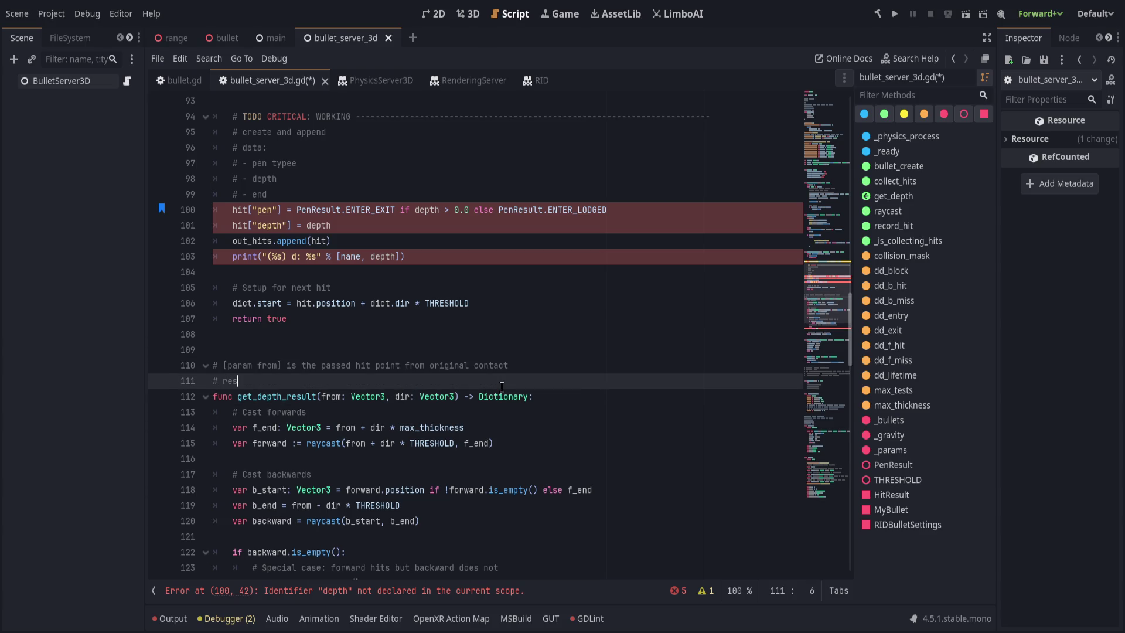
{"action": "type", "text": "urns"}
{"action": "type", "text": "{depth"}
{"action": "type", "text": "n"}
{"action": "key", "text": "BackSpace"}
{"action": "type", "text": "float, "}
{"action": "type", "text": "exit: v"}
{"action": "key", "text": "BackSpace"}
{"action": "type", "text": "Vector3"}
{"action": "type", "text": " }"}
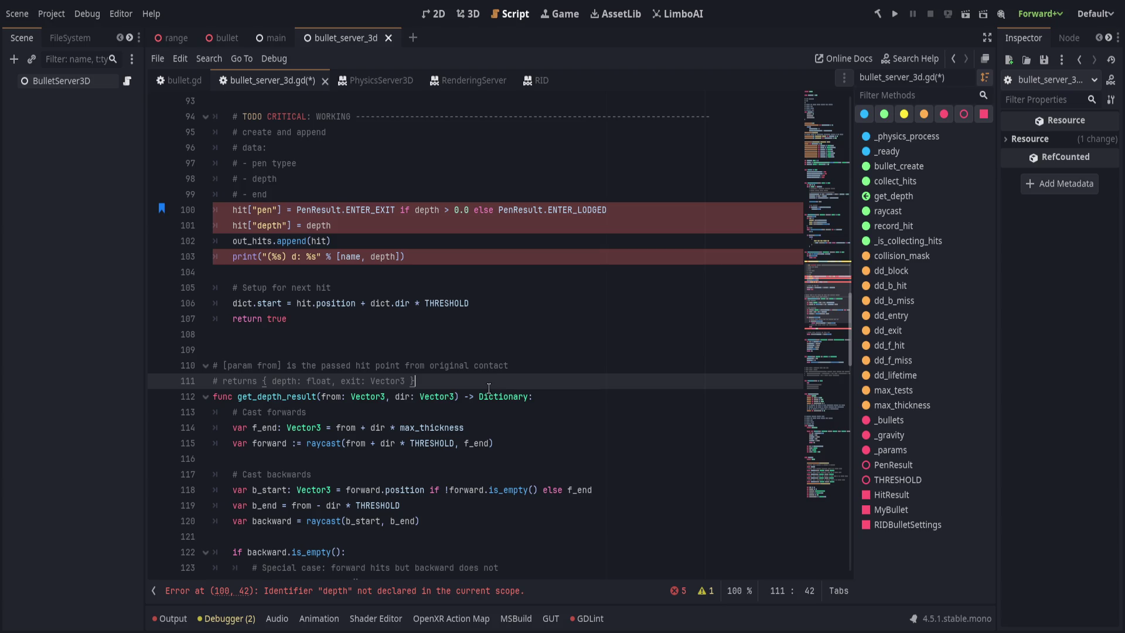
{"action": "double_click", "coordinate": [345, 379]}
Review get_depth_result's return statements, including return -1.0 and the forward-hit length return
{"action": "scroll", "coordinate": [345, 381], "scroll_direction": "up", "scroll_amount": 5}
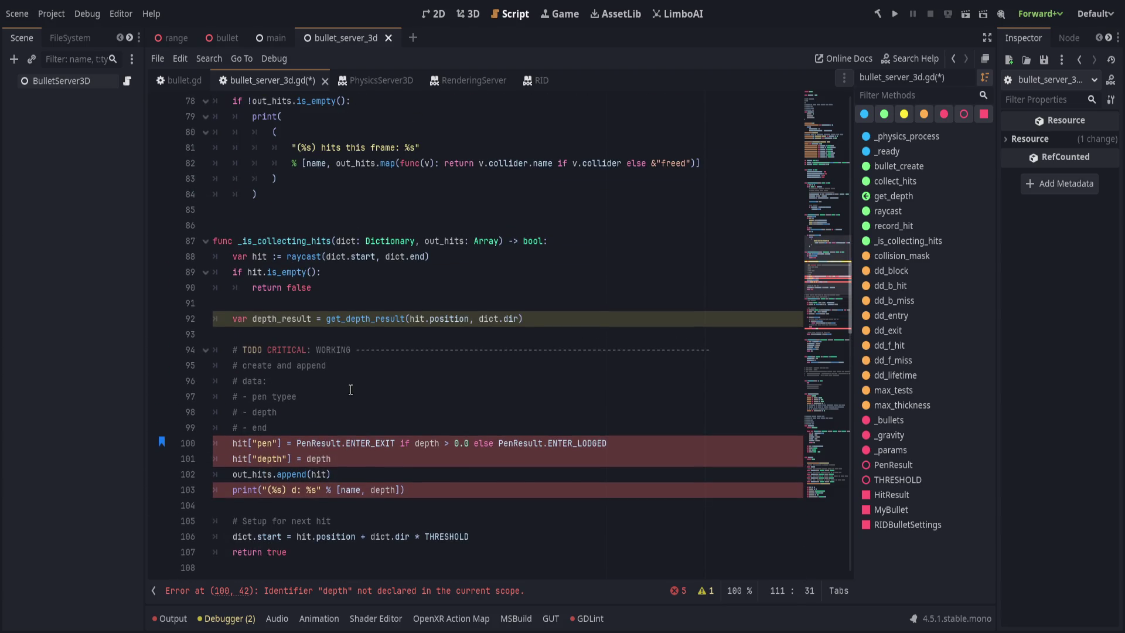
{"action": "scroll", "coordinate": [347, 390], "scroll_direction": "down", "scroll_amount": 1}
{"action": "scroll", "coordinate": [347, 390], "scroll_direction": "down", "scroll_amount": 20}
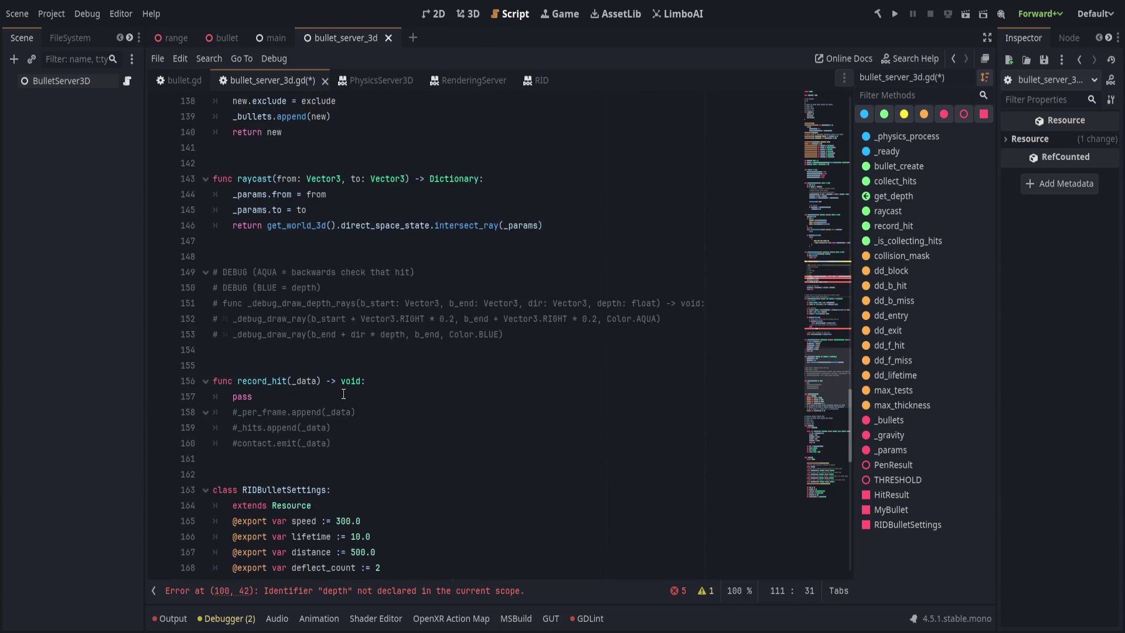
{"action": "scroll", "coordinate": [343, 392], "scroll_direction": "down", "scroll_amount": 5}
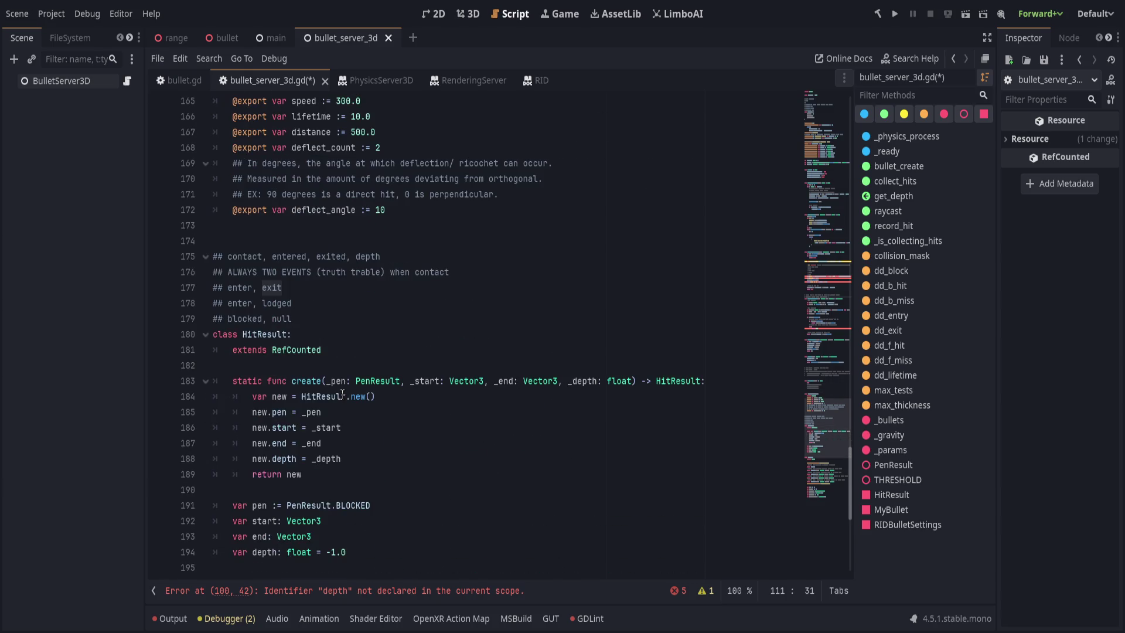
{"action": "scroll", "coordinate": [343, 394], "scroll_direction": "down", "scroll_amount": 6}
{"action": "scroll", "coordinate": [339, 392], "scroll_direction": "up", "scroll_amount": 9}
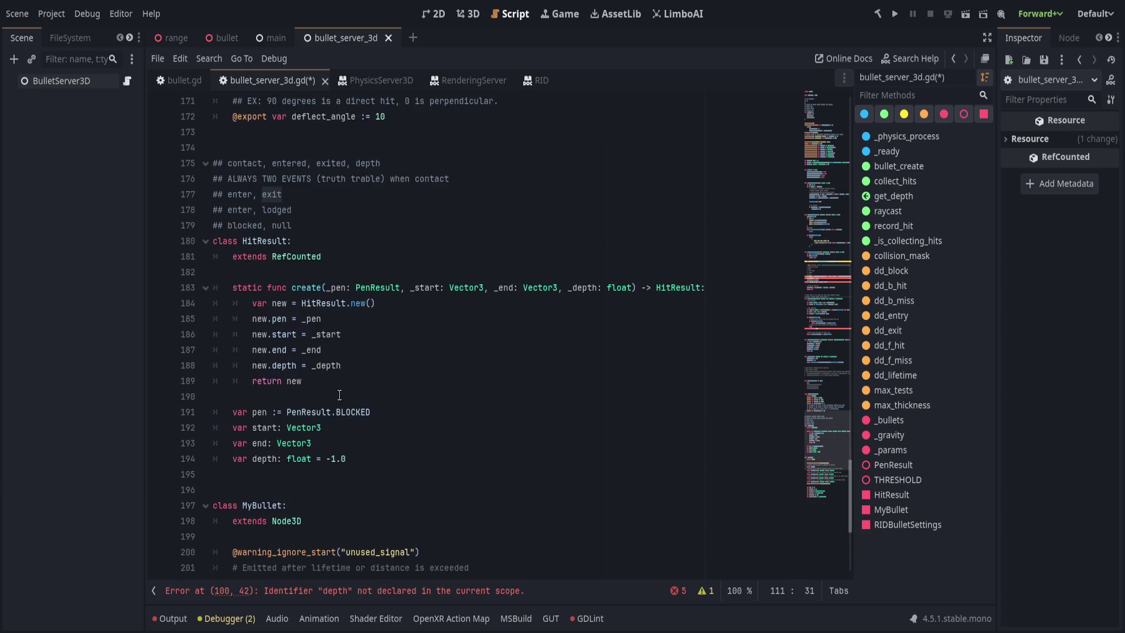
{"action": "scroll", "coordinate": [334, 393], "scroll_direction": "up", "scroll_amount": 7}
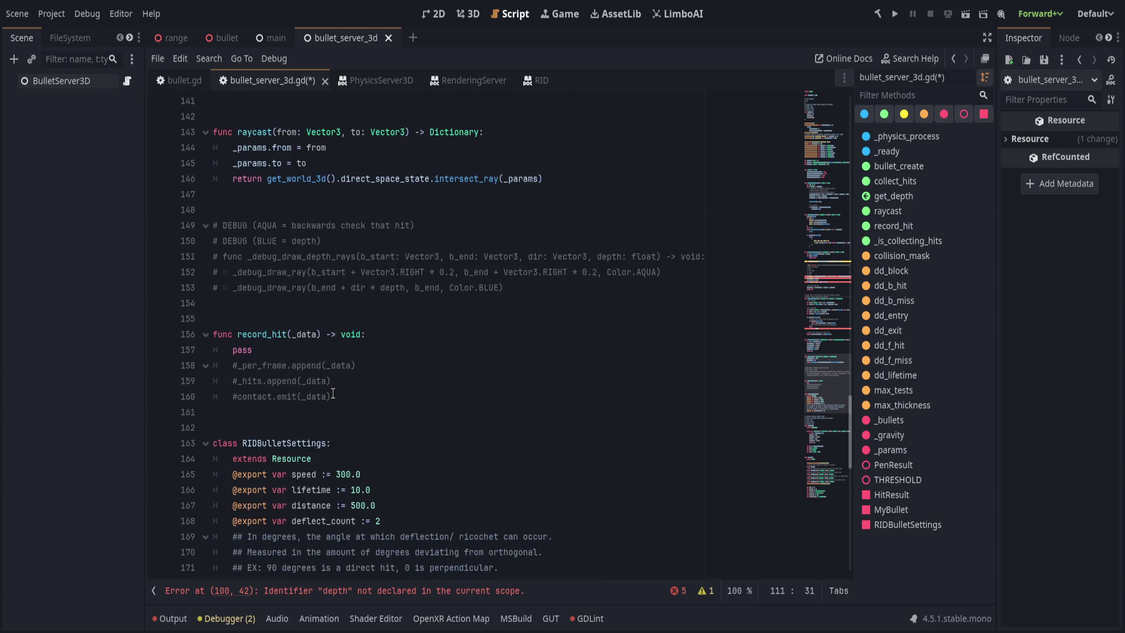
{"action": "scroll", "coordinate": [333, 393], "scroll_direction": "up", "scroll_amount": 10}
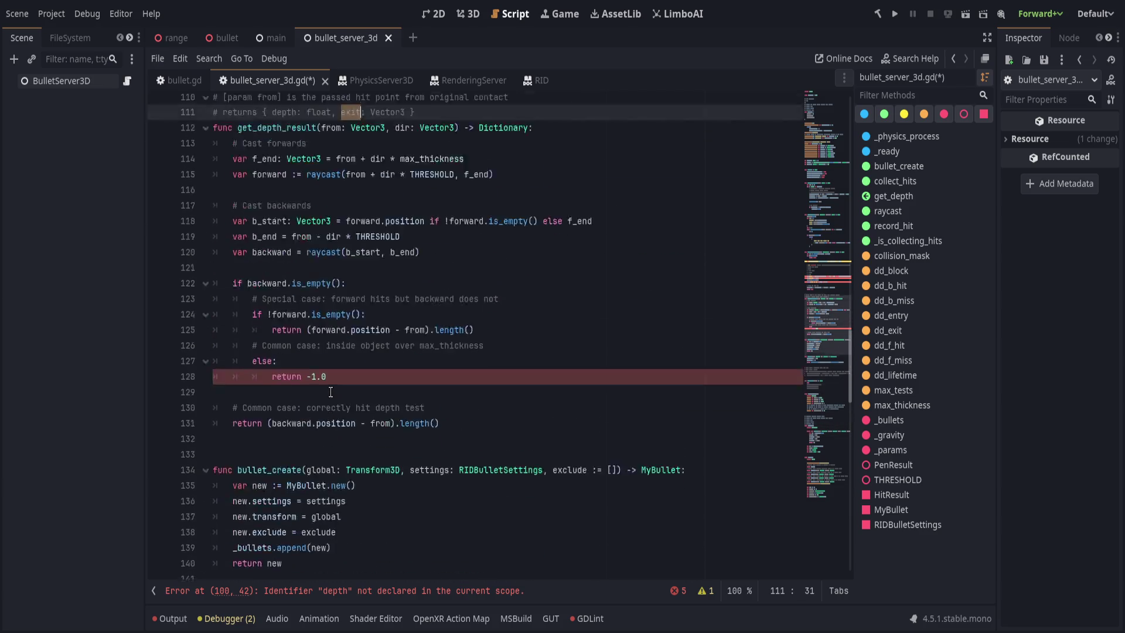
{"action": "scroll", "coordinate": [331, 392], "scroll_direction": "up", "scroll_amount": 1}
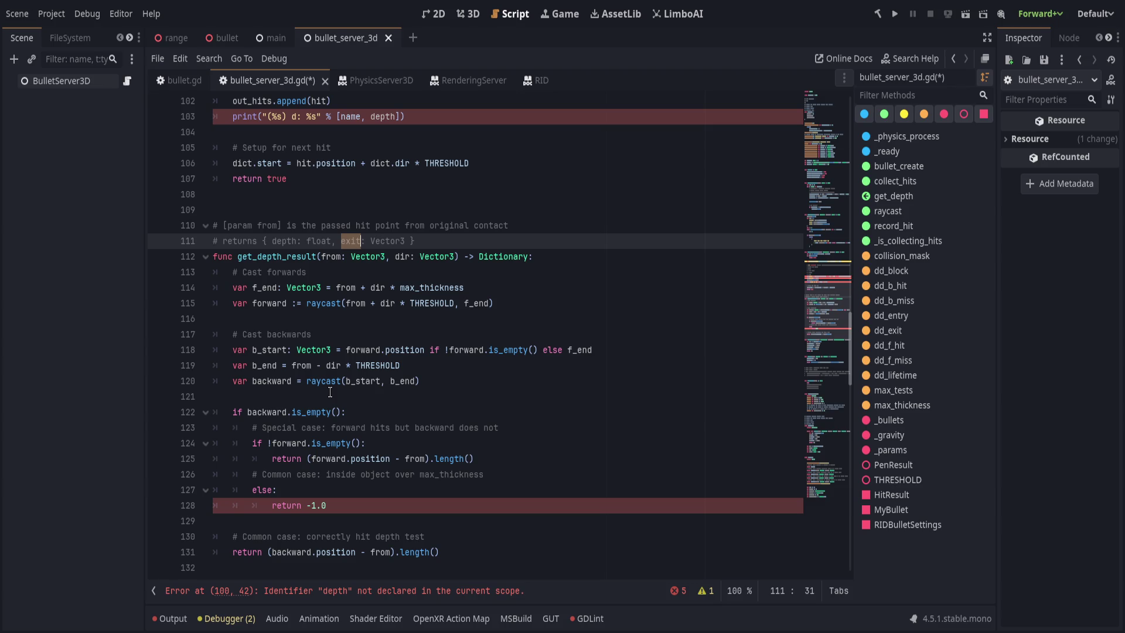
{"action": "scroll", "coordinate": [330, 393], "scroll_direction": "up", "scroll_amount": 1}
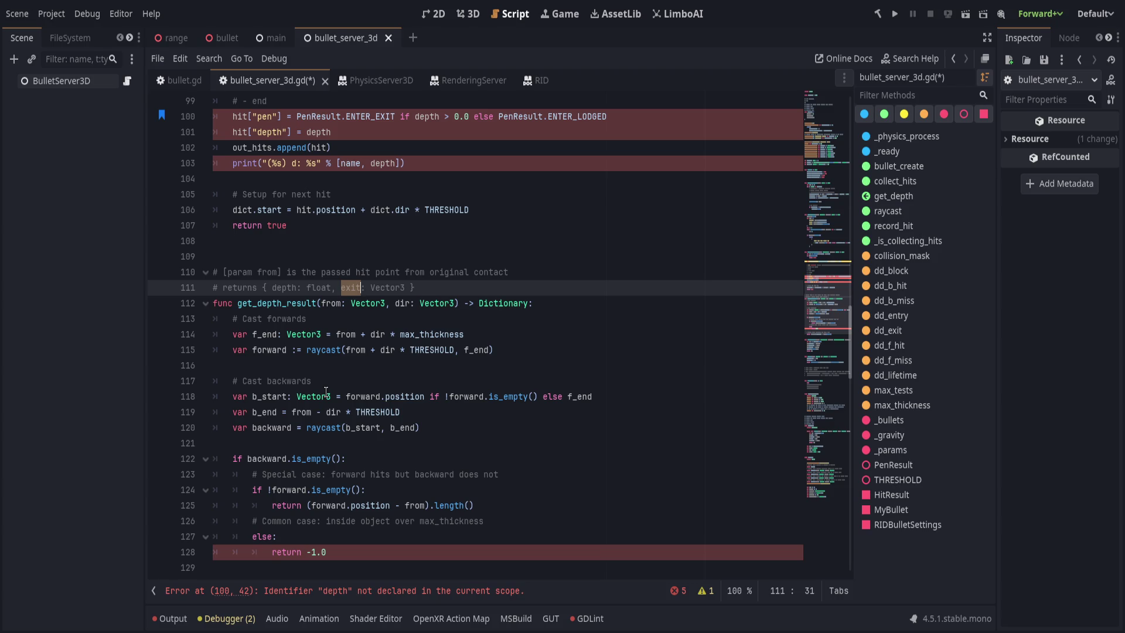
{"action": "scroll", "coordinate": [351, 387], "scroll_direction": "down", "scroll_amount": 2}
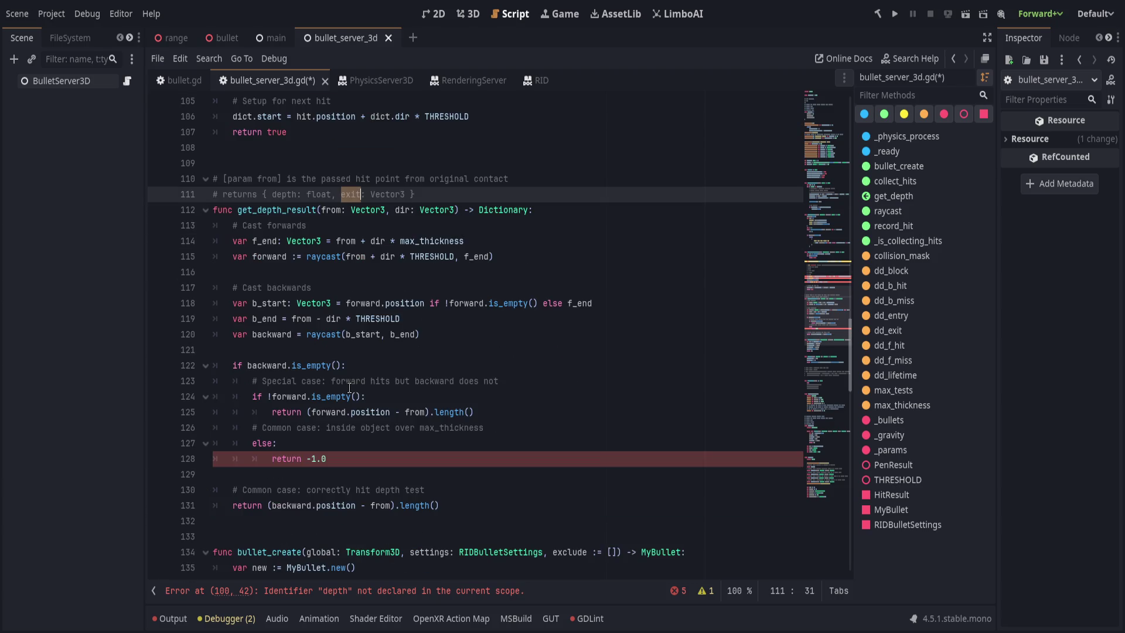
{"action": "left_click", "coordinate": [353, 456]}
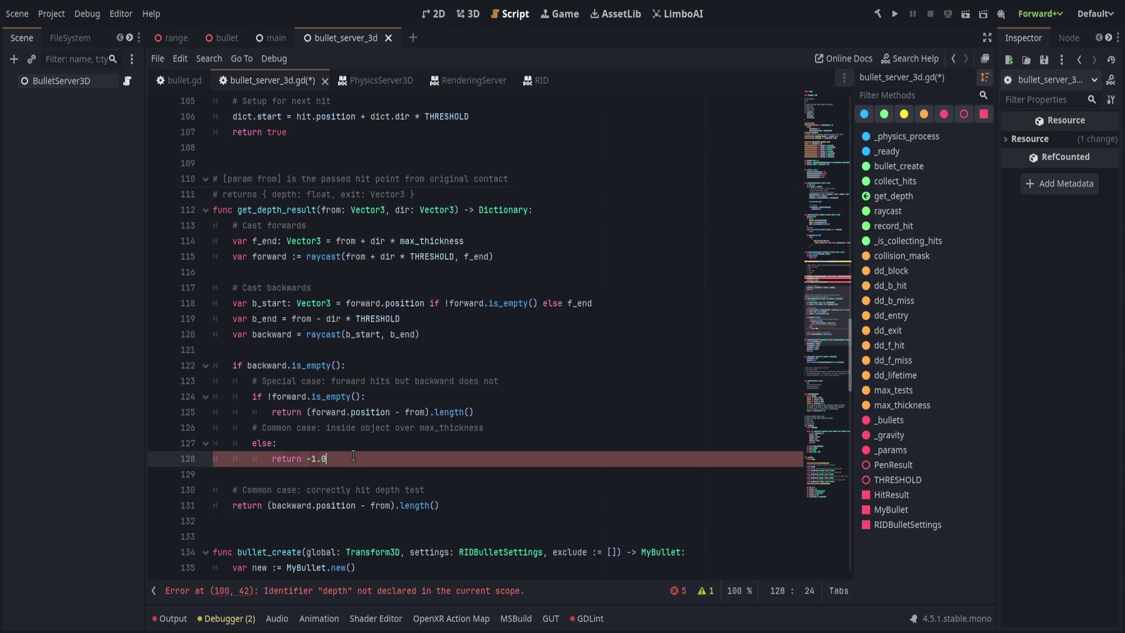
{"action": "left_click", "coordinate": [497, 401]}
{"action": "left_click", "coordinate": [500, 412]}
{"action": "left_click", "coordinate": [483, 506]}
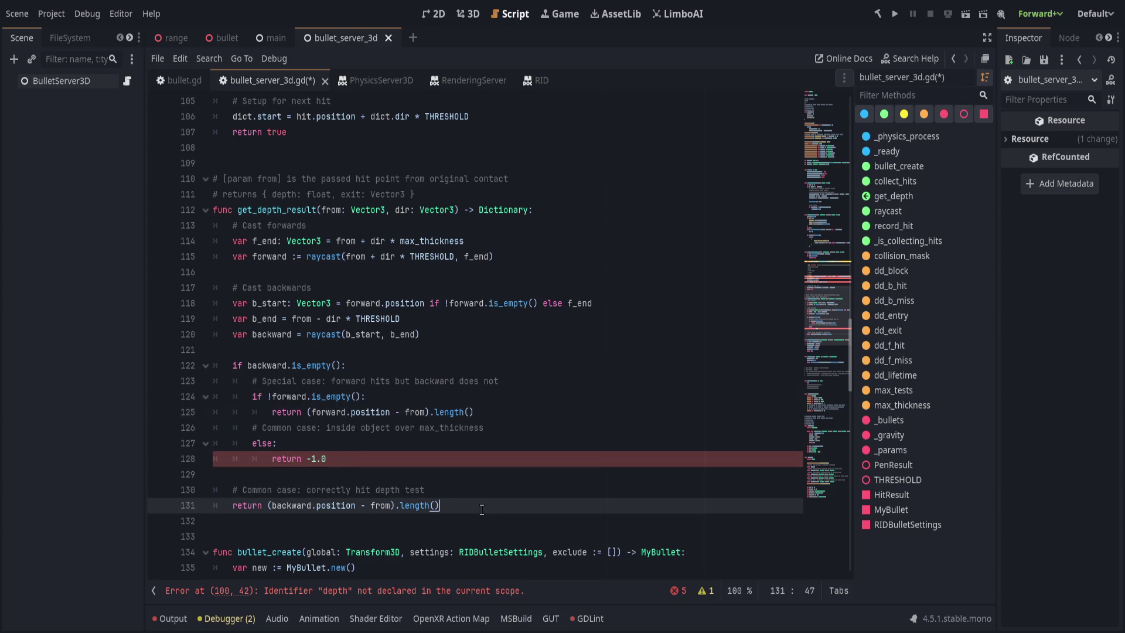
{"action": "left_click", "coordinate": [443, 458]}
Inspect depth_result on line 92 and the get_depth_result definition, cancelling a find and replace
{"action": "scroll", "coordinate": [436, 457], "scroll_direction": "up", "scroll_amount": 1}
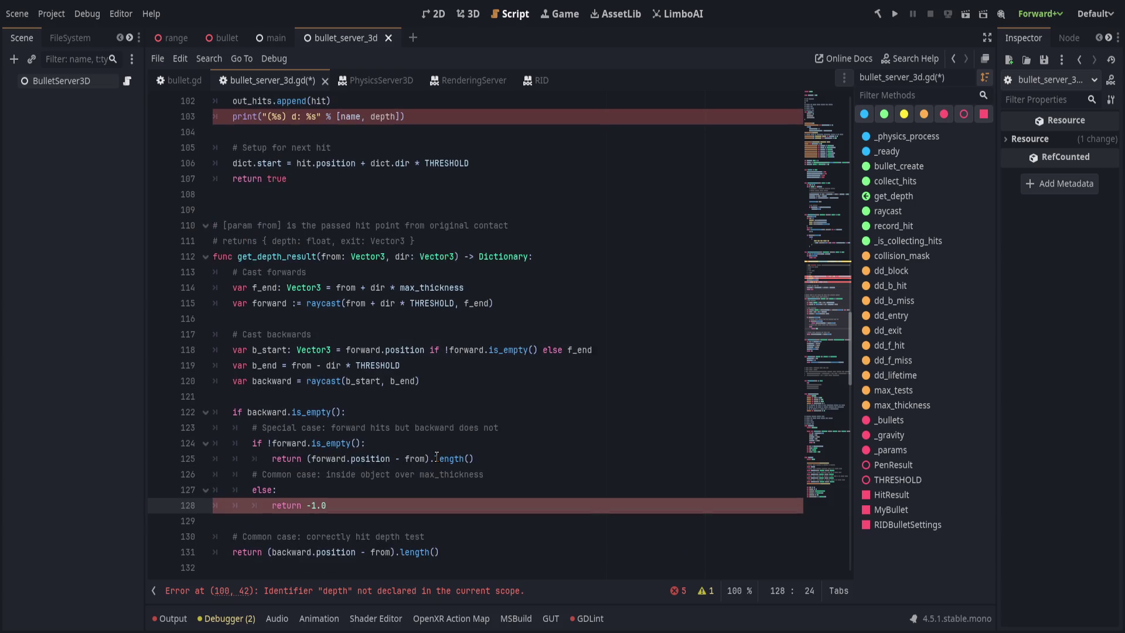
{"action": "scroll", "coordinate": [436, 457], "scroll_direction": "up", "scroll_amount": 3}
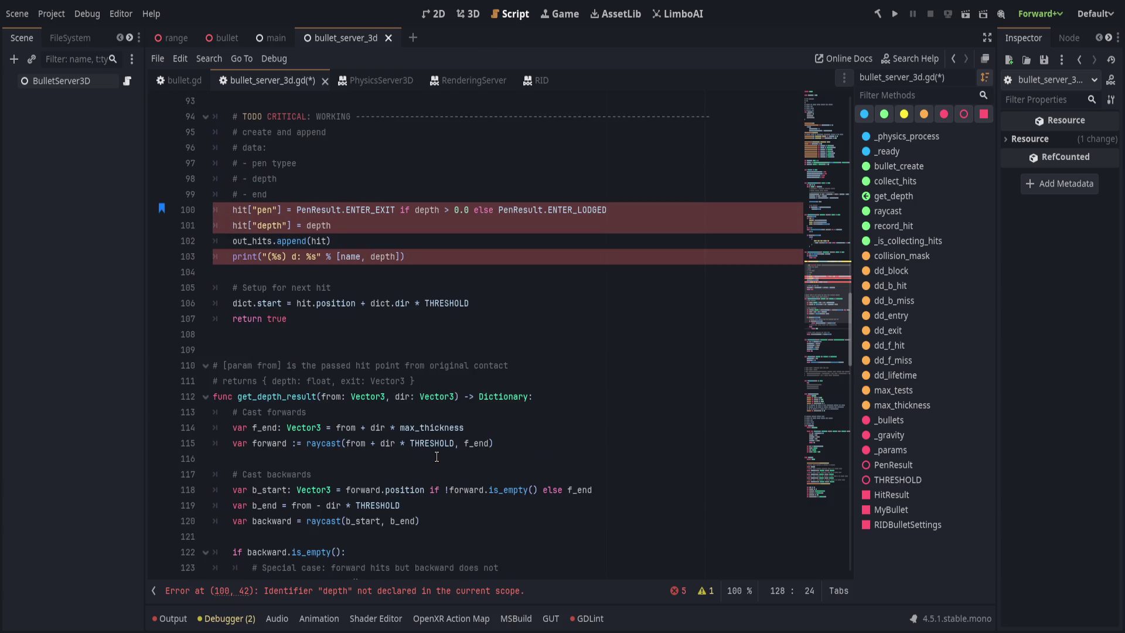
{"action": "scroll", "coordinate": [437, 456], "scroll_direction": "up", "scroll_amount": 8}
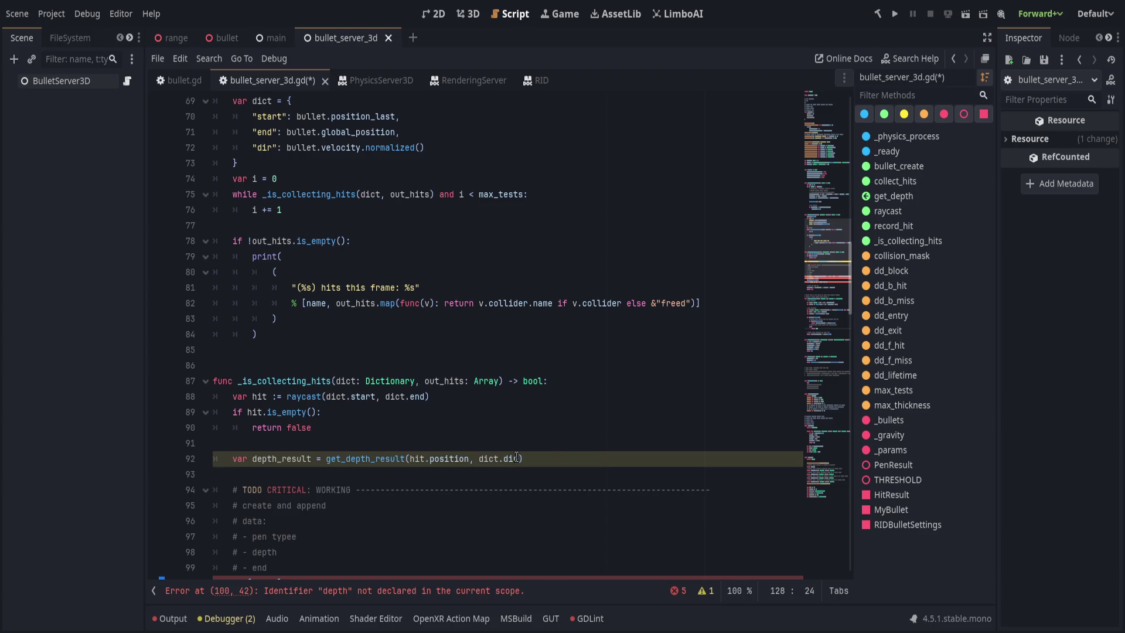
{"action": "scroll", "coordinate": [515, 456], "scroll_direction": "down", "scroll_amount": 4}
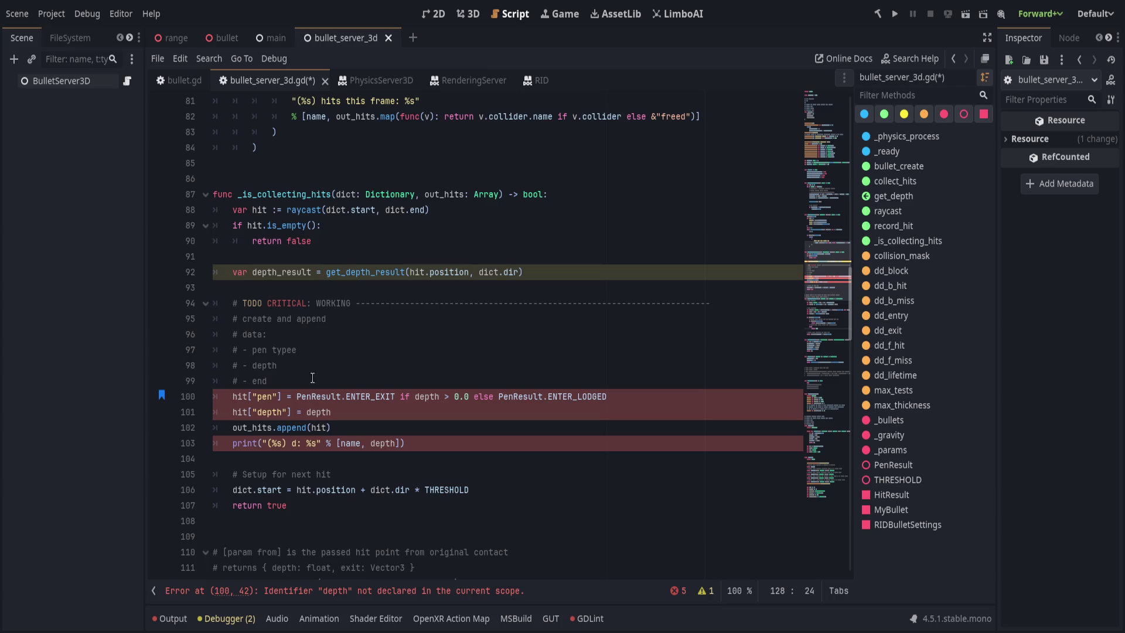
{"action": "left_click", "coordinate": [312, 272]}
{"action": "scroll", "coordinate": [347, 450], "scroll_direction": "up", "scroll_amount": 2}
{"action": "scroll", "coordinate": [347, 450], "scroll_direction": "down", "scroll_amount": 4}
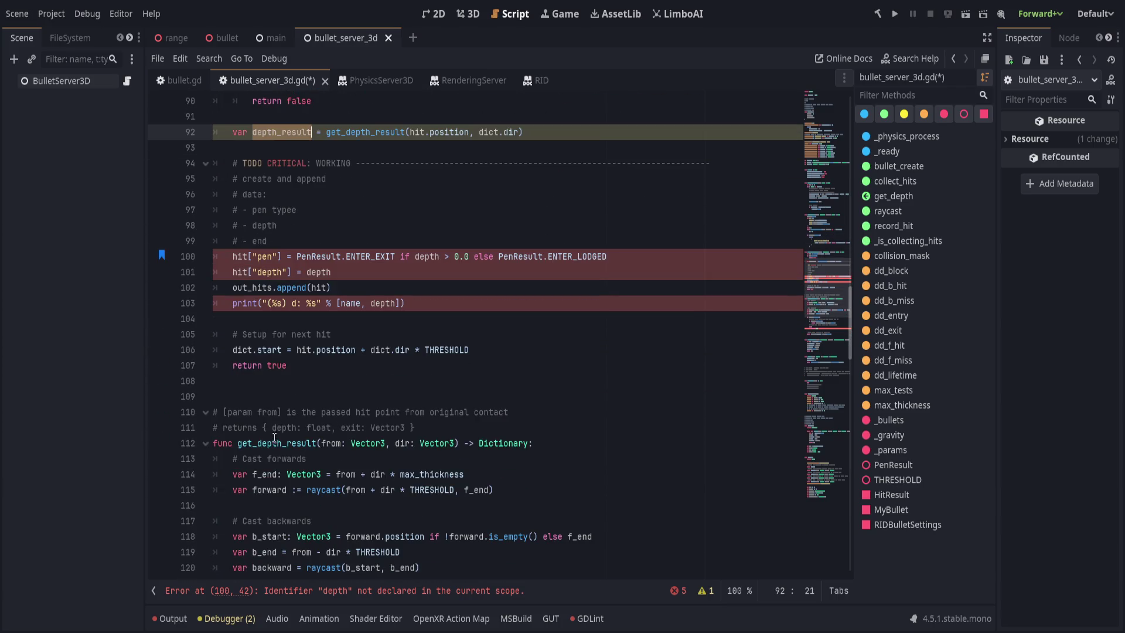
{"action": "left_click", "coordinate": [291, 443]}
{"action": "double_click", "coordinate": [303, 443]}
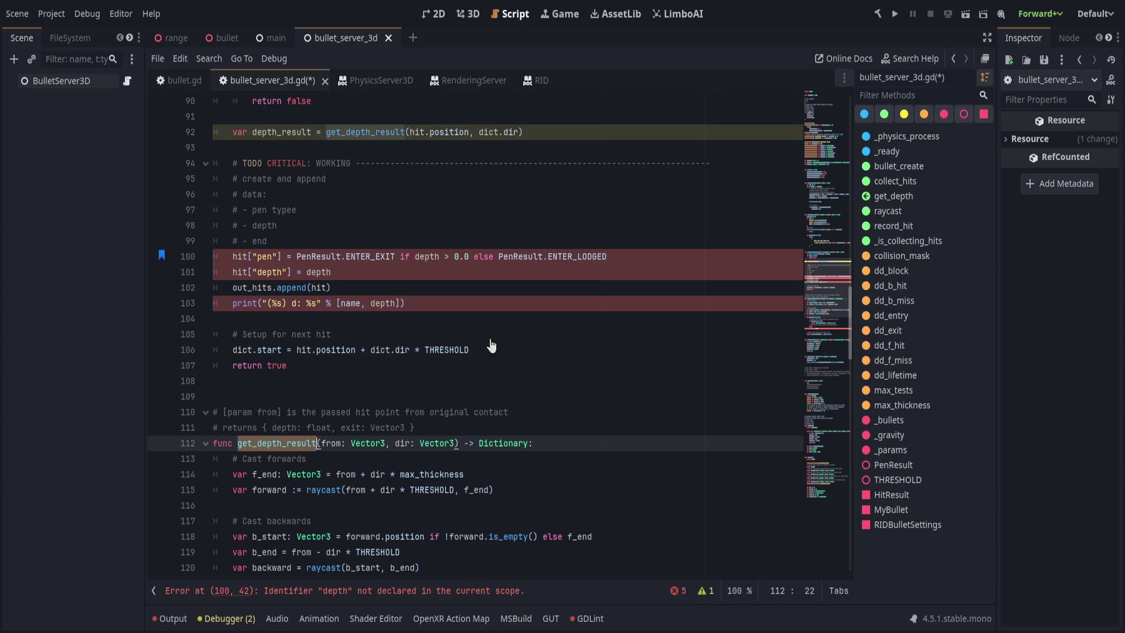
{"action": "key", "text": "ctrl+r"}
{"action": "type", "text": "get"}
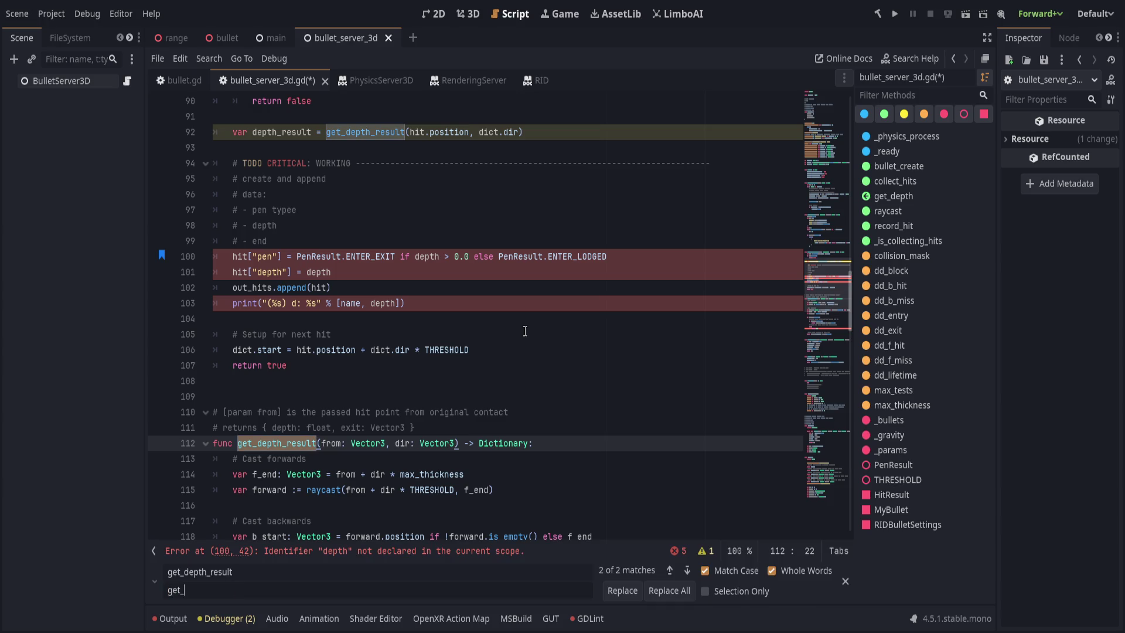
{"action": "key", "text": "Escape"}
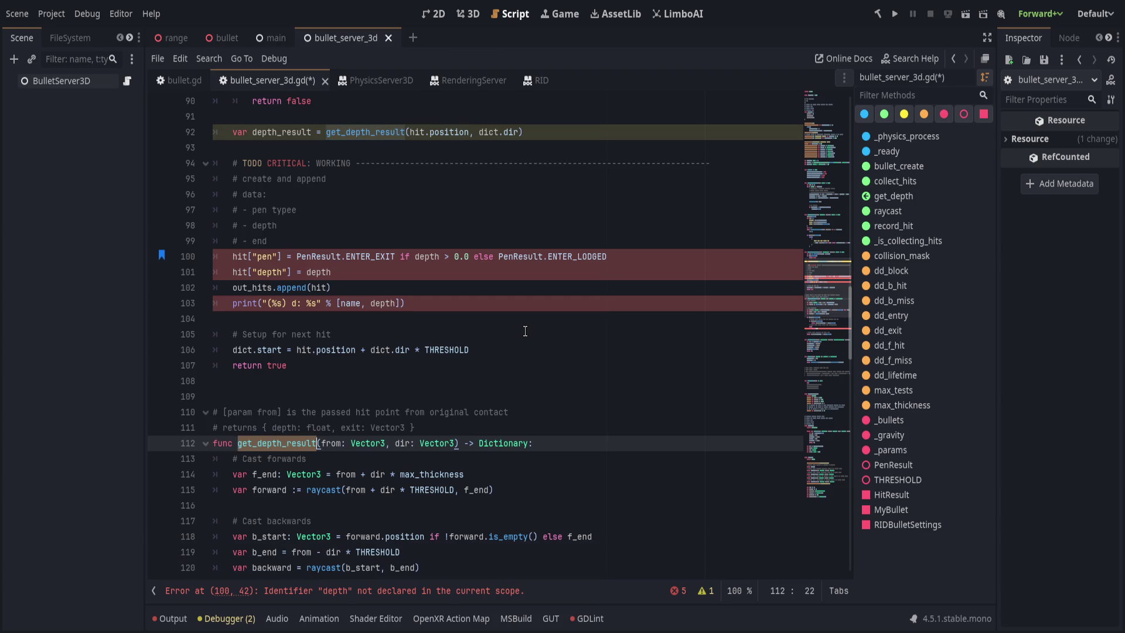
{"action": "scroll", "coordinate": [422, 382], "scroll_direction": "up", "scroll_amount": 3}
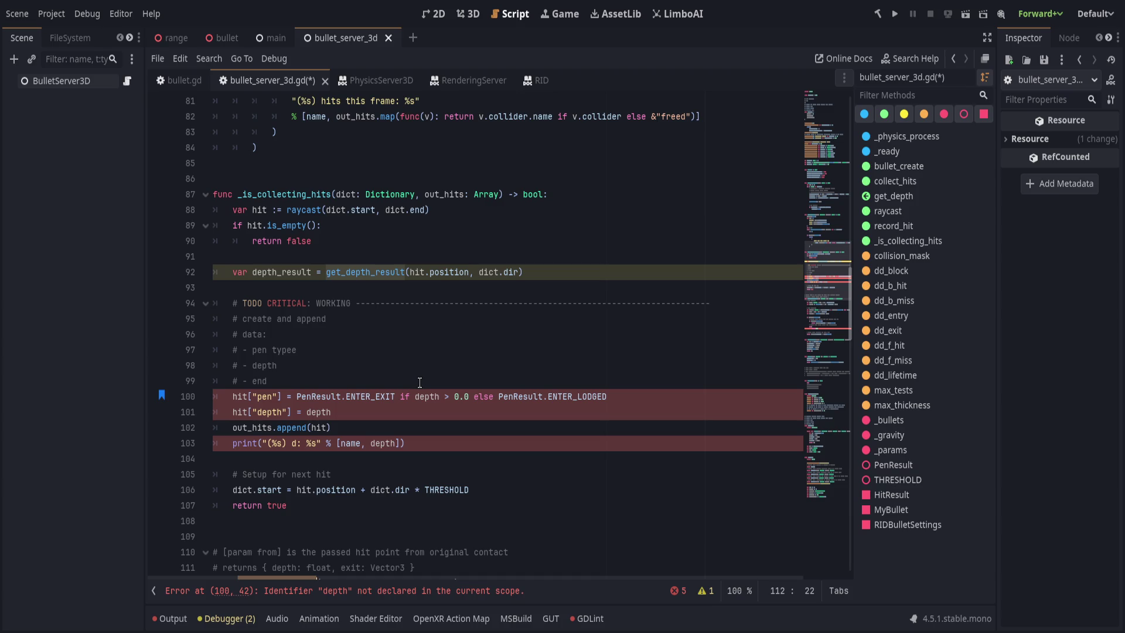
{"action": "scroll", "coordinate": [413, 382], "scroll_direction": "down", "scroll_amount": 3}
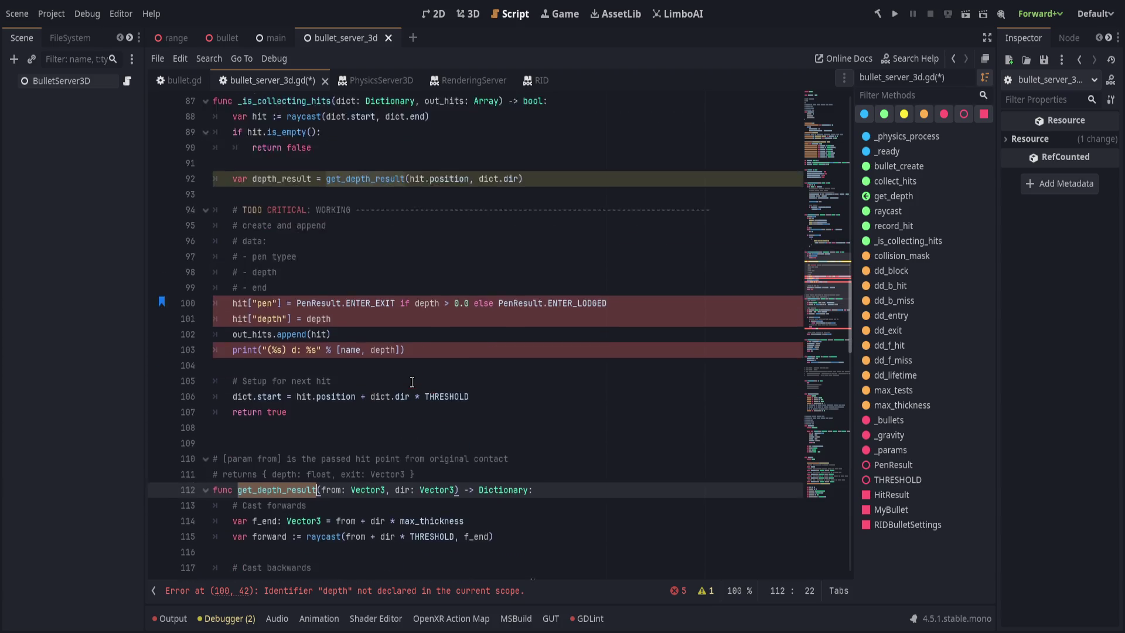
Add 'pen: PenResult,' to the returns comment, giving { pen: PenResult, depth: float, exit: Vector3 }
{"action": "left_click", "coordinate": [275, 427]}
{"action": "type", "text": "pen"}
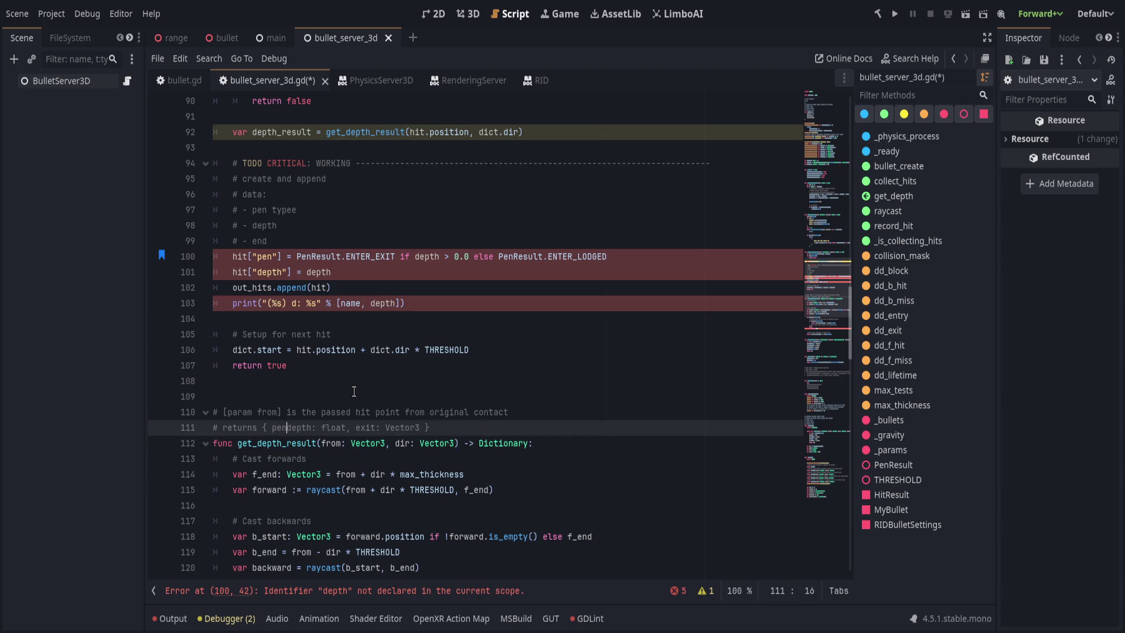
{"action": "type", "text": ": PenResult"}
{"action": "type", "text": ","}
{"action": "scroll", "coordinate": [354, 392], "scroll_direction": "up", "scroll_amount": 4}
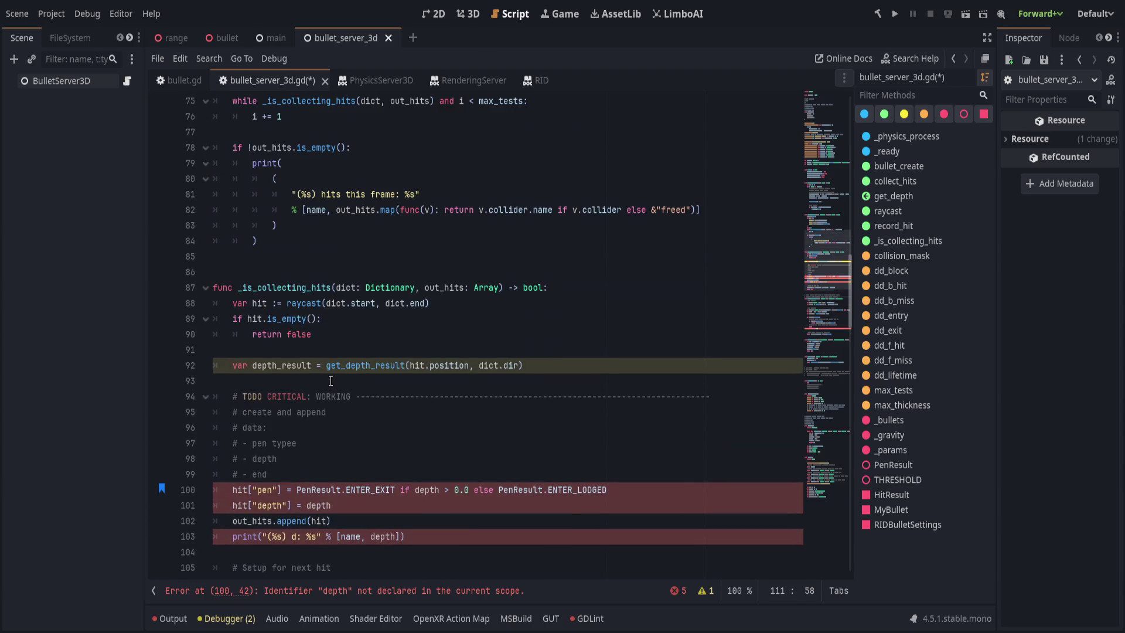
{"action": "scroll", "coordinate": [340, 385], "scroll_direction": "down", "scroll_amount": 9}
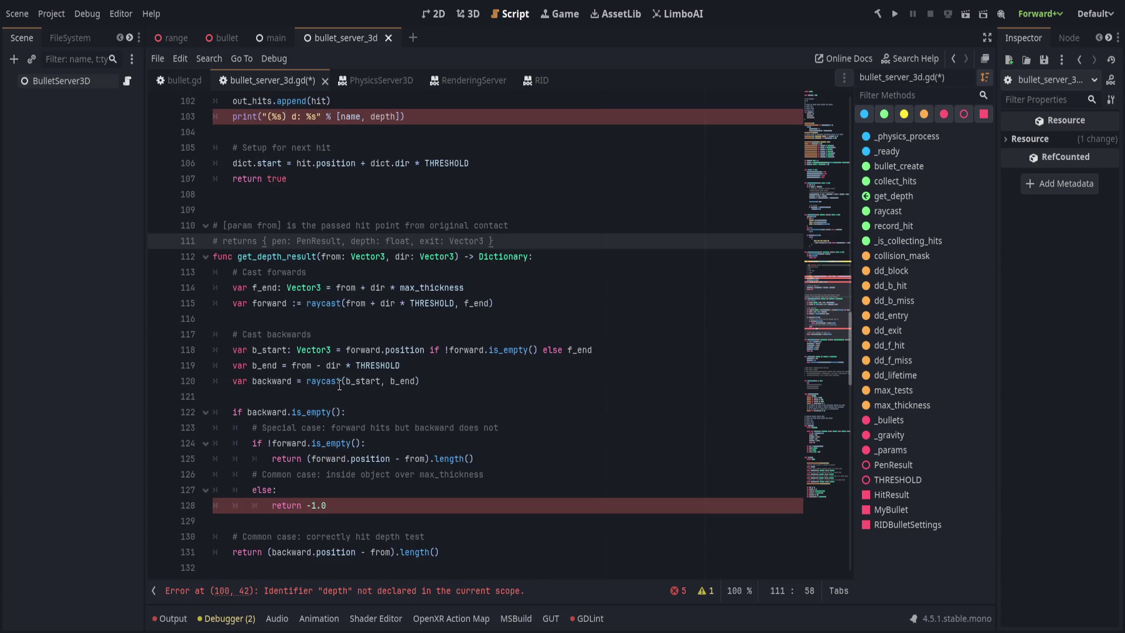
Wrap the forward distance return in a multi-line dictionary under a "depth" key
{"action": "left_click", "coordinate": [307, 412]}
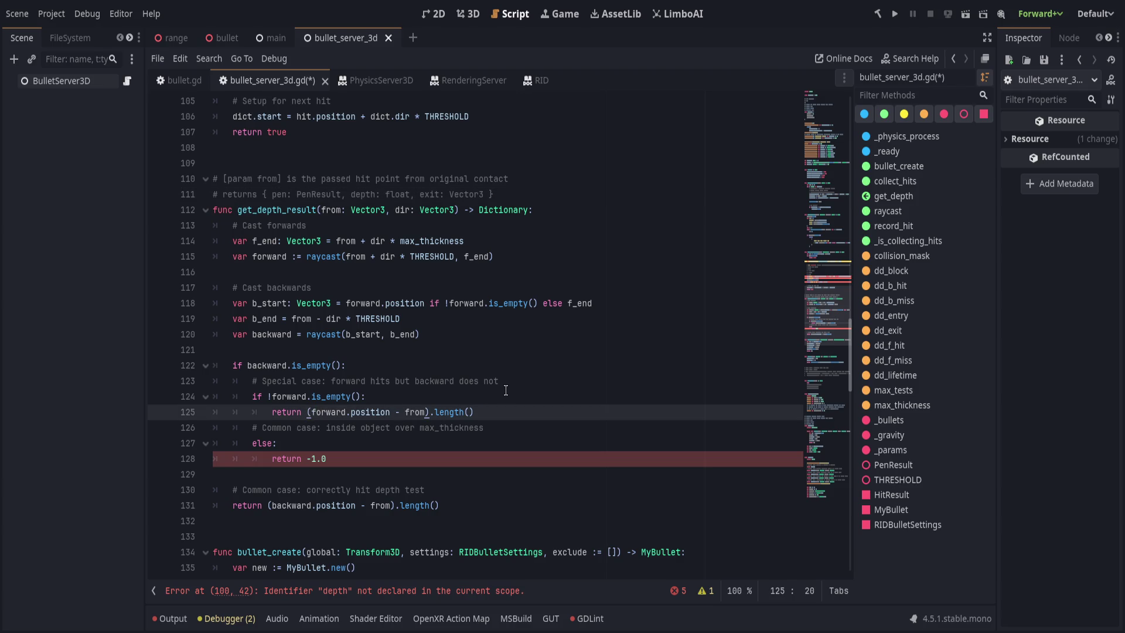
{"action": "type", "text": "{}"}
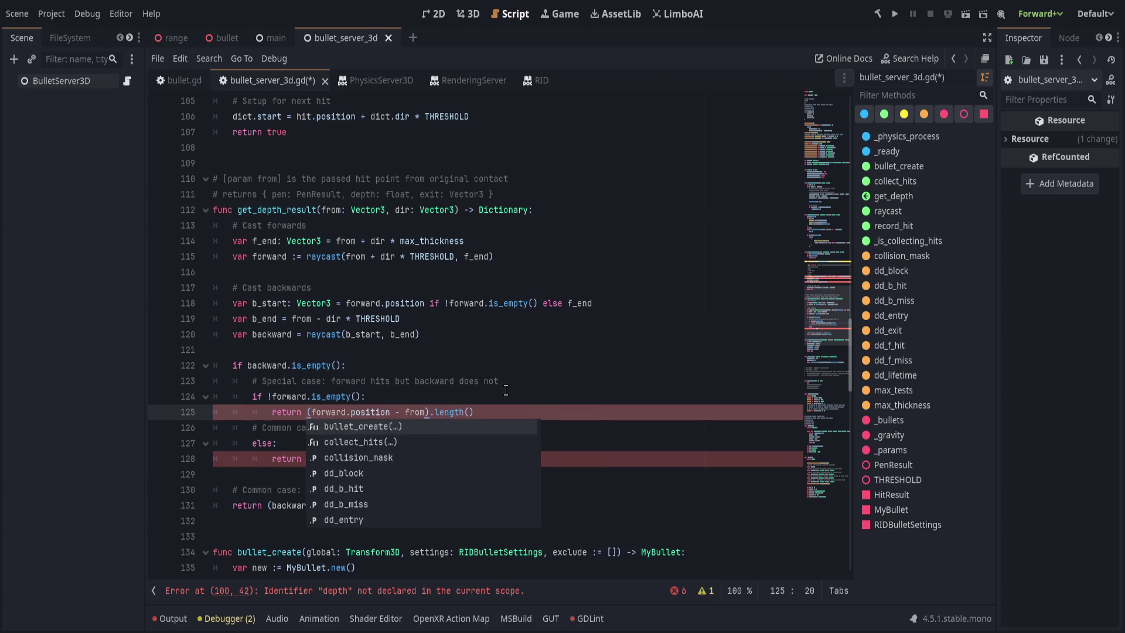
{"action": "key", "text": "BackSpace"}
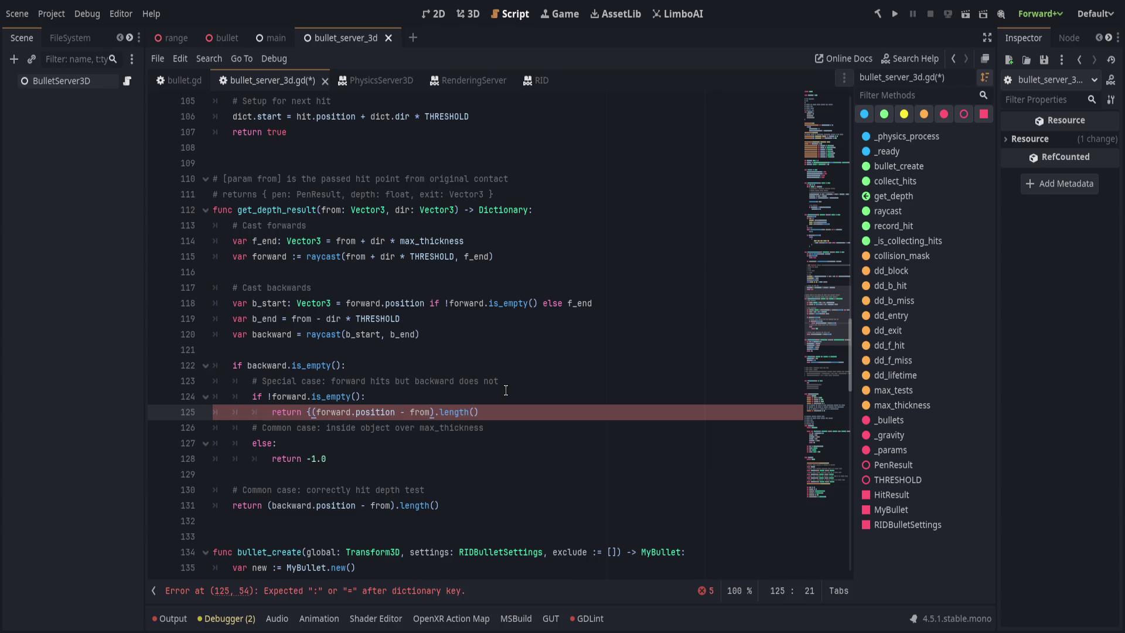
{"action": "type", "text": "\"depth\":"}
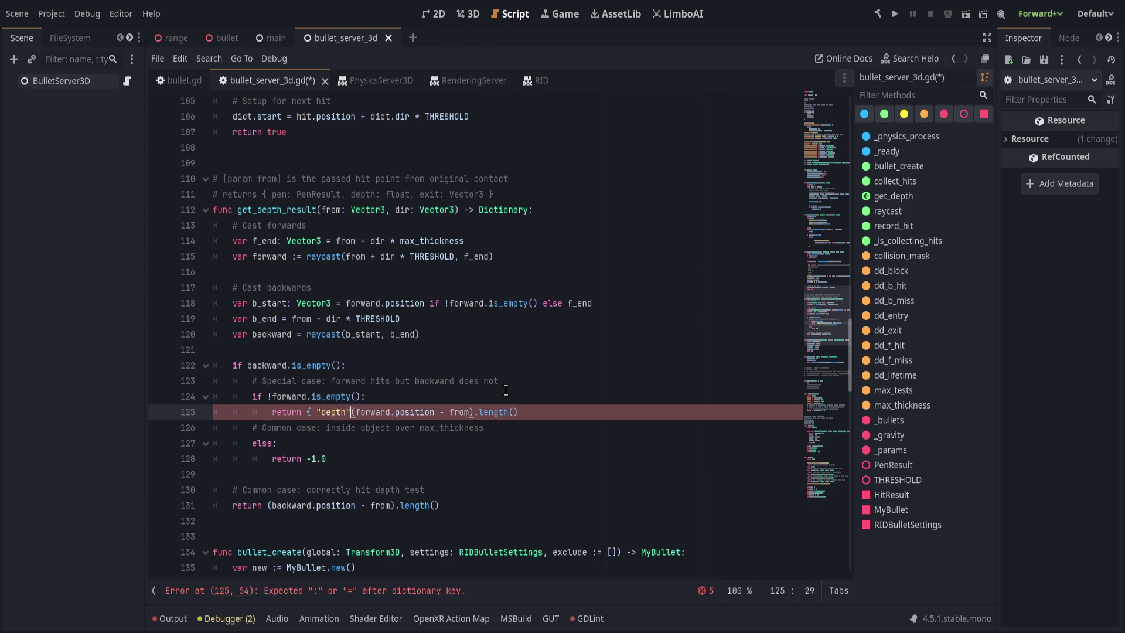
{"action": "key", "text": "End"}
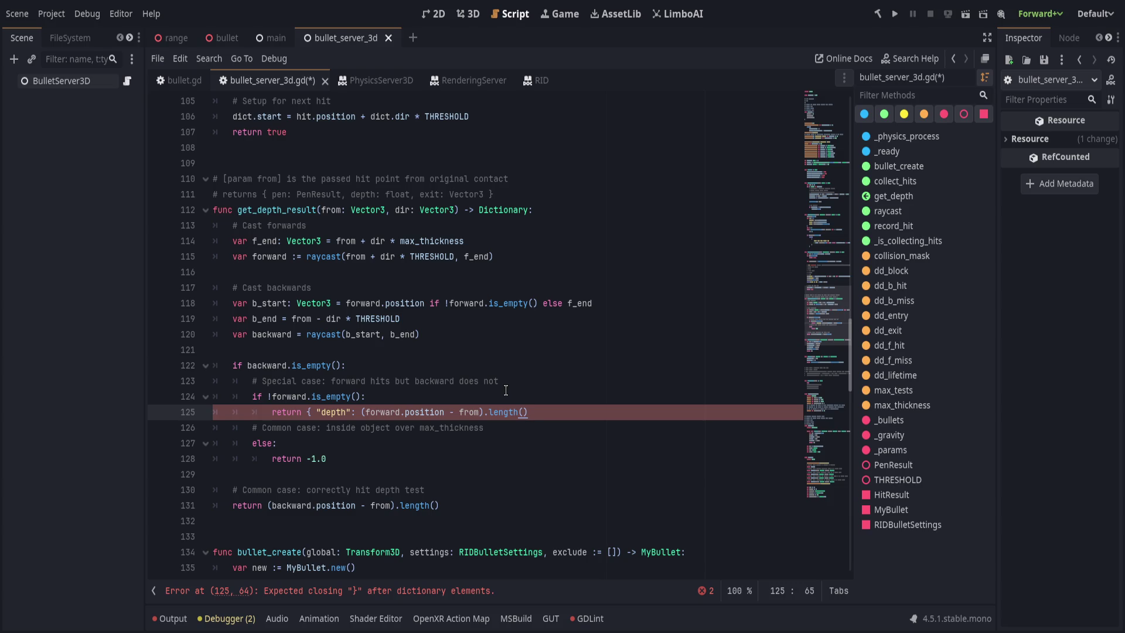
{"action": "type", "text": ","}
{"action": "key", "text": "Return"}
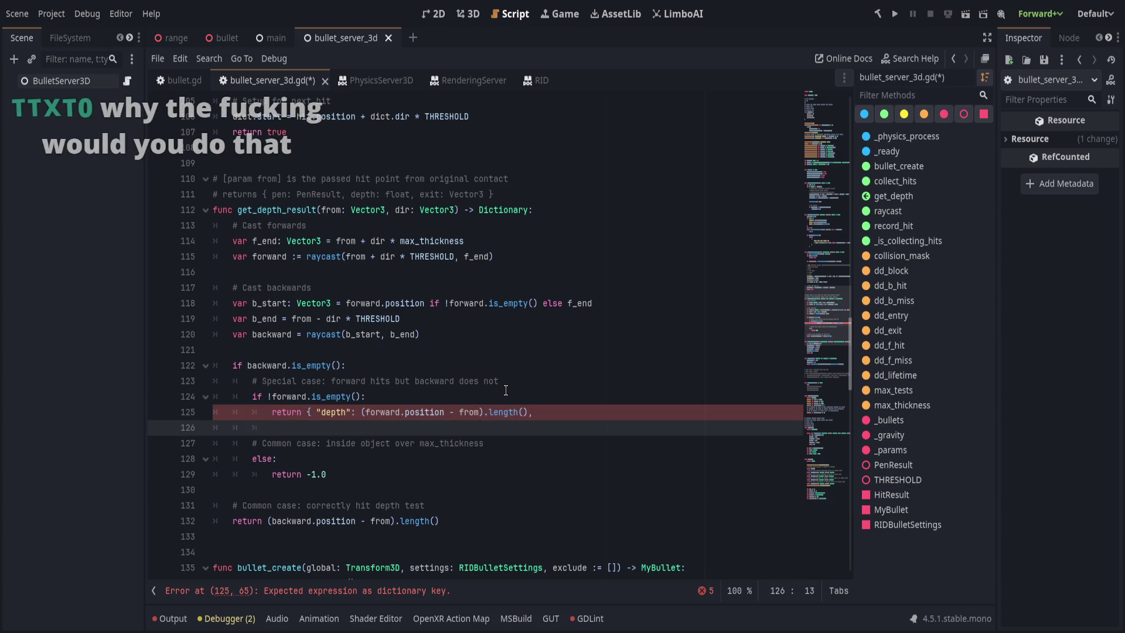
{"action": "left_click", "coordinate": [319, 413]}
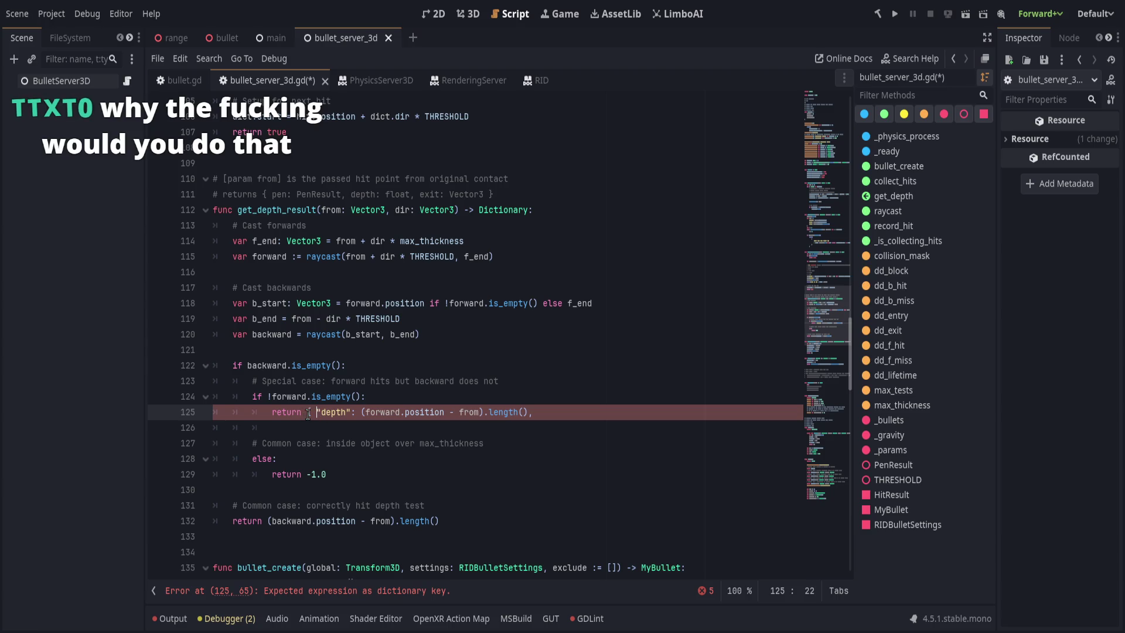
{"action": "key", "text": "Return"}
{"action": "key", "text": "Down"}
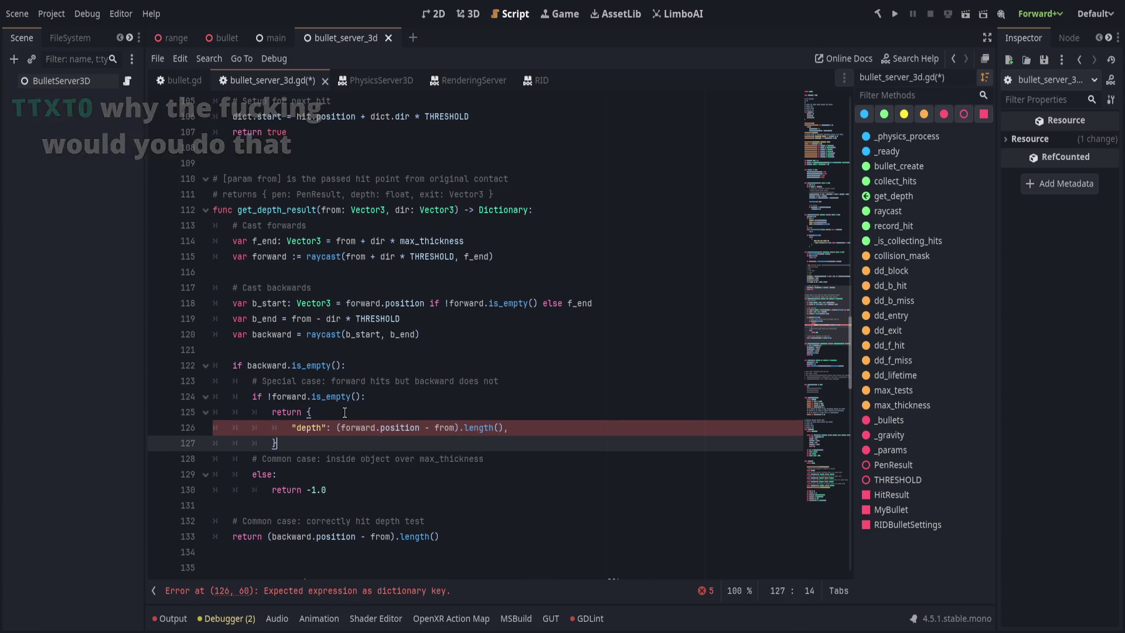
{"action": "type", "text": "}"}
Add a "pen" PenResult entry and an "exit": from + dir * depth entry to the dictionary
{"action": "left_click", "coordinate": [345, 413]}
{"action": "key", "text": "Return"}
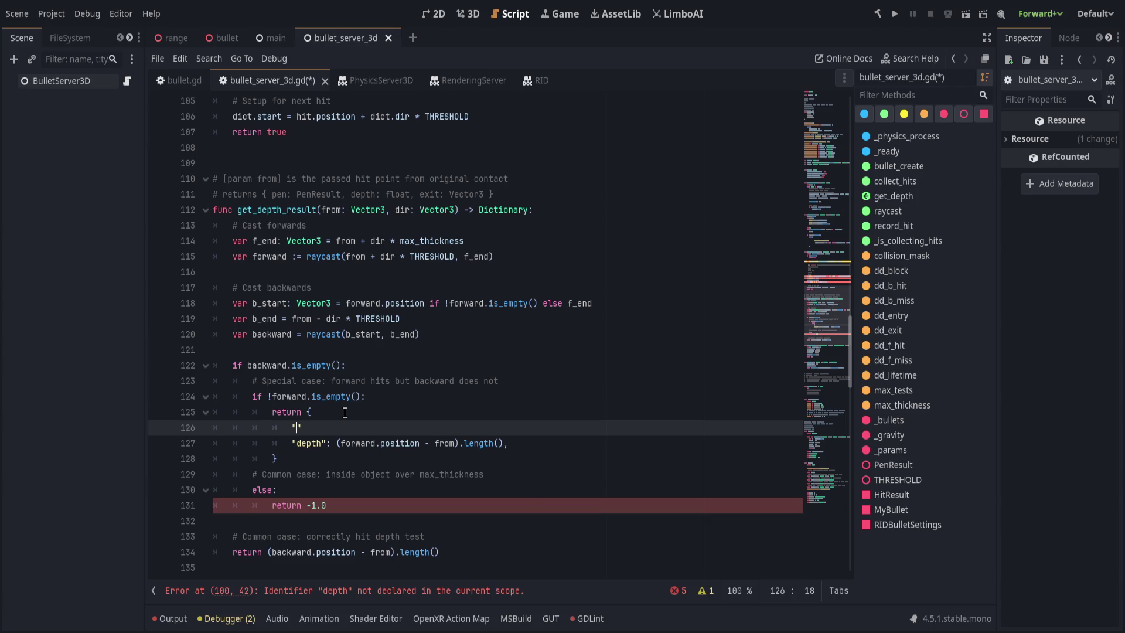
{"action": "type", "text": "pen\": PenResult."}
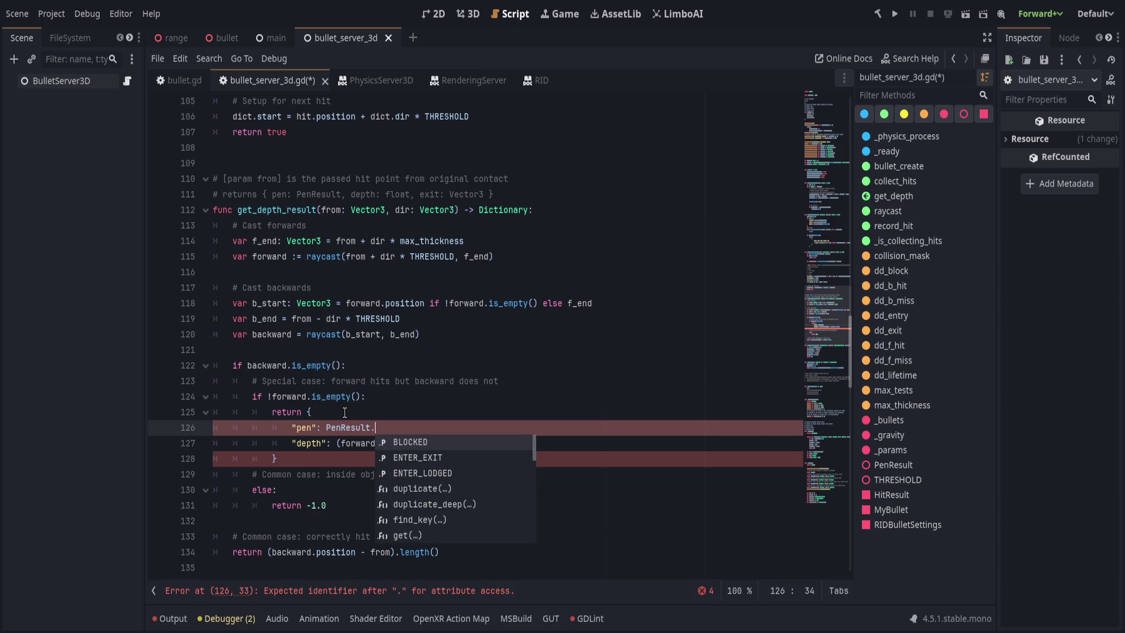
{"action": "type", "text": "enter_l"}
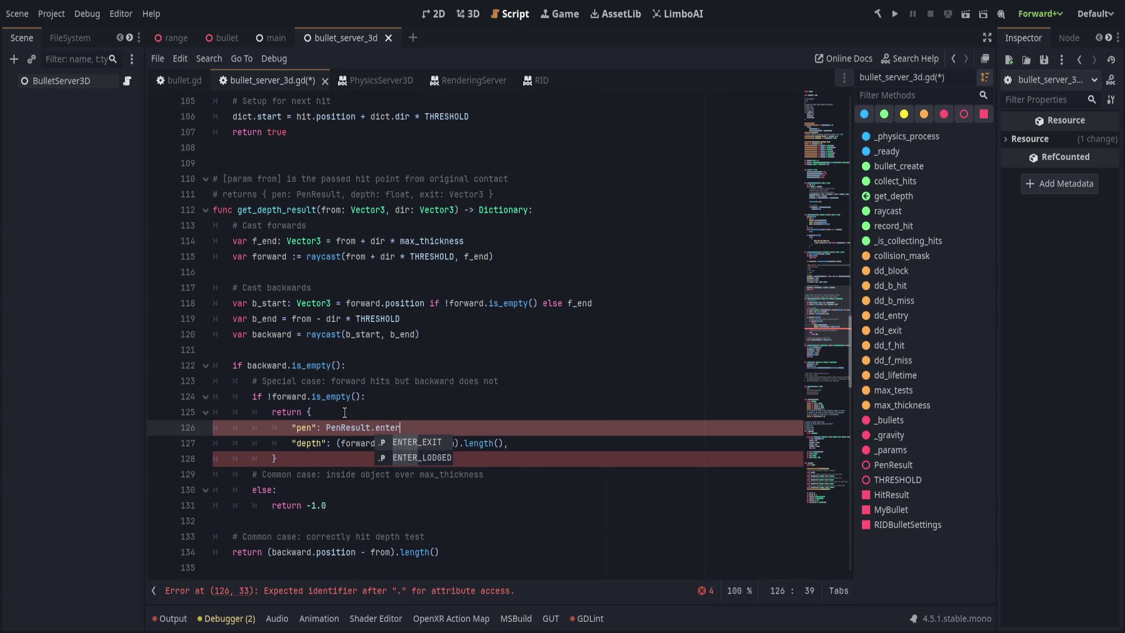
{"action": "key", "text": "Return"}
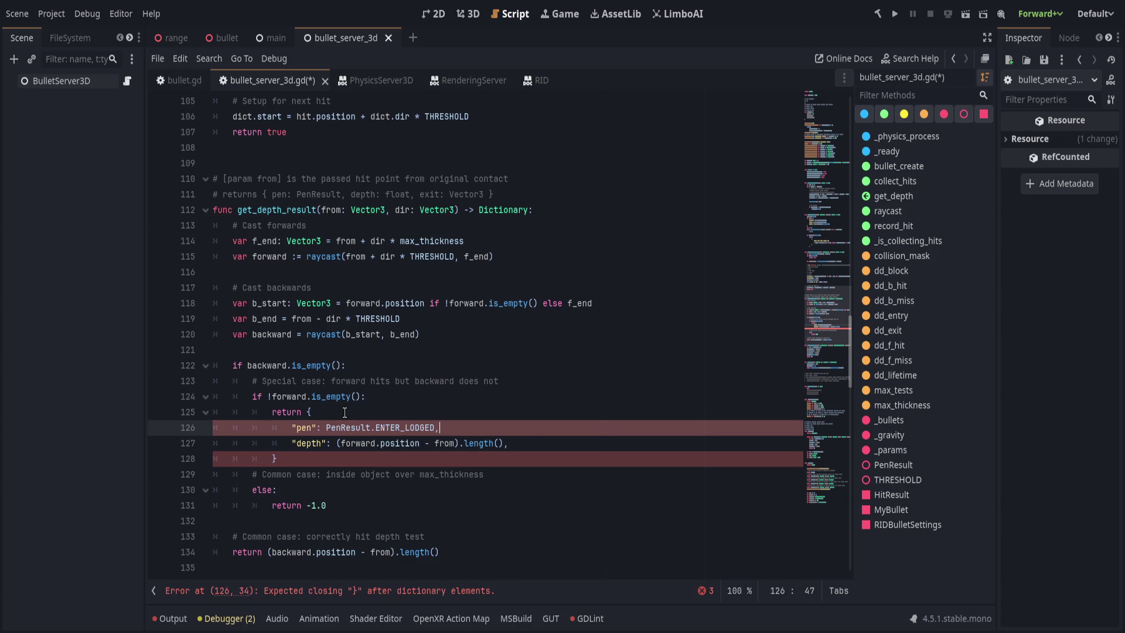
{"action": "key", "text": "Right"}
{"action": "key", "text": "Return"}
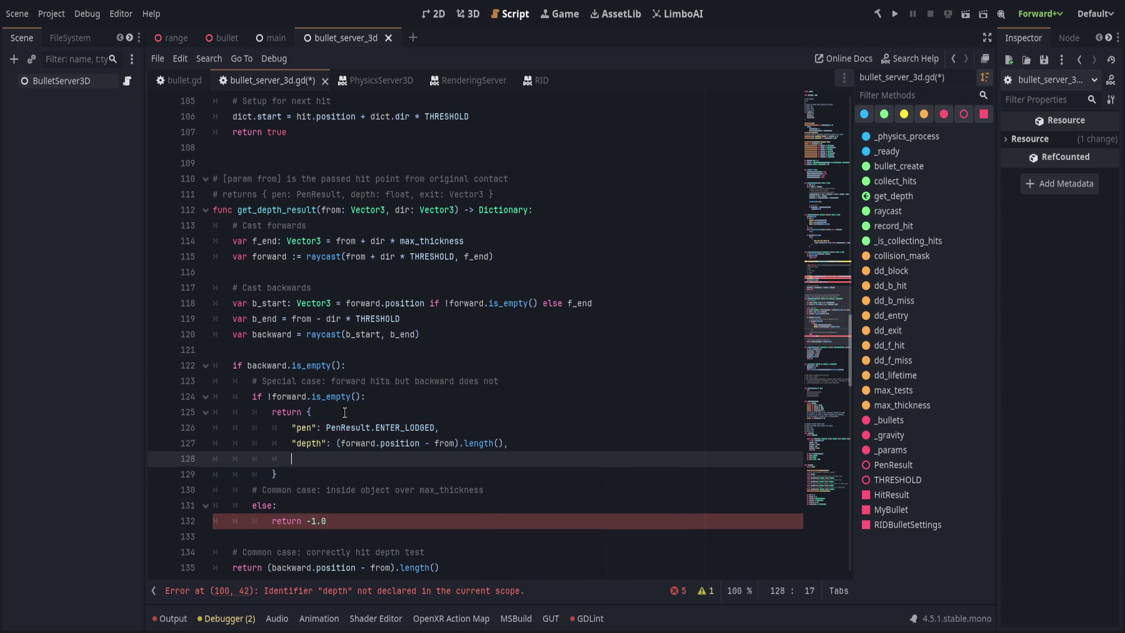
{"action": "type", "text": "exit"}
{"action": "key", "text": "Return"}
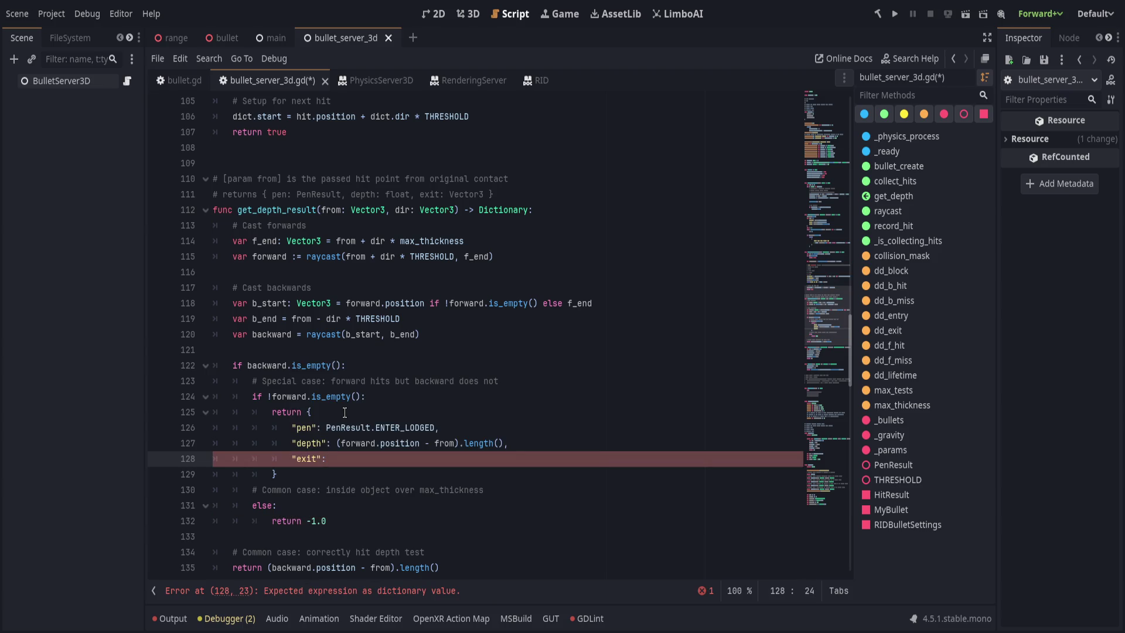
{"action": "type", "text": " forward."}
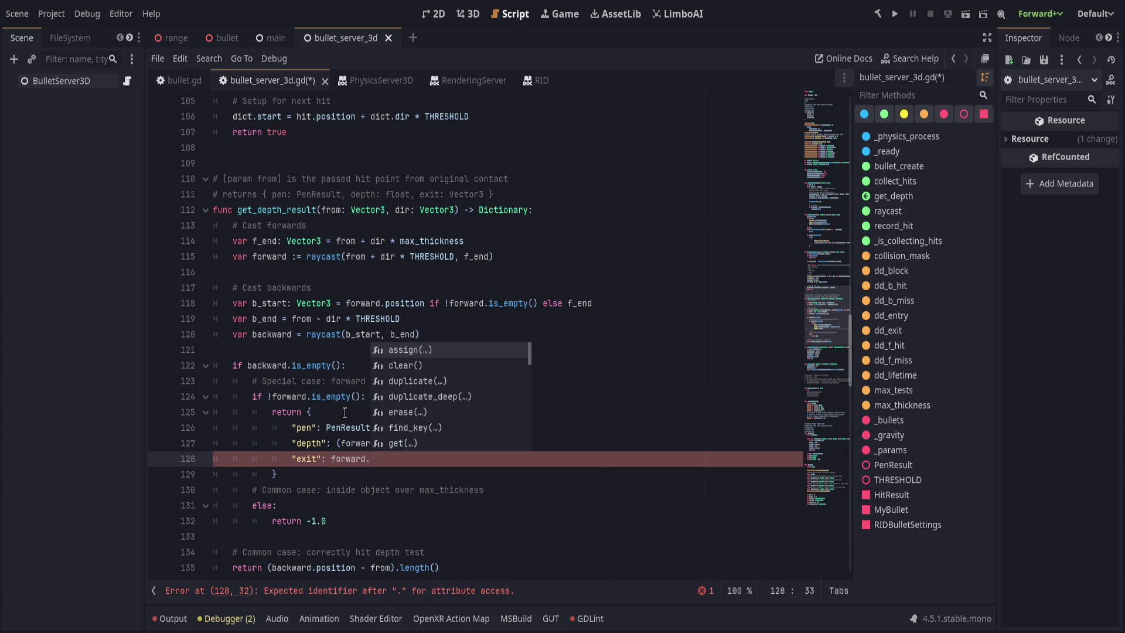
{"action": "key", "text": "Escape"}
{"action": "key", "text": "ctrl+BackSpace"}
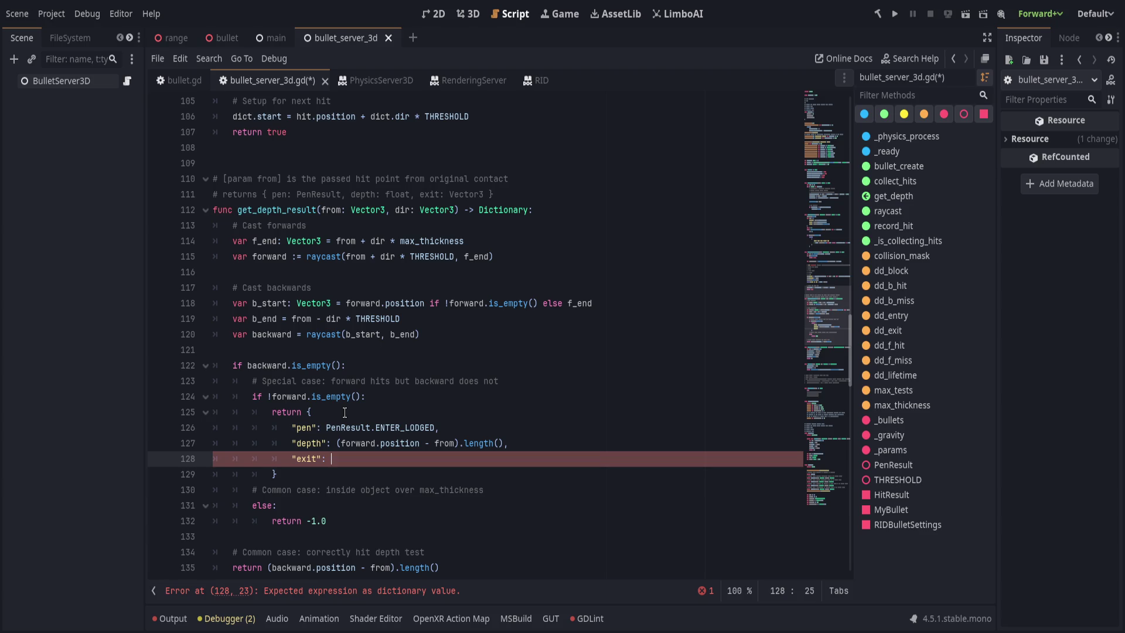
{"action": "type", "text": "from * "}
{"action": "type", "text": "dir "}
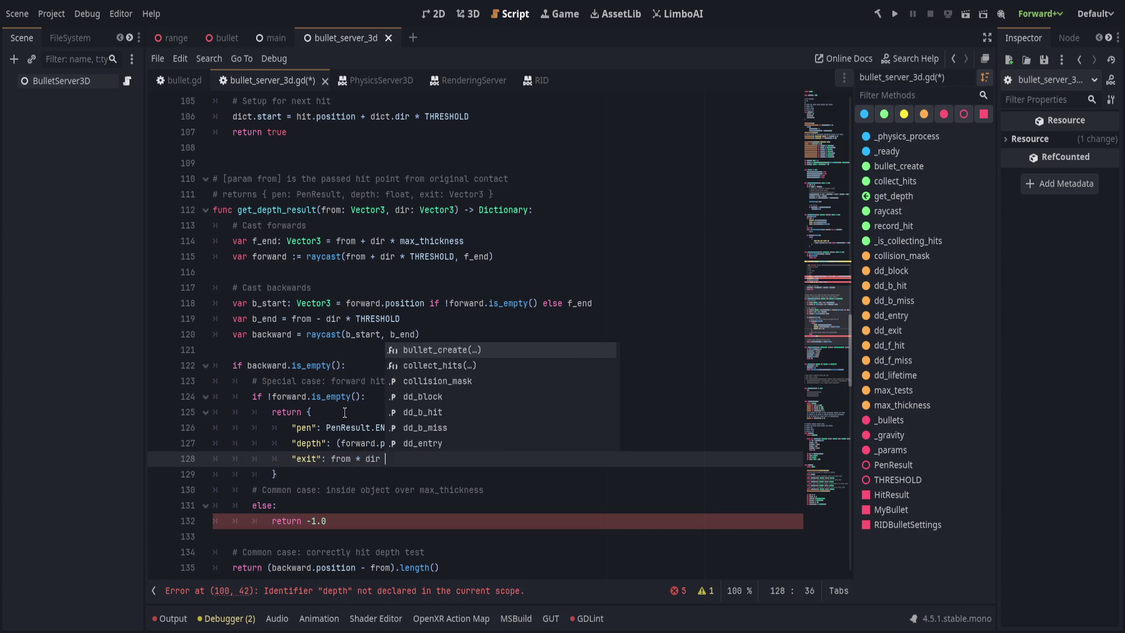
{"action": "key", "text": "BackSpace"}
{"action": "key", "text": "BackSpace"}
{"action": "key", "text": "BackSpace"}
{"action": "key", "text": "BackSpace"}
{"action": "key", "text": "BackSpace"}
{"action": "key", "text": "BackSpace"}
{"action": "type", "text": "+ "}
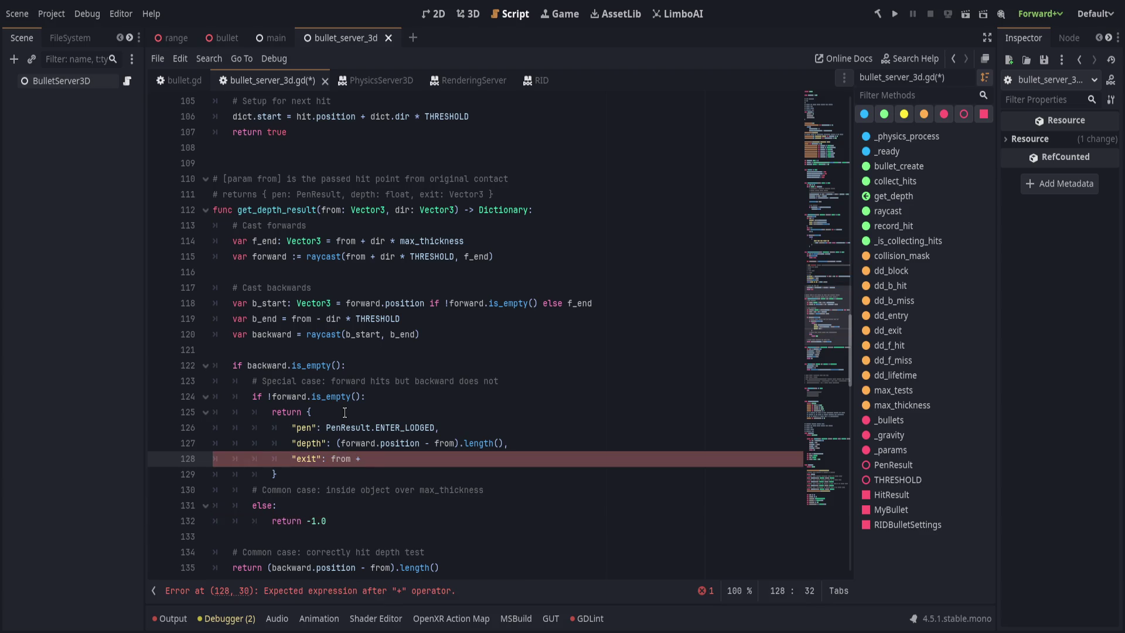
{"action": "type", "text": "dir * depth"}
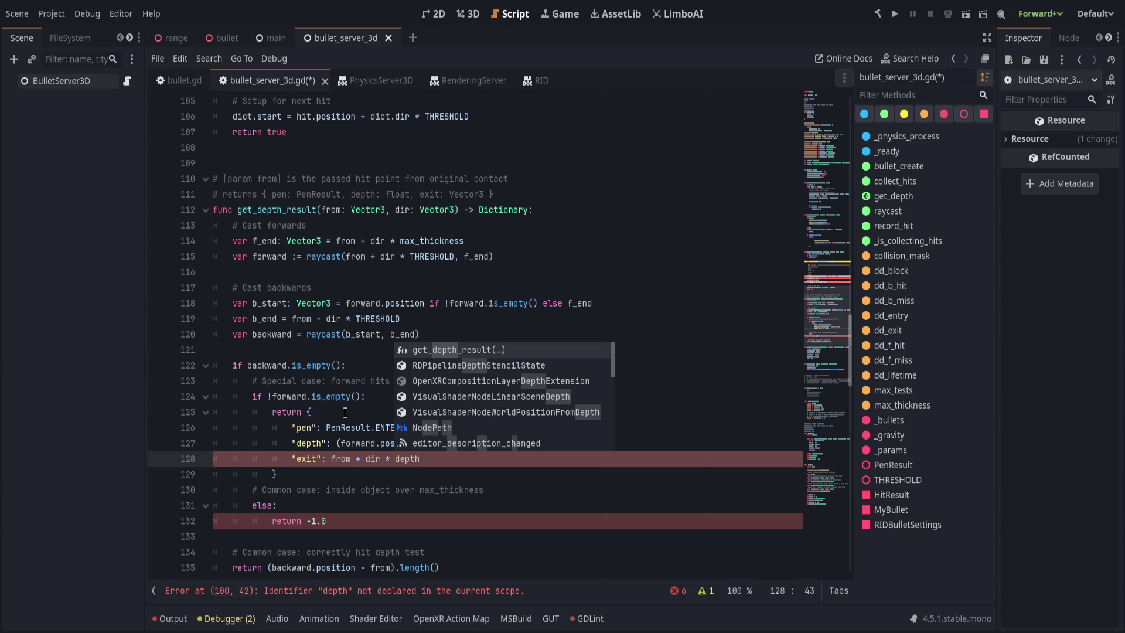
{"action": "key", "text": "Escape"}
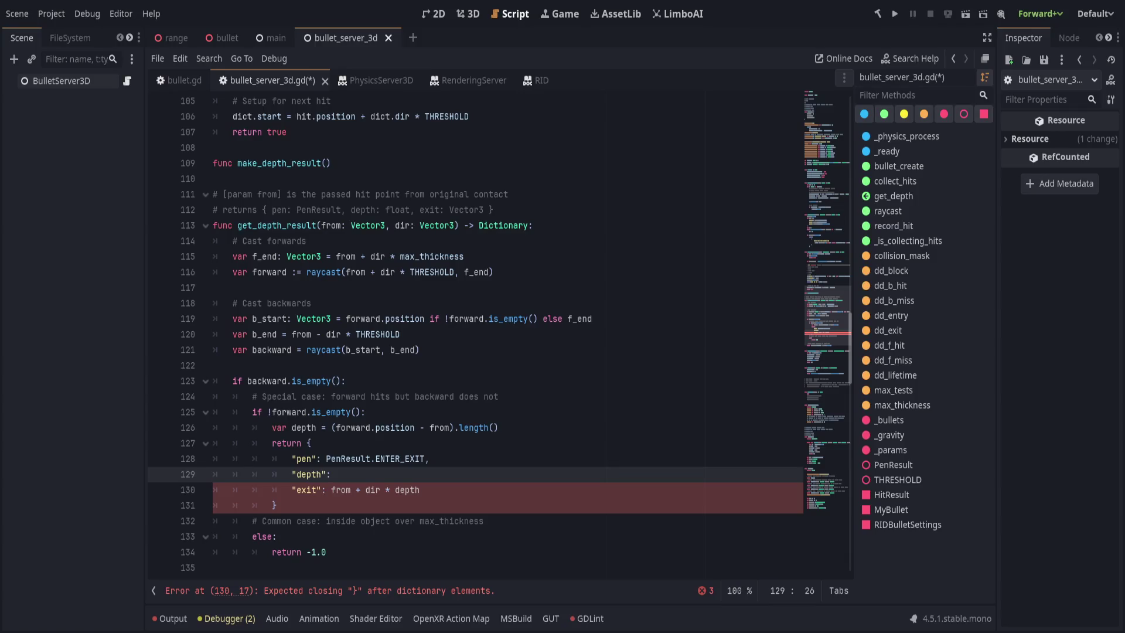
Complete the unfinished dictionary entry as "depth": depth,
{"action": "left_click", "coordinate": [488, 491]}
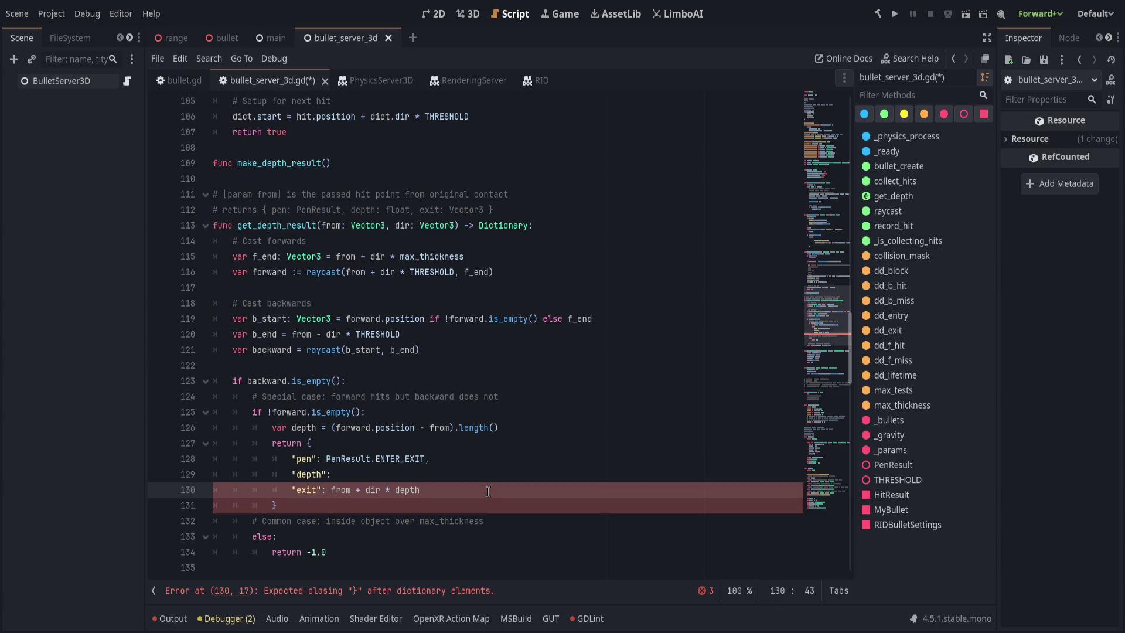
{"action": "key", "text": "Up"}
{"action": "type", "text": "depth,"}
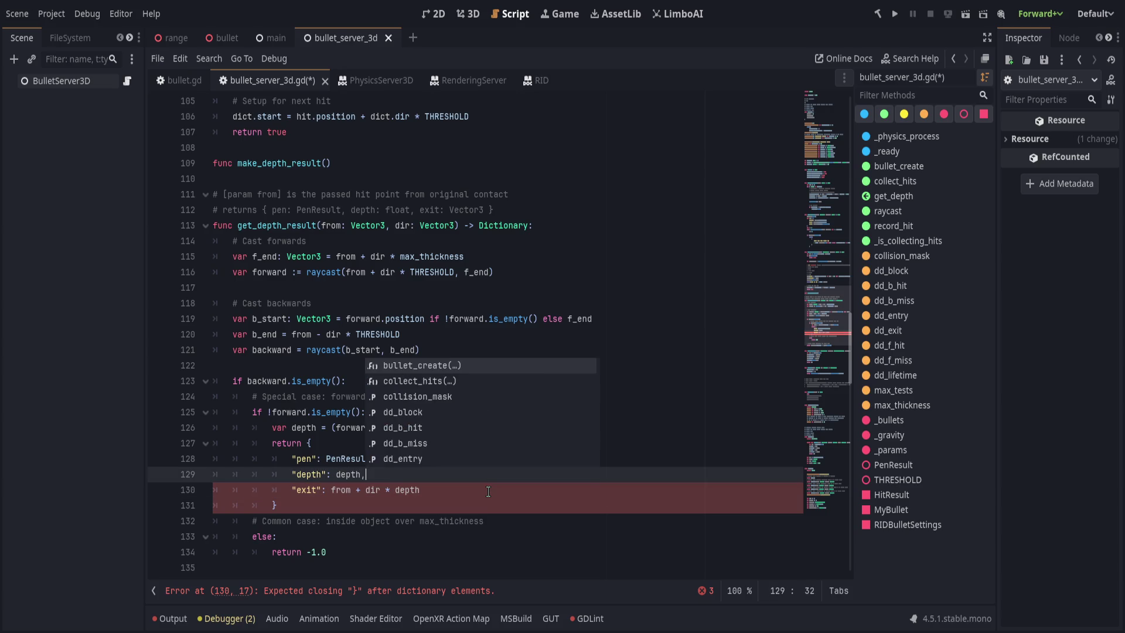
{"action": "key", "text": "Escape"}
{"action": "key", "text": "Down"}
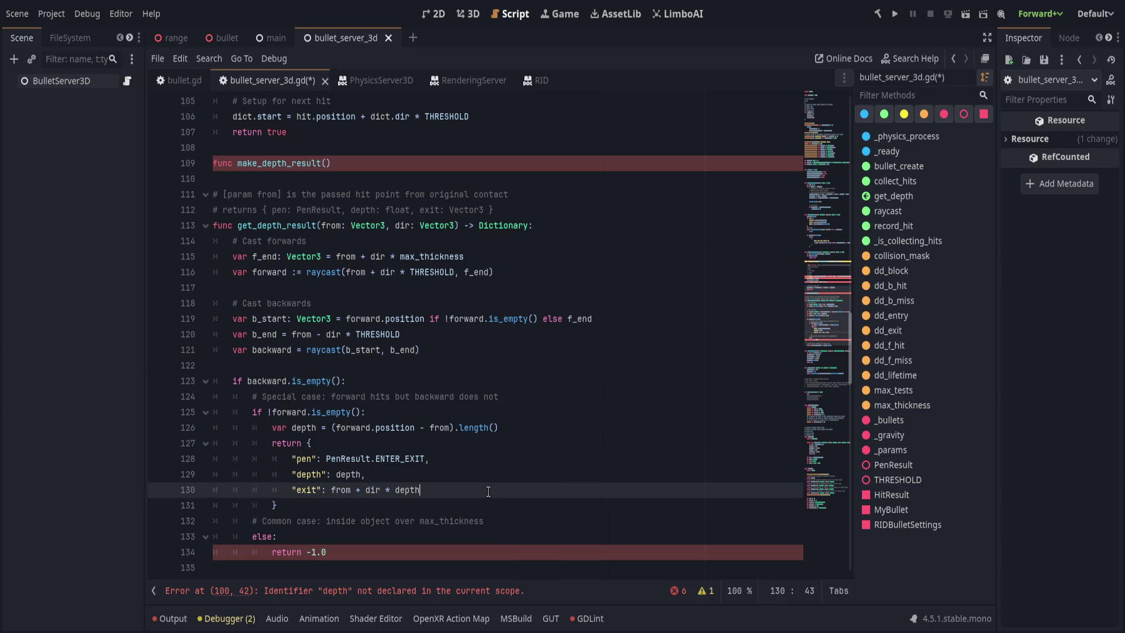
Give make_depth_result the signature (pen: PenResult, exit: Vector3, depth: float) -> Dictionary with a return { body
{"action": "left_click", "coordinate": [481, 162]}
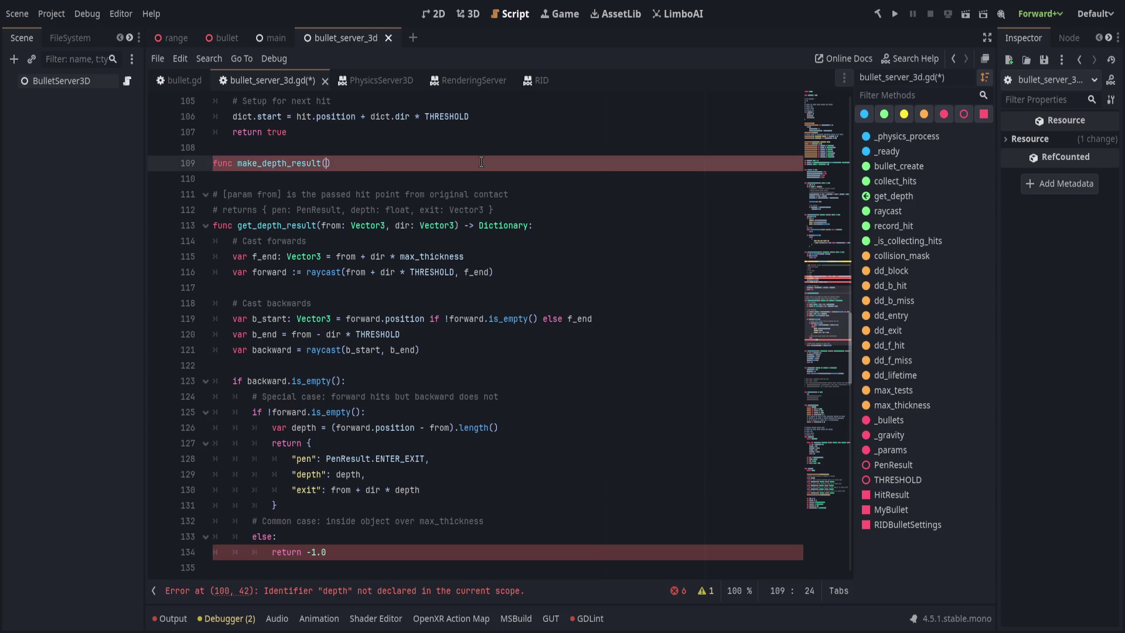
{"action": "type", "text": "pen: "}
{"action": "type", "text": "PenResult"}
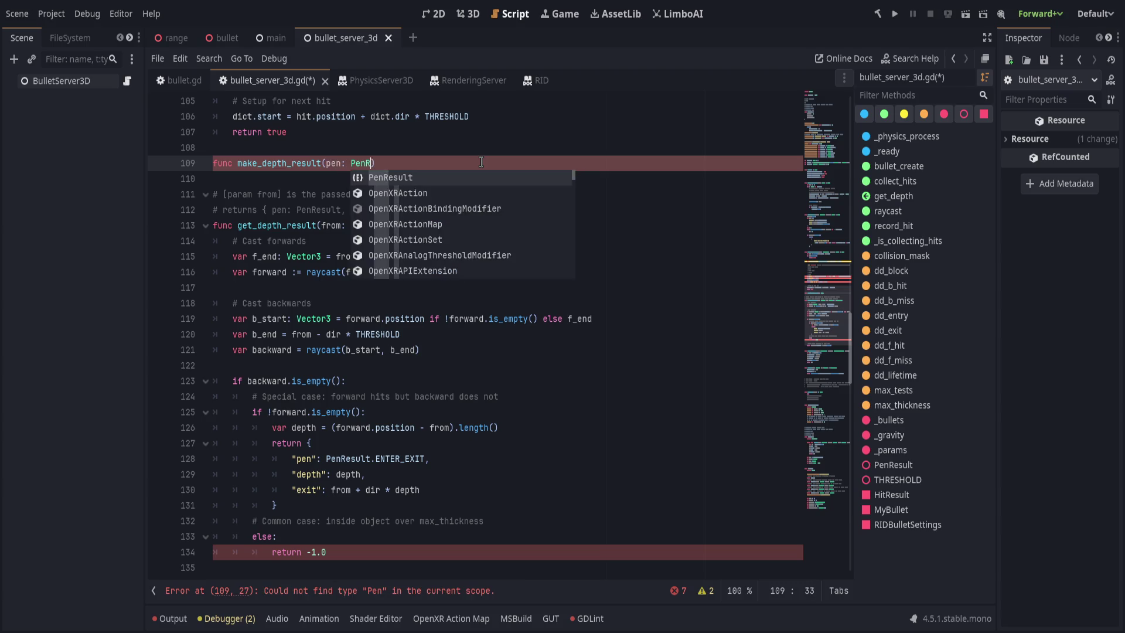
{"action": "type", "text": ", dept"}
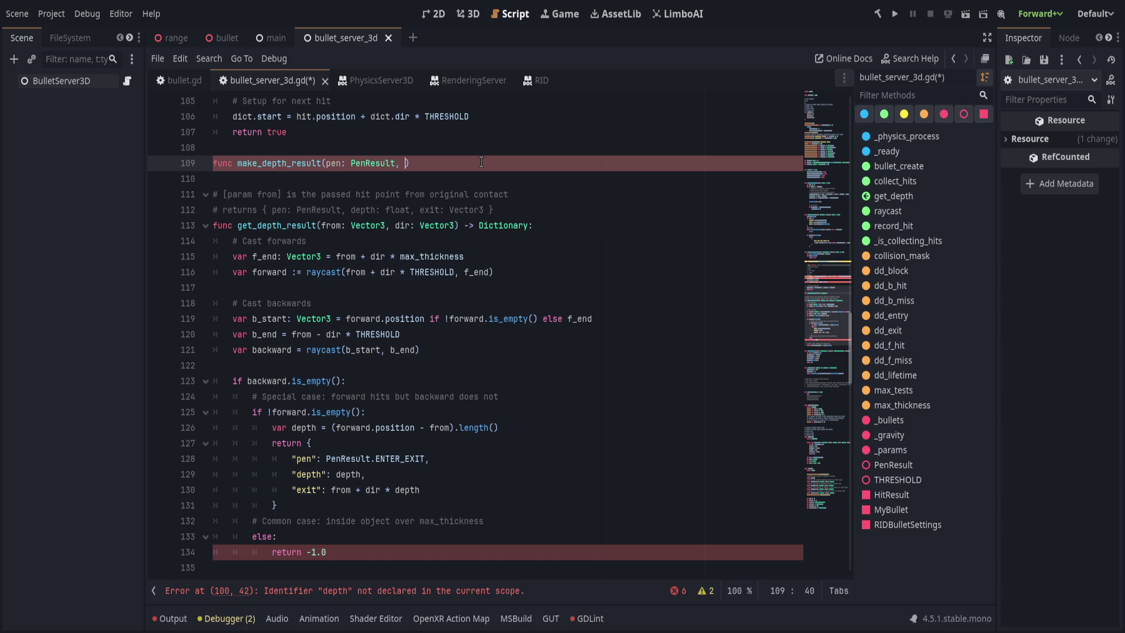
{"action": "type", "text": "h"}
{"action": "key", "text": "BackSpace"}
{"action": "key", "text": "BackSpace"}
{"action": "key", "text": "BackSpace"}
{"action": "type", "text": "exit"}
{"action": "type", "text": "pth"}
{"action": "key", "text": "BackSpace"}
{"action": "key", "text": "BackSpace"}
{"action": "key", "text": "BackSpace"}
{"action": "type", "text": "exit: "}
{"action": "type", "text": "Vector3,"}
{"action": "type", "text": " depth: l"}
{"action": "key", "text": "BackSpace"}
{"action": "type", "text": "float) -> void:"}
{"action": "key", "text": "Return"}
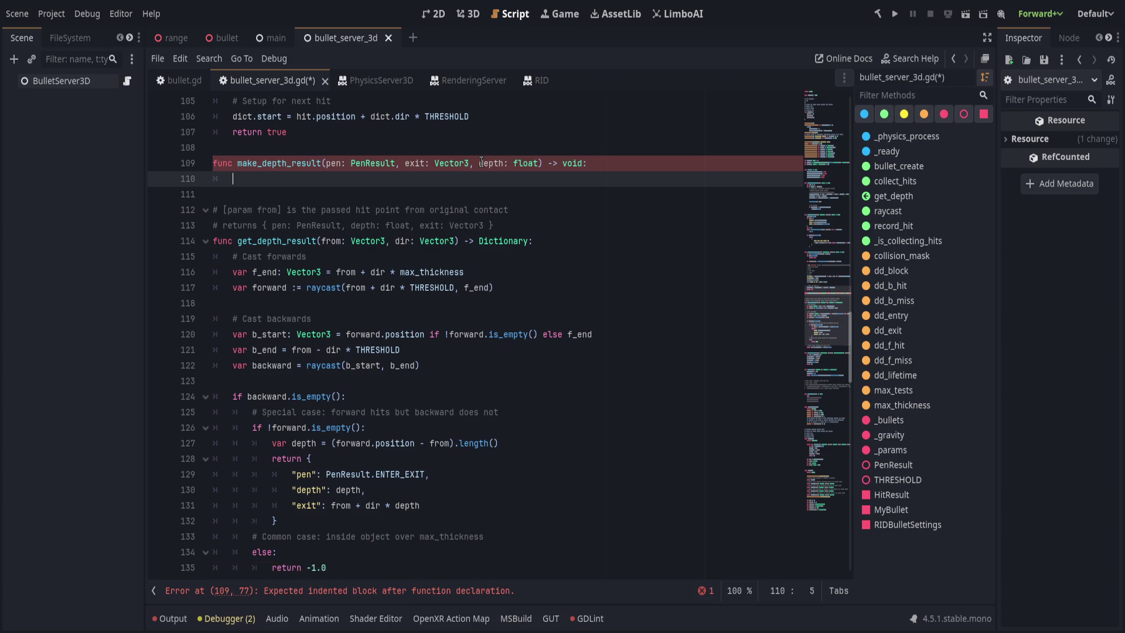
{"action": "type", "text": "return {"}
{"action": "double_click", "coordinate": [571, 164]}
{"action": "type", "text": "Dictionary"}
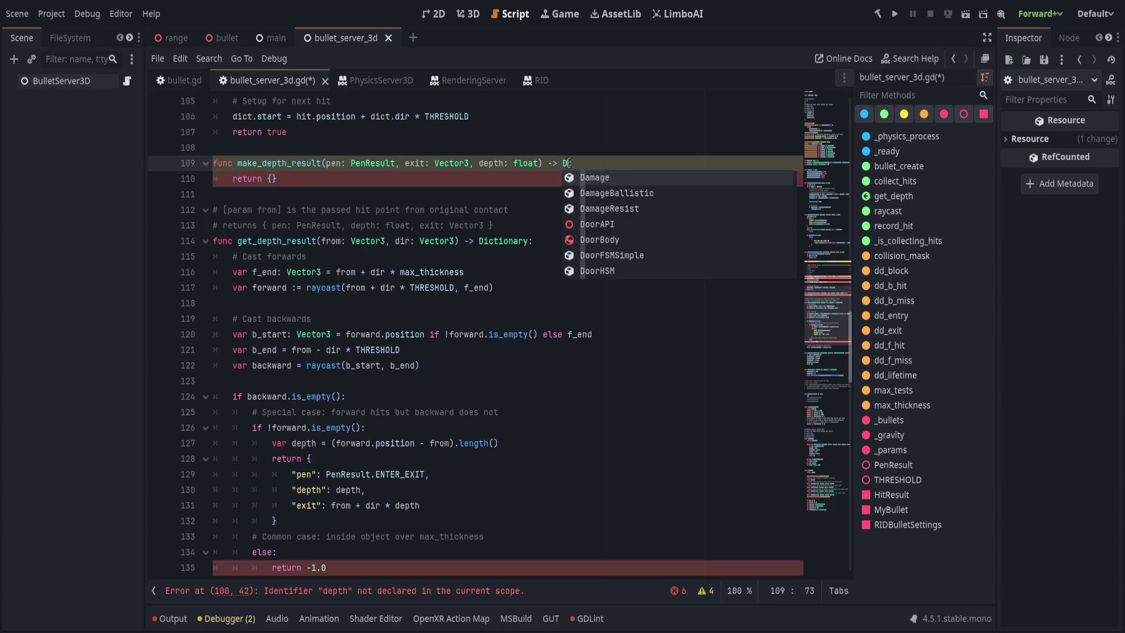
{"action": "key", "text": "Down"}
{"action": "key", "text": "Left"}
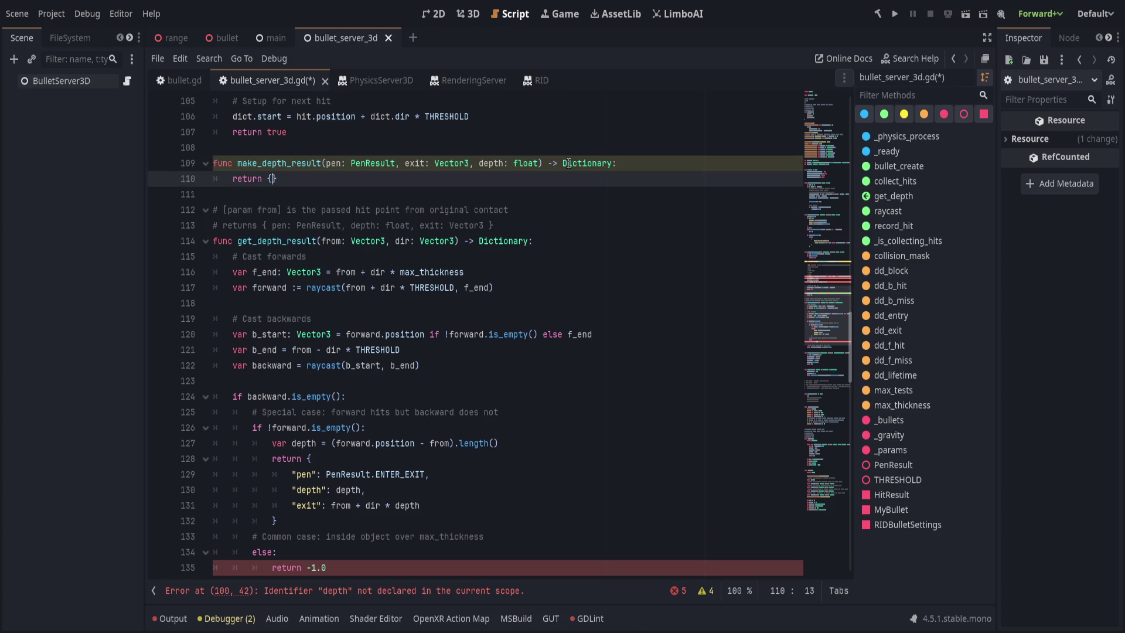
Fill the helper's return with { "pen": pen, "exit": exit, "depth": depth }
{"action": "type", "text": "\"pen\": pen, \"depth\" d"}
{"action": "key", "text": "BackSpace"}
{"action": "key", "text": "BackSpace"}
{"action": "type", "text": ", depth,"}
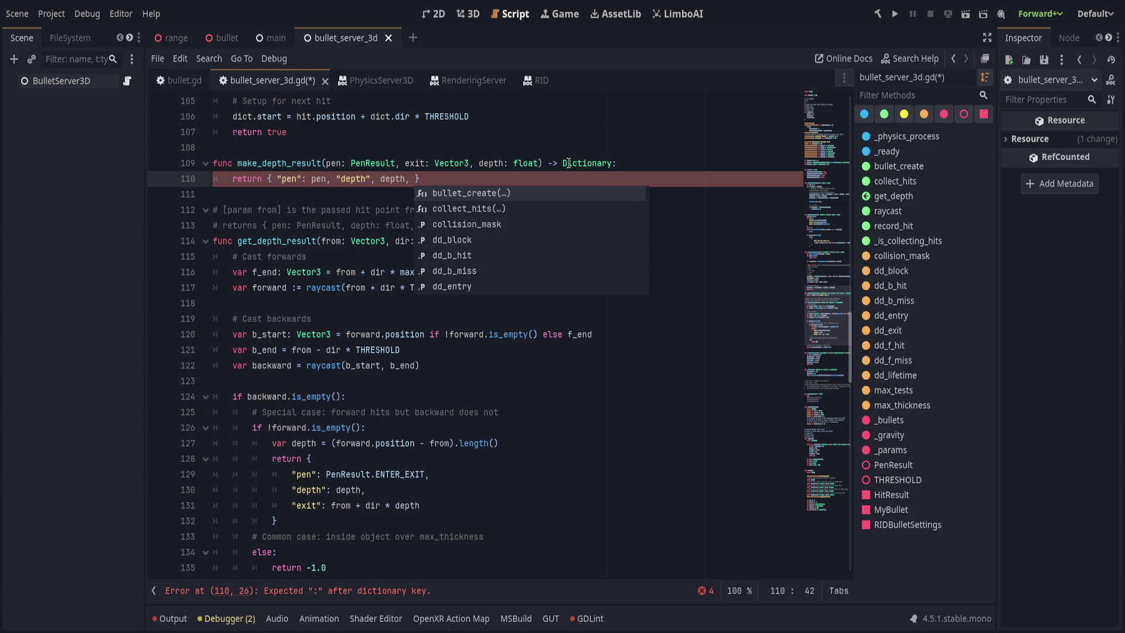
{"action": "key", "text": "BackSpace"}
{"action": "key", "text": "BackSpace"}
{"action": "key", "text": "BackSpace"}
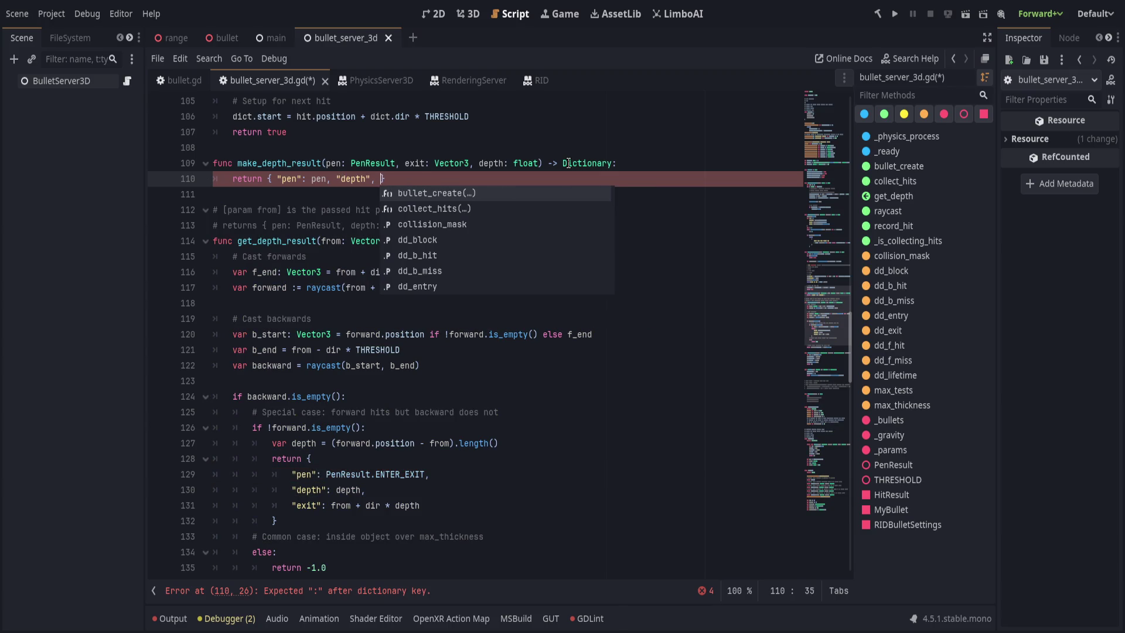
{"action": "key", "text": "BackSpace"}
{"action": "key", "text": "BackSpace"}
{"action": "type", "text": ": depth,"}
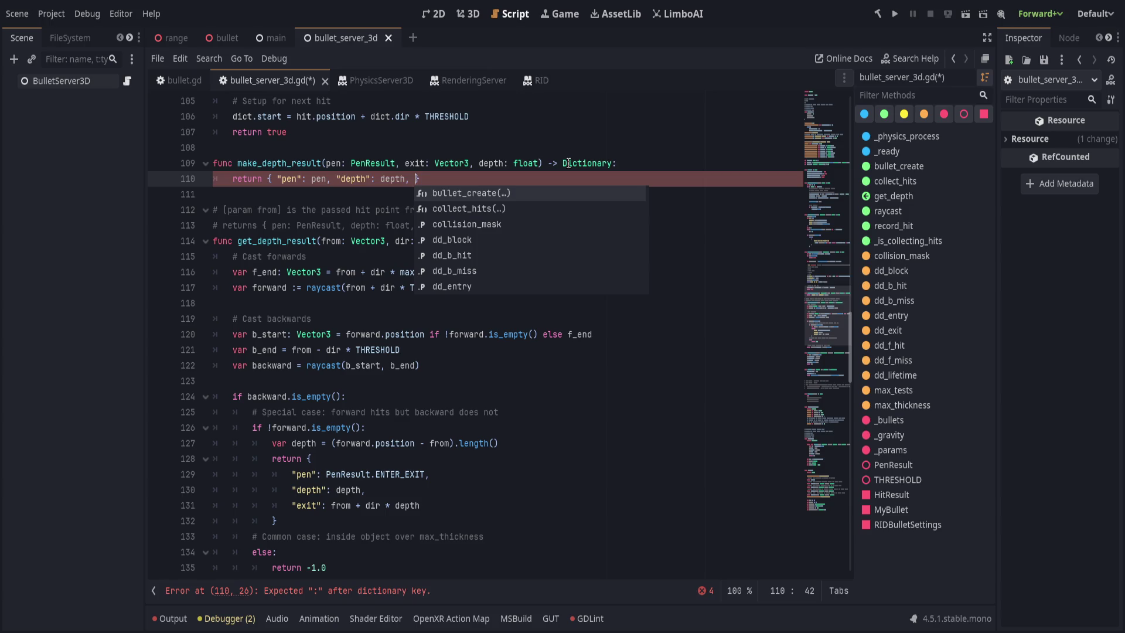
{"action": "key", "text": "Left"}
{"action": "key", "text": "Left"}
{"action": "key", "text": "Left"}
{"action": "key", "text": "Right"}
{"action": "key", "text": "Right"}
{"action": "key", "text": "Right"}
{"action": "type", "text": "exit"}
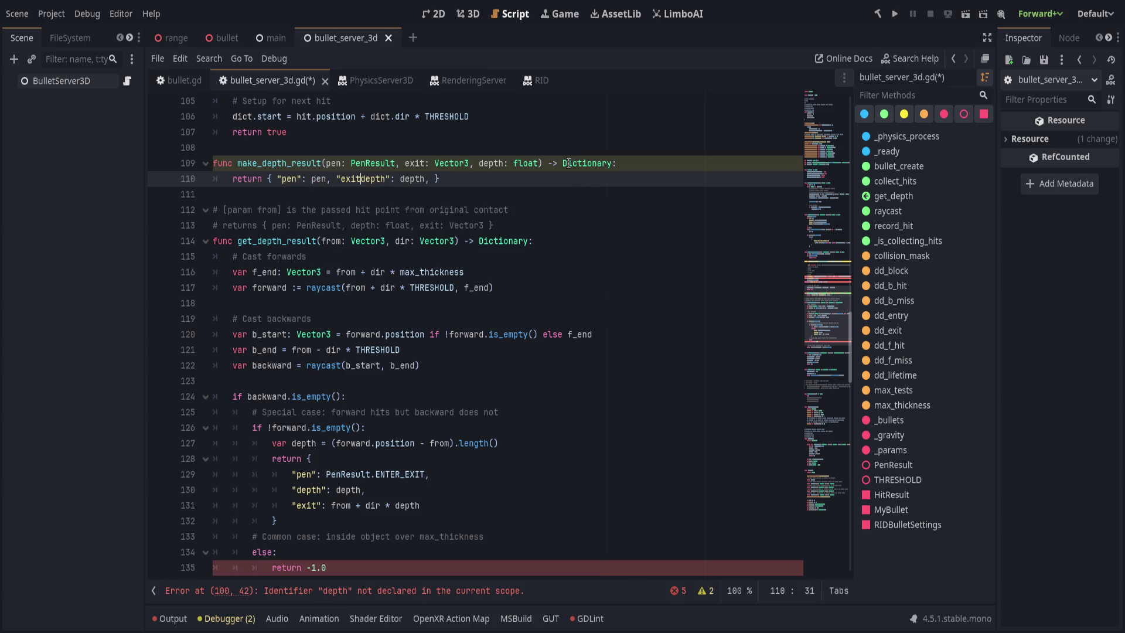
{"action": "type", "text": "\": e"}
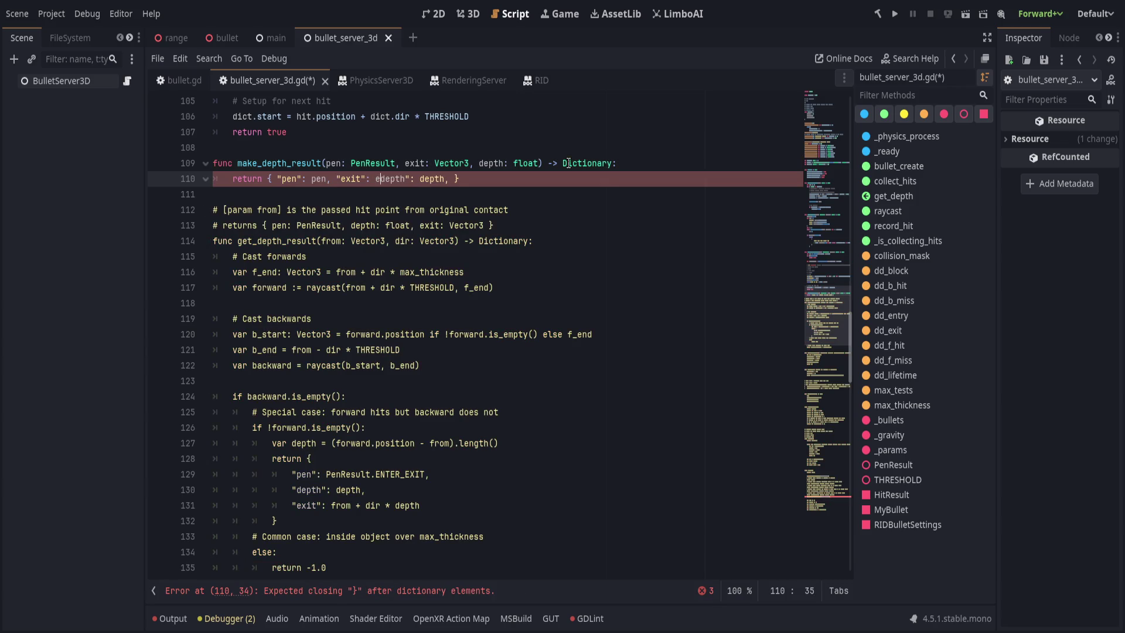
{"action": "type", "text": "xit, "}
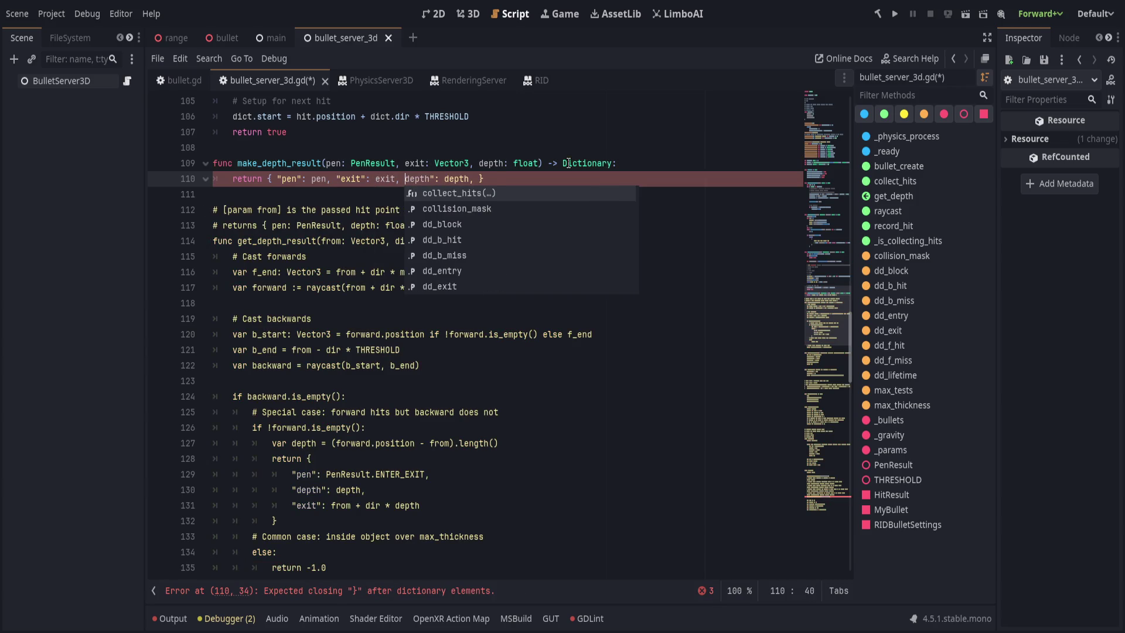
{"action": "type", "text": "\""}
{"action": "key", "text": "End"}
{"action": "key", "text": "Left"}
{"action": "key", "text": "Left"}
{"action": "key", "text": "BackSpace"}
{"action": "left_click", "coordinate": [292, 163]}
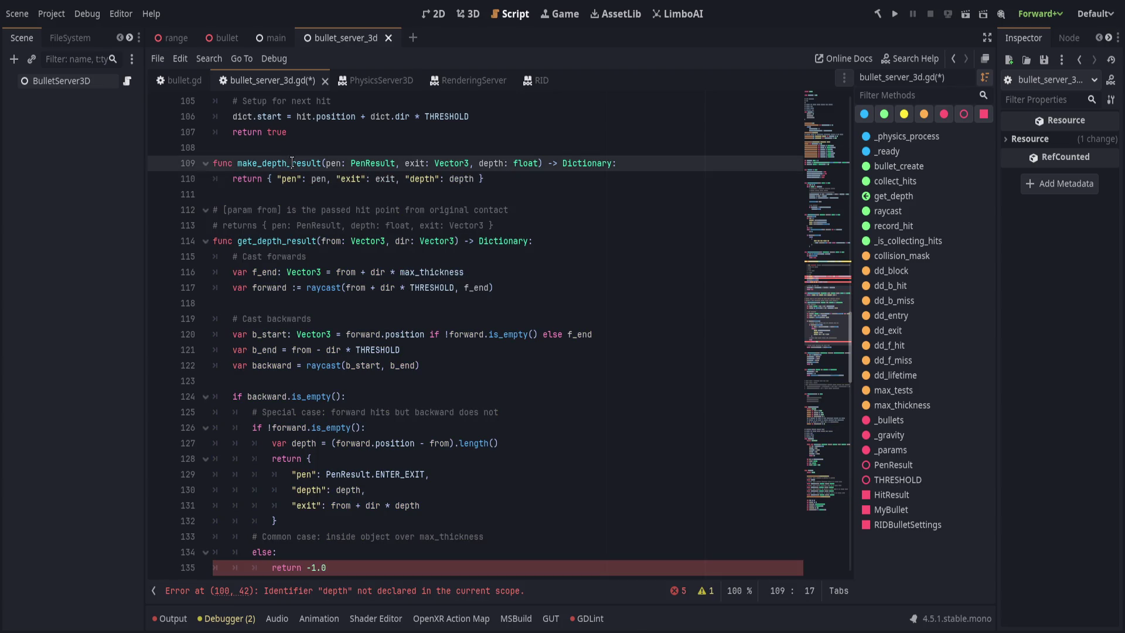
Replace the literal return dictionary with make_depth_result(PenResult.ENTER_EXIT,
{"action": "left_click_drag", "start_coordinate": [305, 521], "coordinate": [306, 460]}
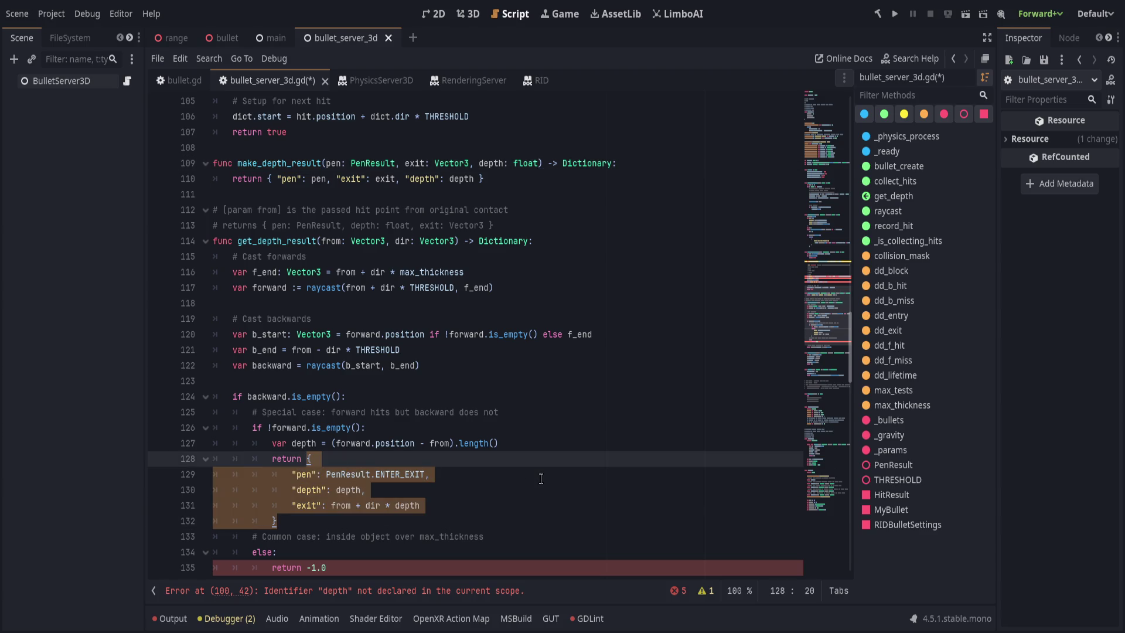
{"action": "type", "text": "make_depth_result("}
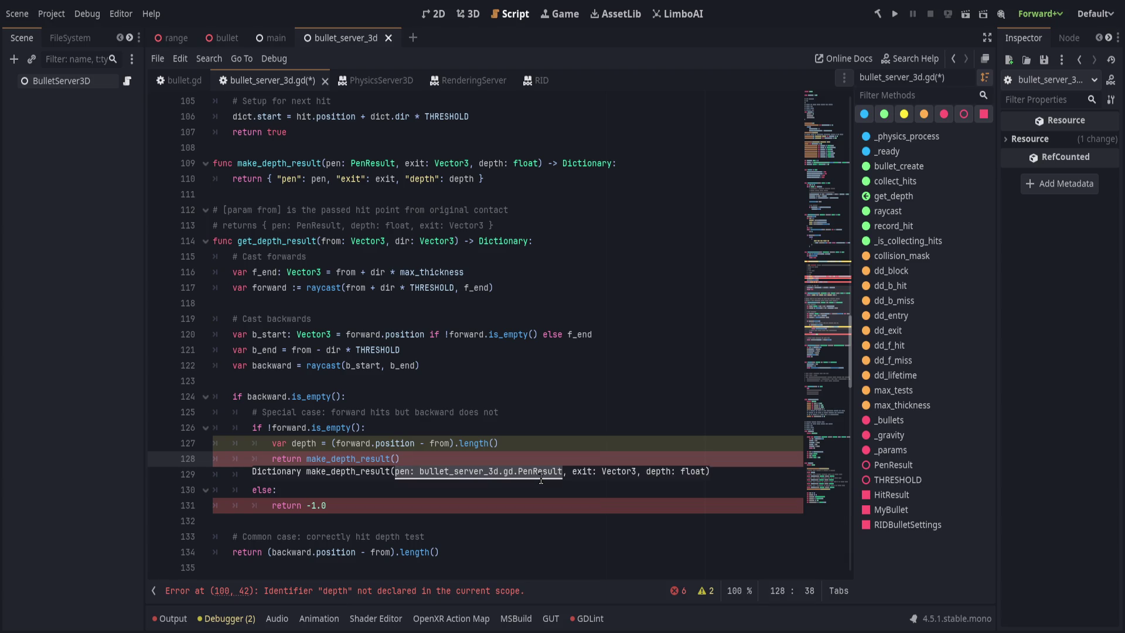
{"action": "type", "text": "Pen"}
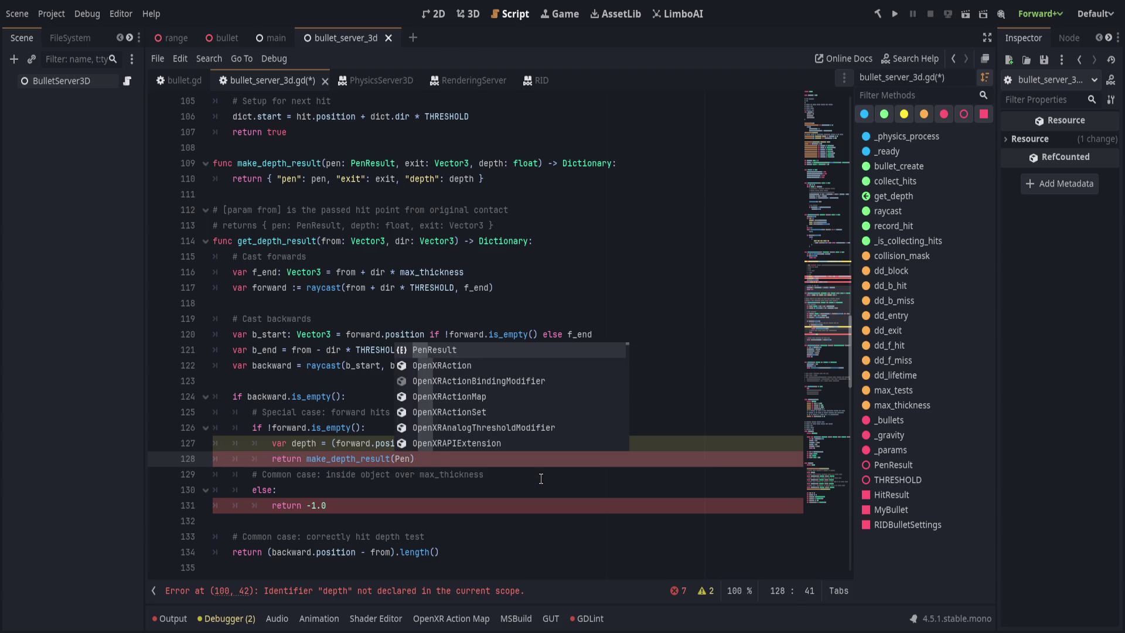
{"action": "key", "text": "Return"}
{"action": "type", "text": ".E"}
{"action": "key", "text": "Return"}
{"action": "type", "text": ","}
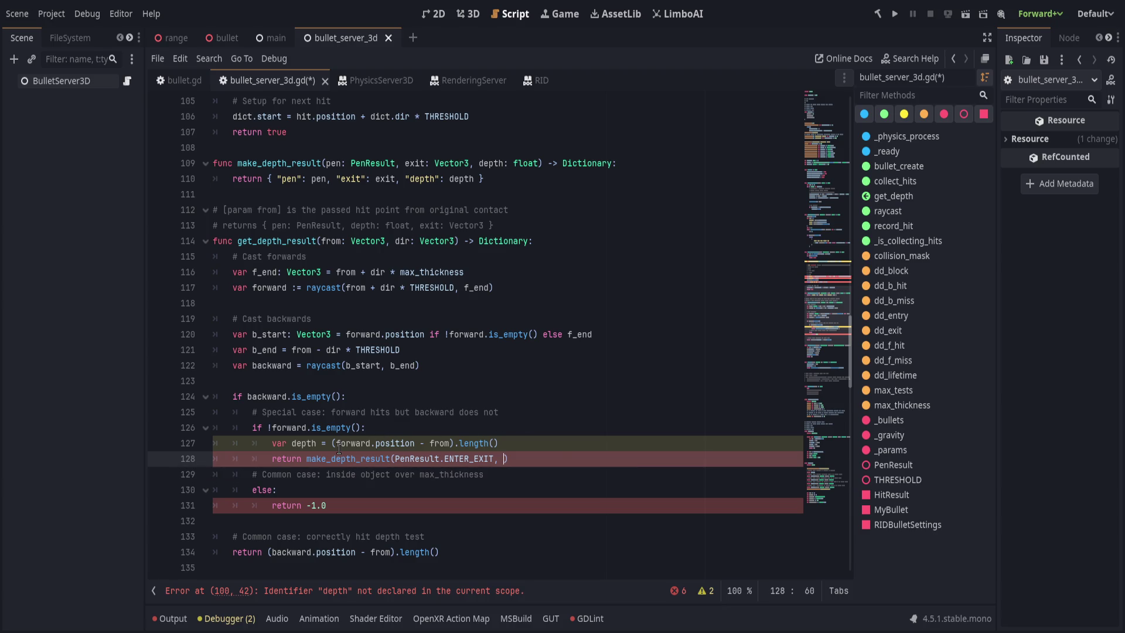
Move the (forward.position - from).length() depth expression into the make_depth_result call
{"action": "mouse_move", "coordinate": [332, 444]}
{"action": "left_mouse_down"}
{"action": "mouse_move", "coordinate": [516, 445]}
{"action": "mouse_move", "coordinate": [501, 458]}
{"action": "left_mouse_up"}
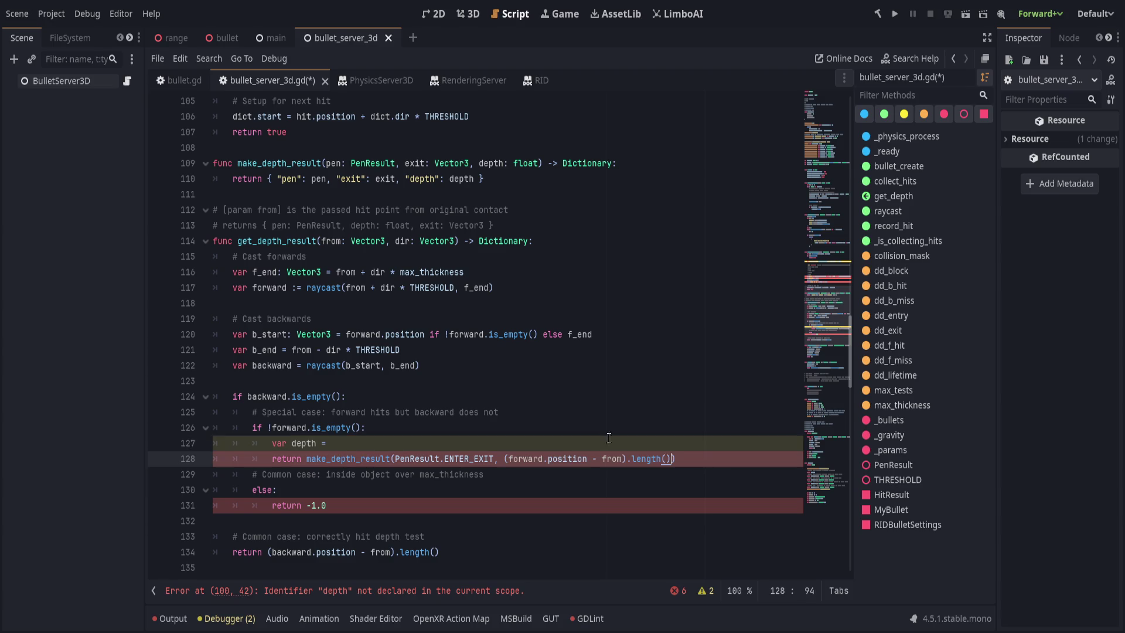
{"action": "left_click", "coordinate": [503, 459]}
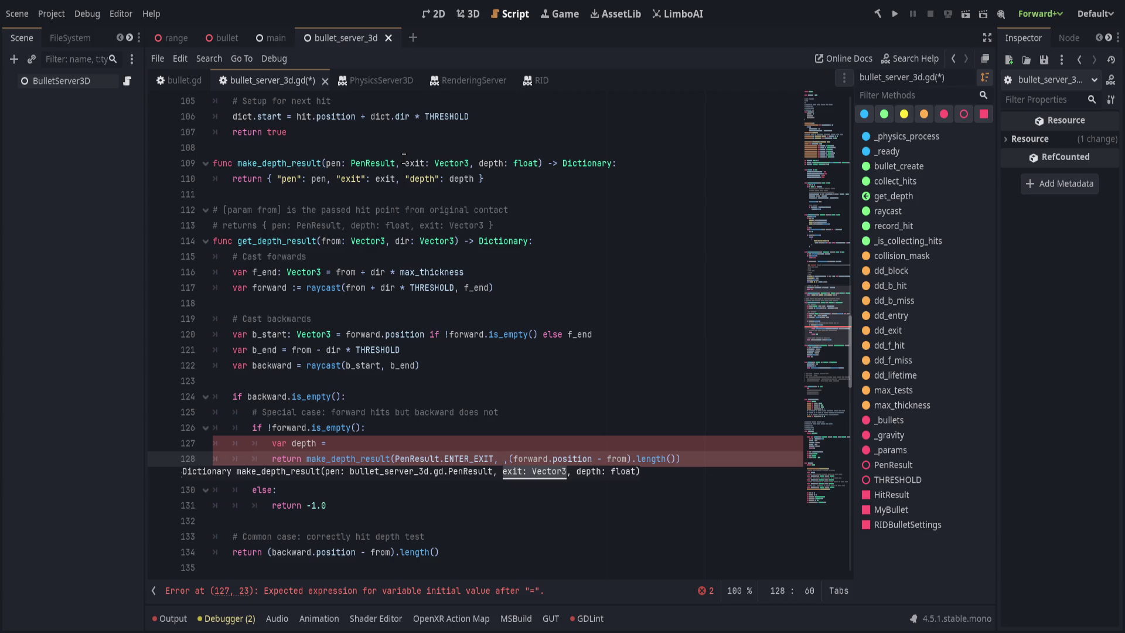
{"action": "left_click", "coordinate": [503, 458]}
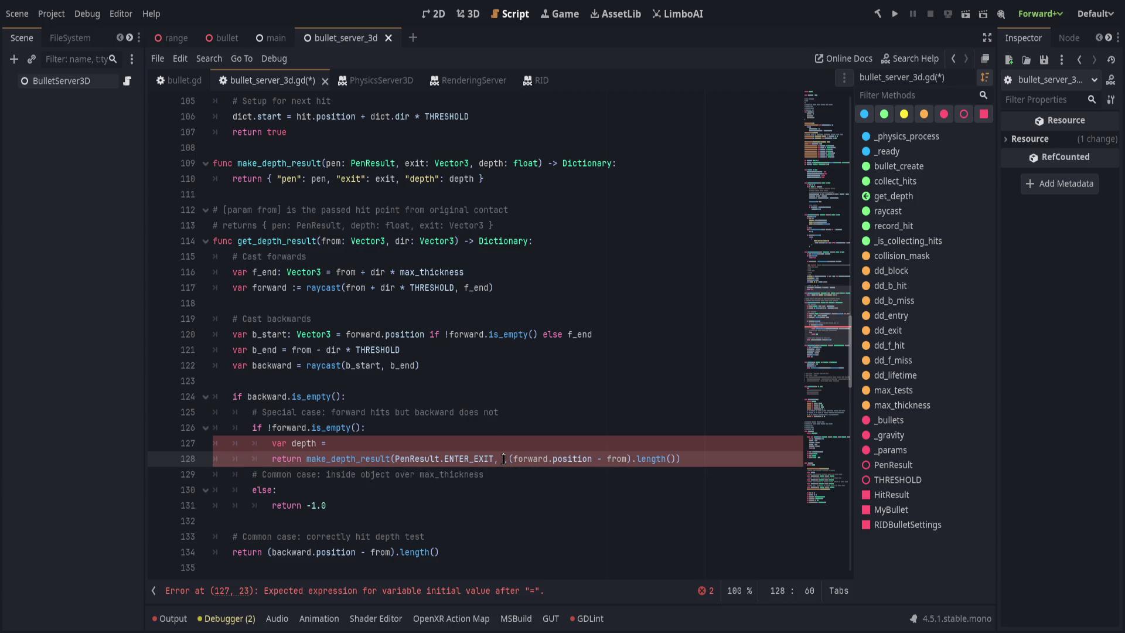
{"action": "left_click_drag", "start_coordinate": [503, 459], "coordinate": [252, 459]}
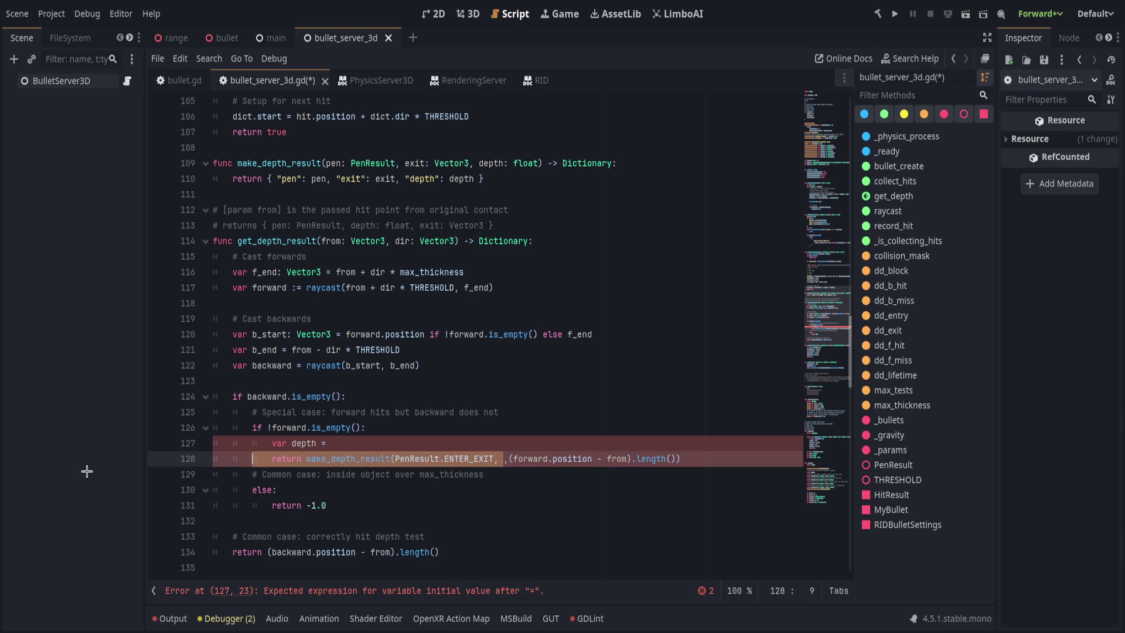
{"action": "left_click", "coordinate": [454, 210]}
{"action": "left_click_drag", "start_coordinate": [405, 163], "coordinate": [326, 161]}
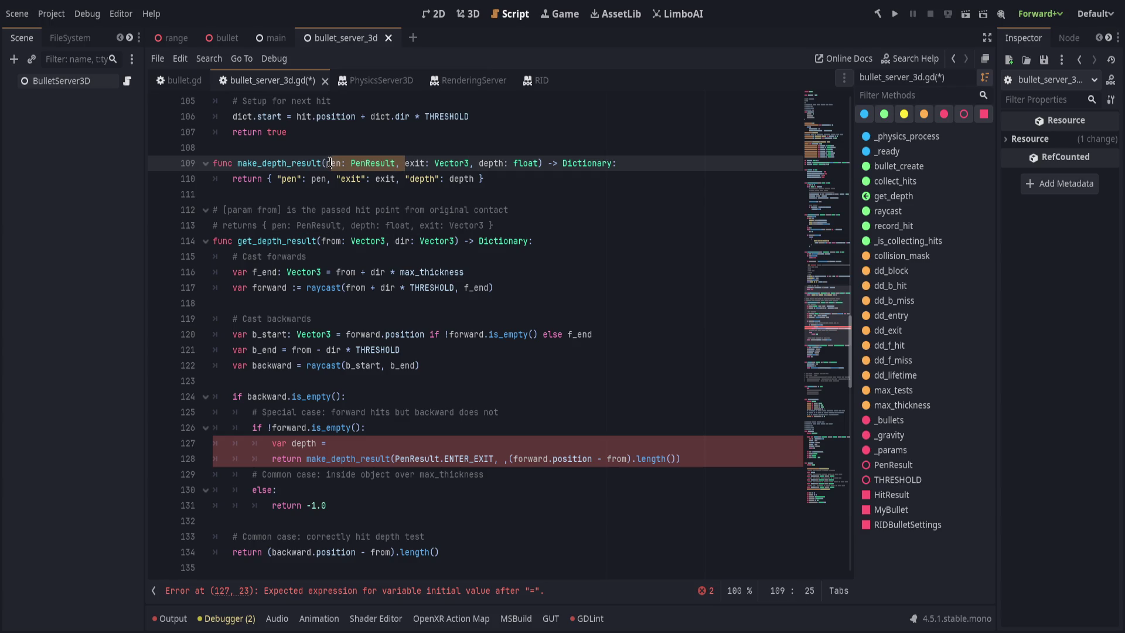
Insert an exit_n: Vector3 parameter between exit and depth in make_depth_result's signature
{"action": "left_click", "coordinate": [405, 163]}
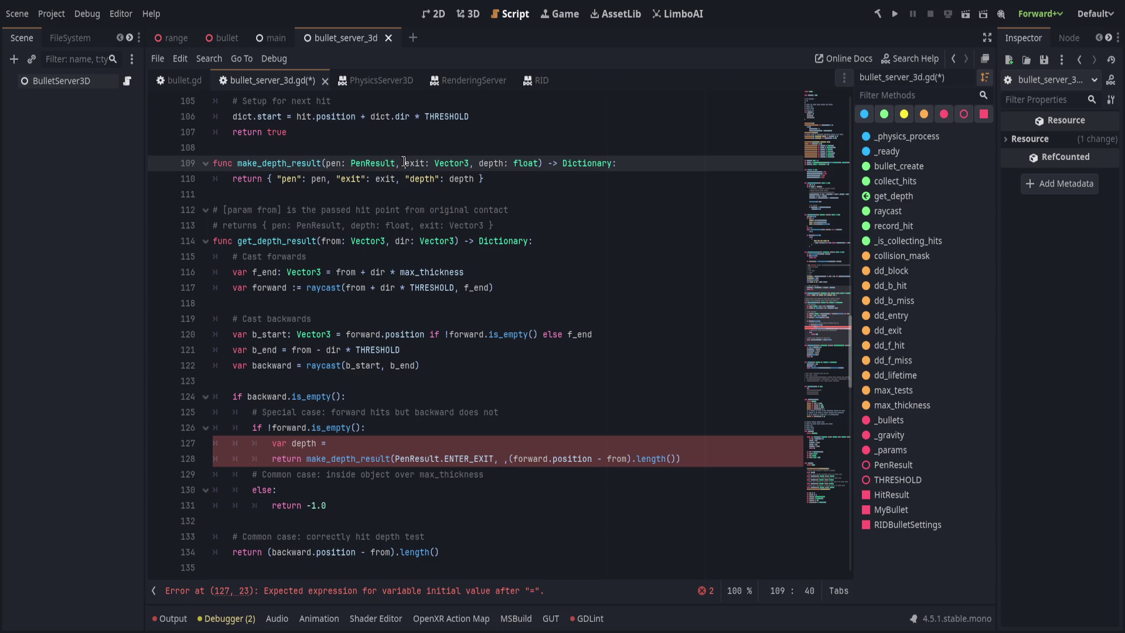
{"action": "left_click", "coordinate": [467, 166]}
{"action": "key", "text": "ctrl+shift+Left"}
{"action": "key", "text": "ctrl+shift+Left"}
{"action": "key", "text": "ctrl+c"}
{"action": "key", "text": "BackSpace"}
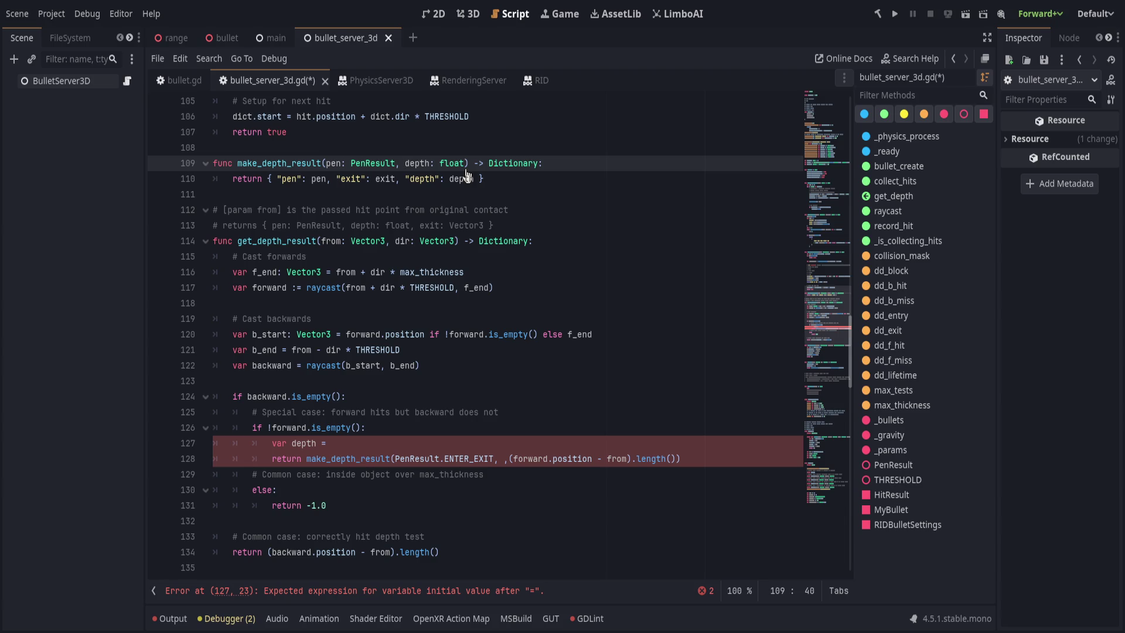
{"action": "type", "text": "st"}
{"action": "type", "text": "r"}
{"action": "key", "text": "BackSpace"}
{"action": "key", "text": "BackSpace"}
{"action": "key", "text": "BackSpace"}
{"action": "key", "text": "ctrl+v"}
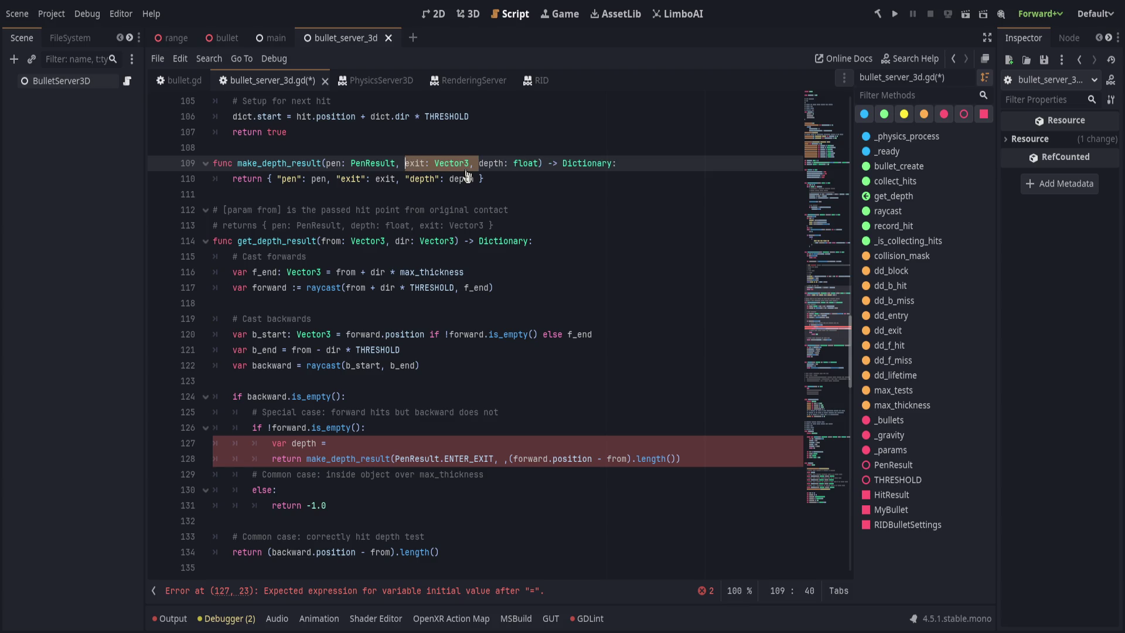
{"action": "type", "text": "exit_n"}
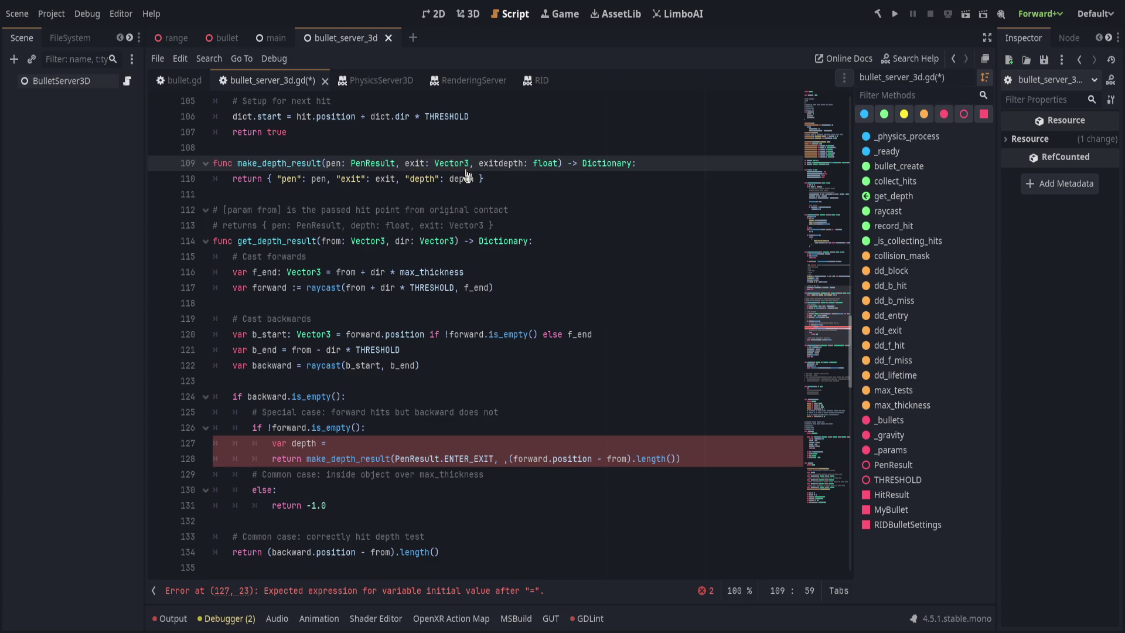
{"action": "type", "text": ": Vector3"}
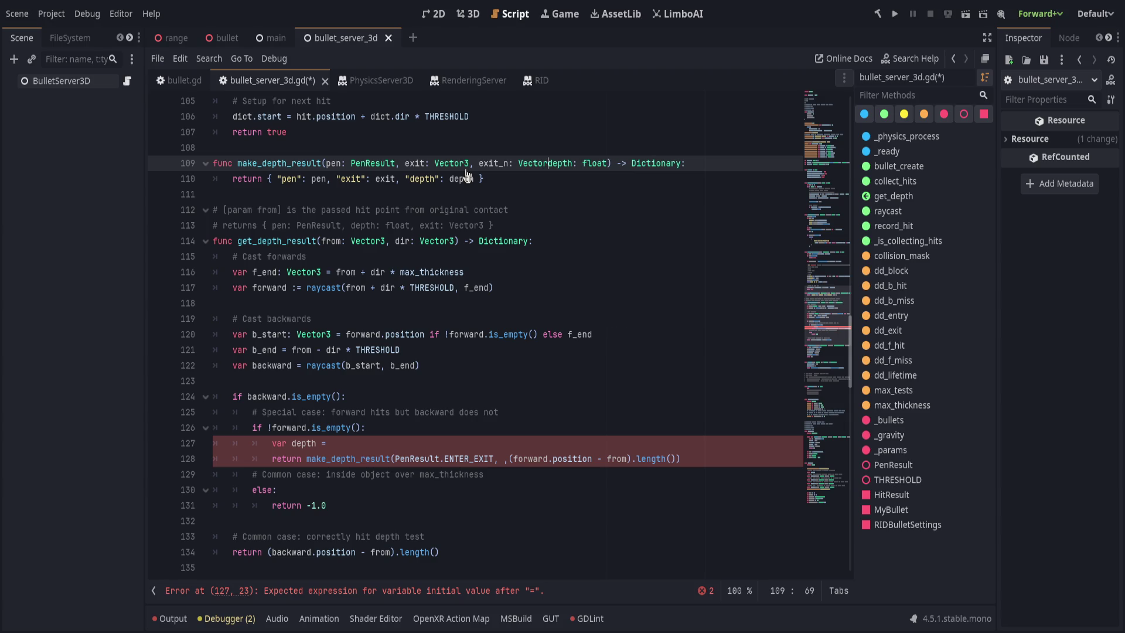
{"action": "type", "text": ":"}
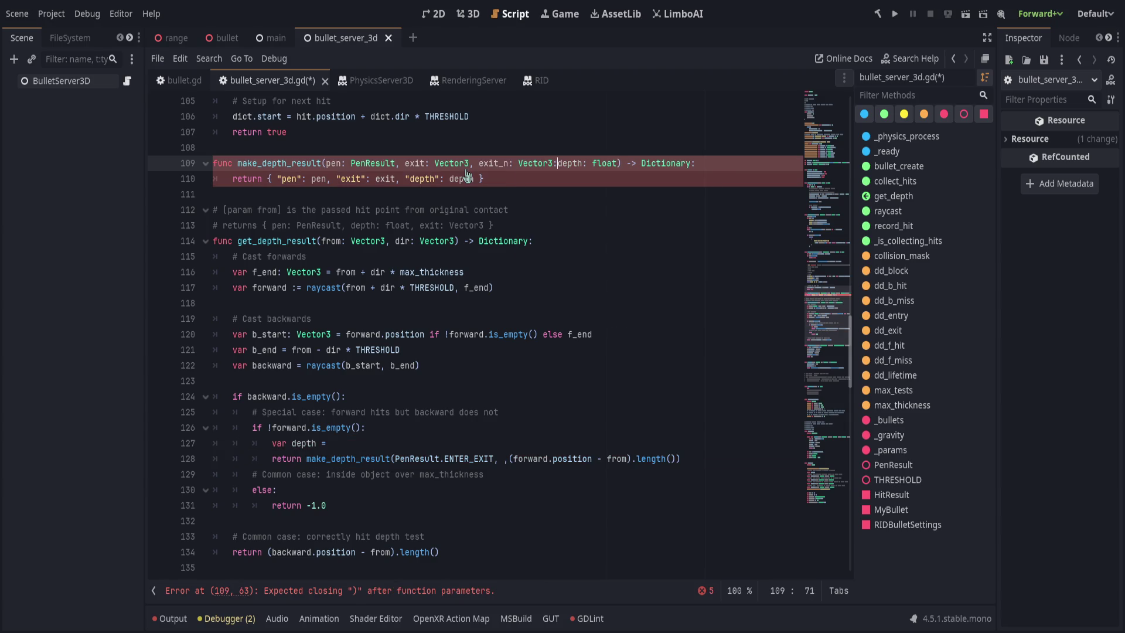
{"action": "key", "text": "BackSpace"}
{"action": "type", "text": ","}
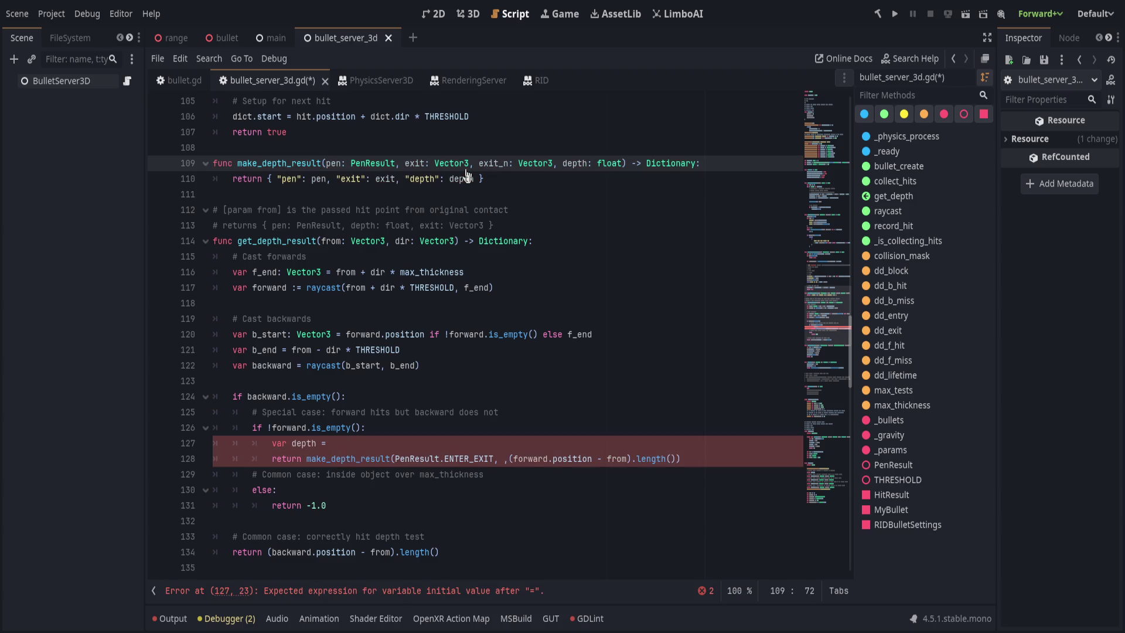
Review the helper's parameter list and the get_depth_result function body
{"action": "left_click", "coordinate": [411, 163]}
{"action": "left_click", "coordinate": [504, 163]}
{"action": "left_click", "coordinate": [569, 163]}
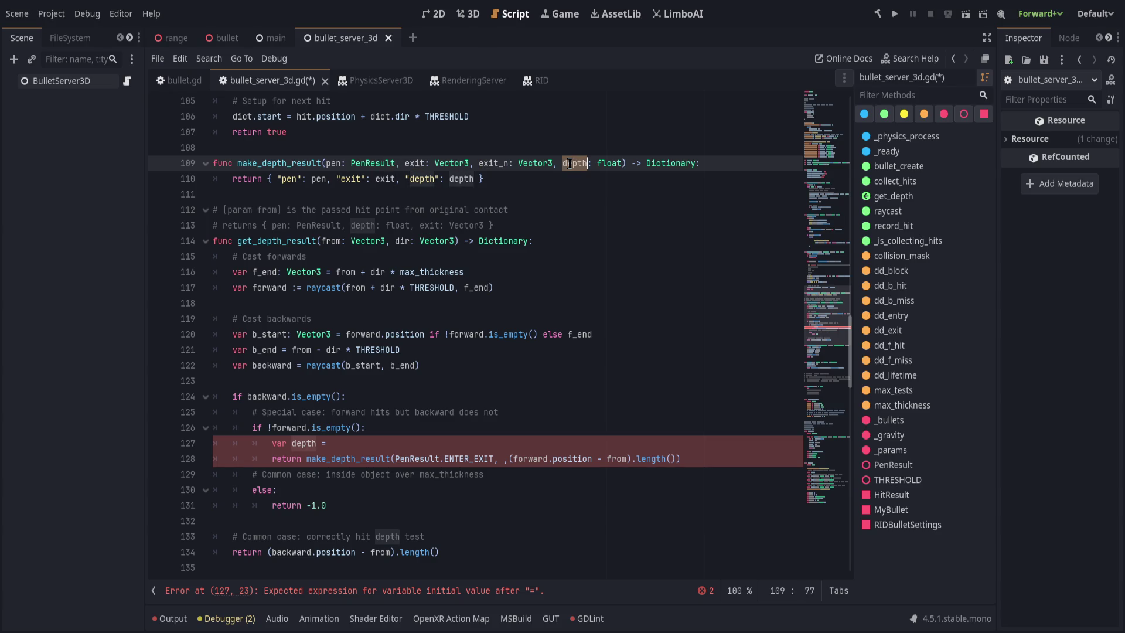
{"action": "double_click", "coordinate": [412, 163]}
{"action": "left_click", "coordinate": [529, 179]}
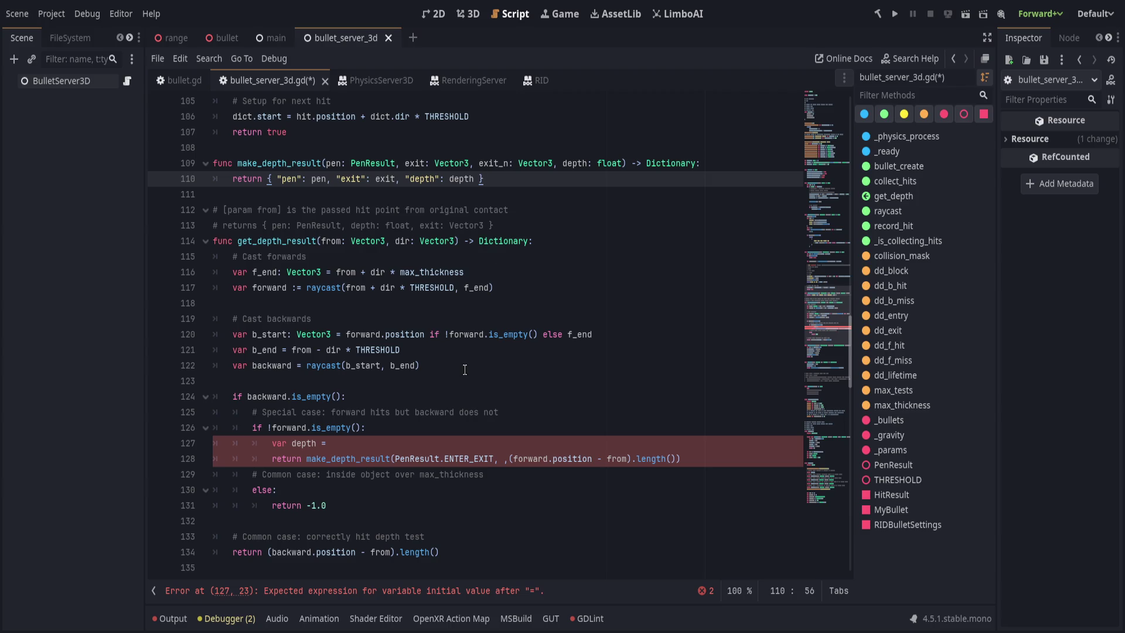
{"action": "left_click", "coordinate": [614, 257]}
{"action": "left_click", "coordinate": [505, 375]}
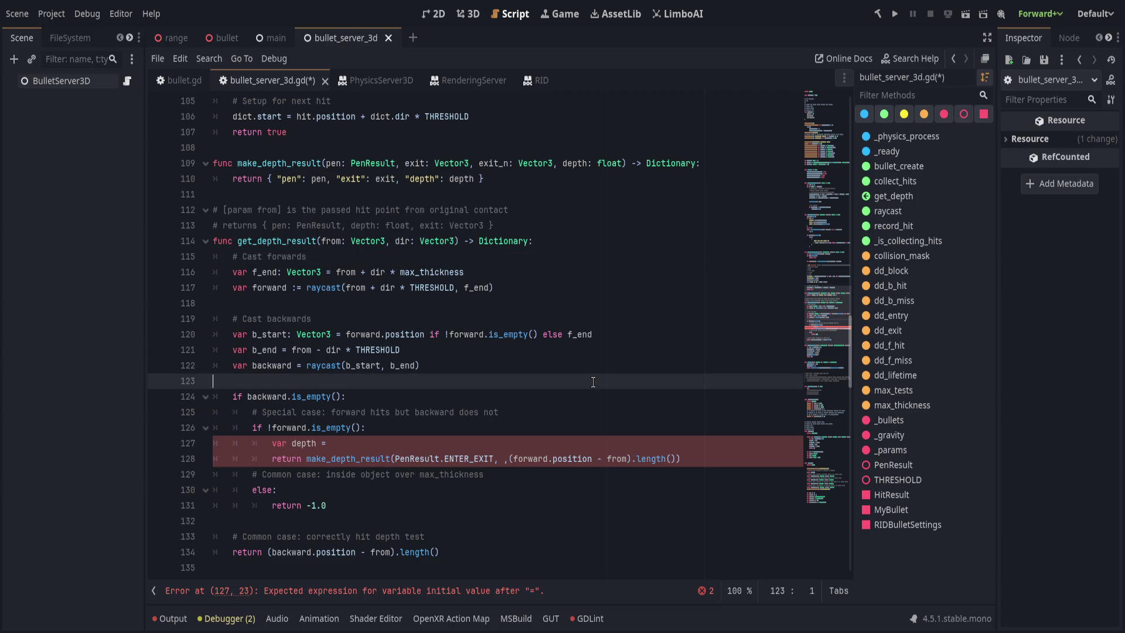
{"action": "left_click", "coordinate": [512, 370]}
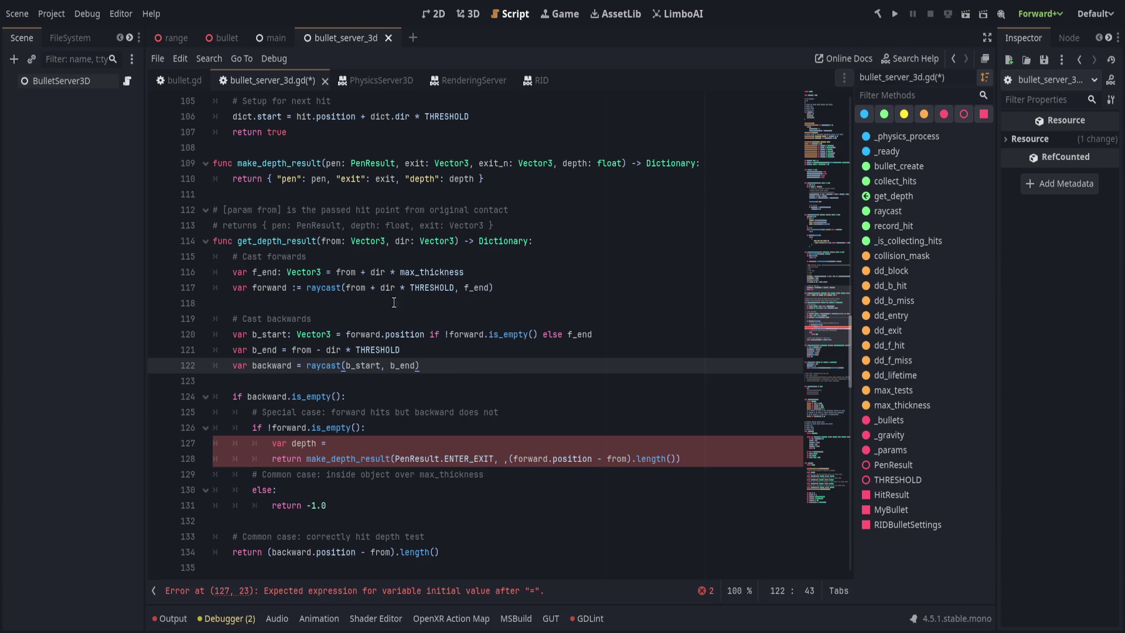
{"action": "left_click", "coordinate": [400, 164]}
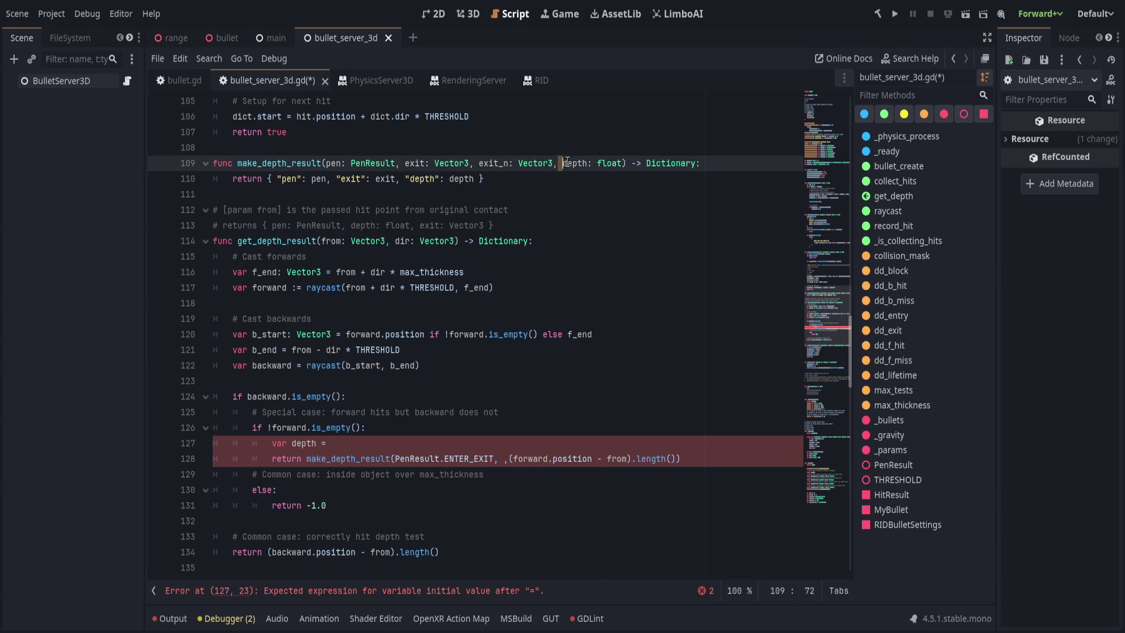
Pass forward.position and forward.normal to the ENTER_EXIT call, delete the leftover var depth line, and save
{"action": "left_click", "coordinate": [532, 351]}
{"action": "key", "text": "Down"}
{"action": "key", "text": "Down"}
{"action": "key", "text": "Down"}
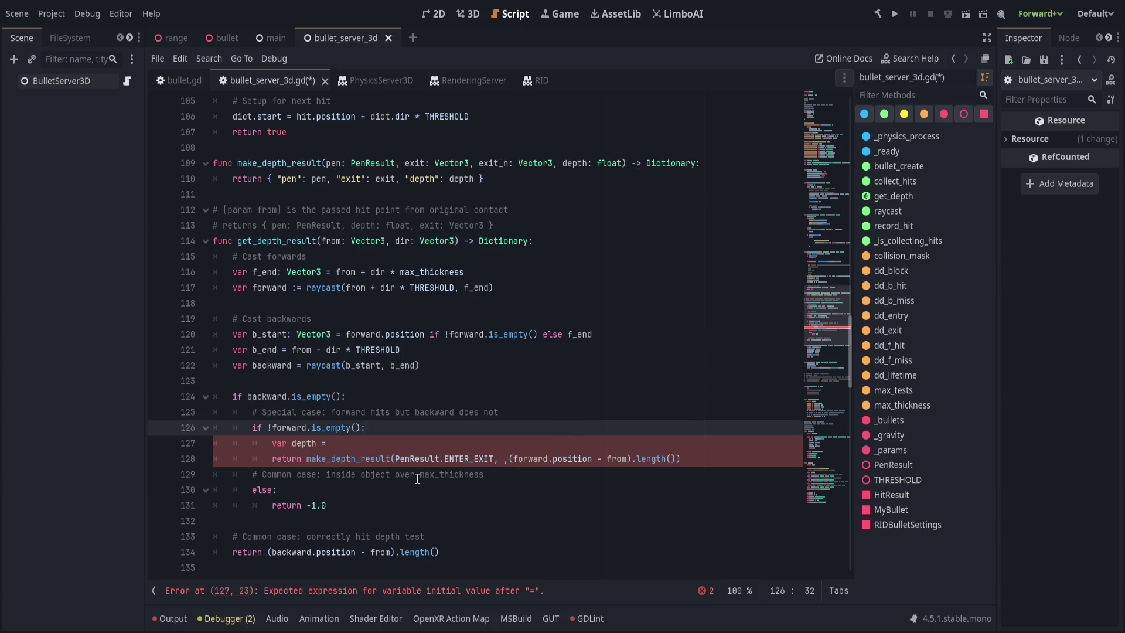
{"action": "left_click_drag", "start_coordinate": [487, 444], "coordinate": [3, 434]}
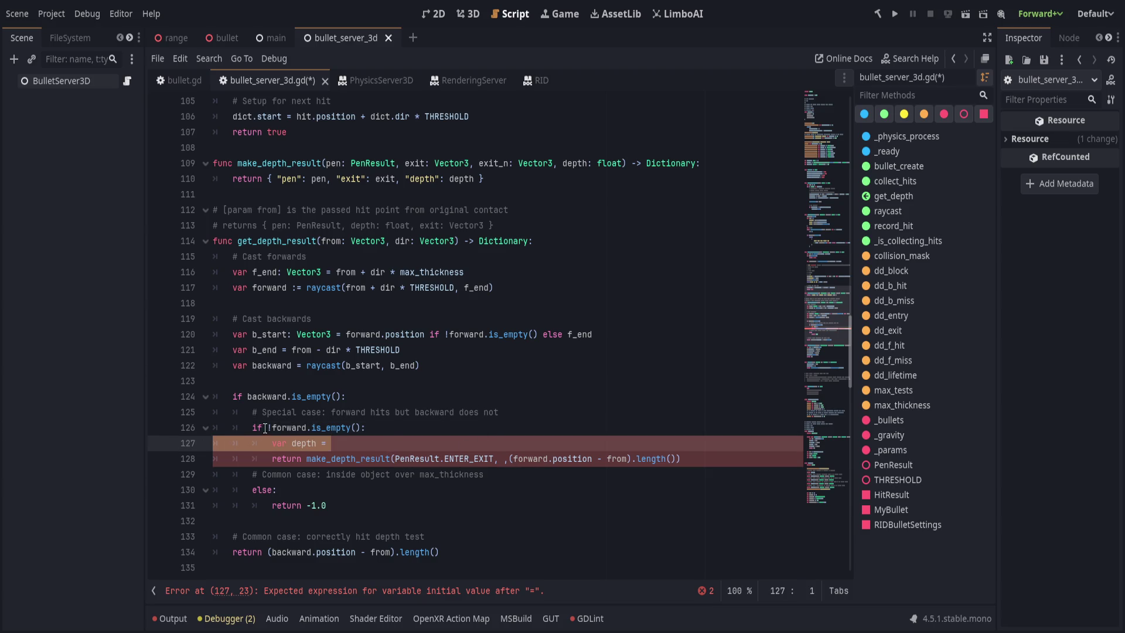
{"action": "left_click", "coordinate": [435, 412]}
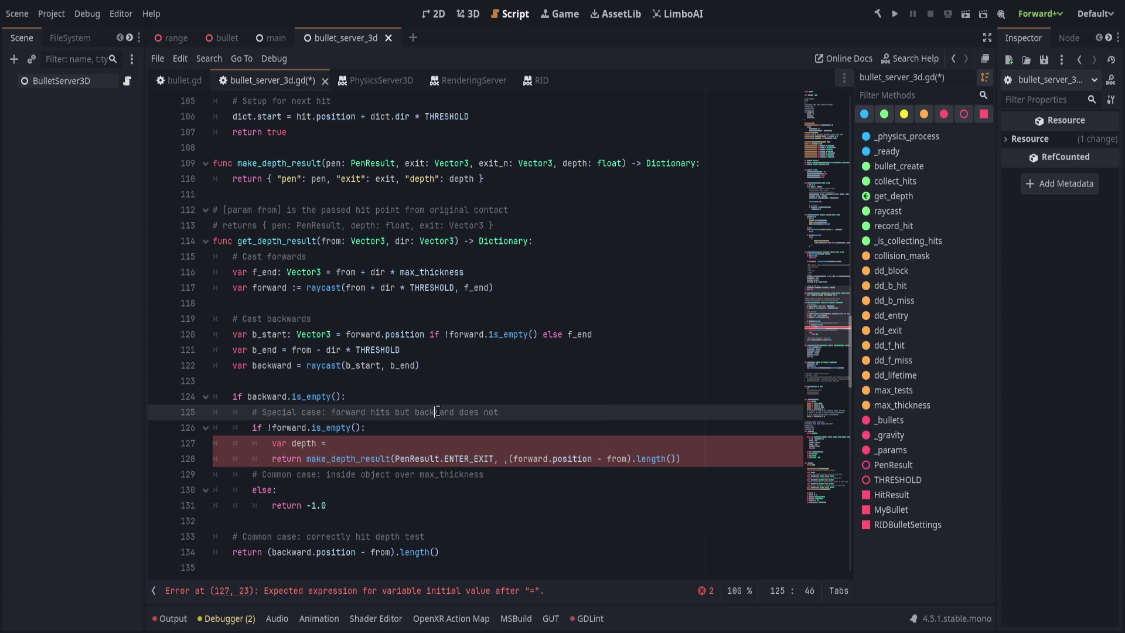
{"action": "left_click", "coordinate": [505, 459]}
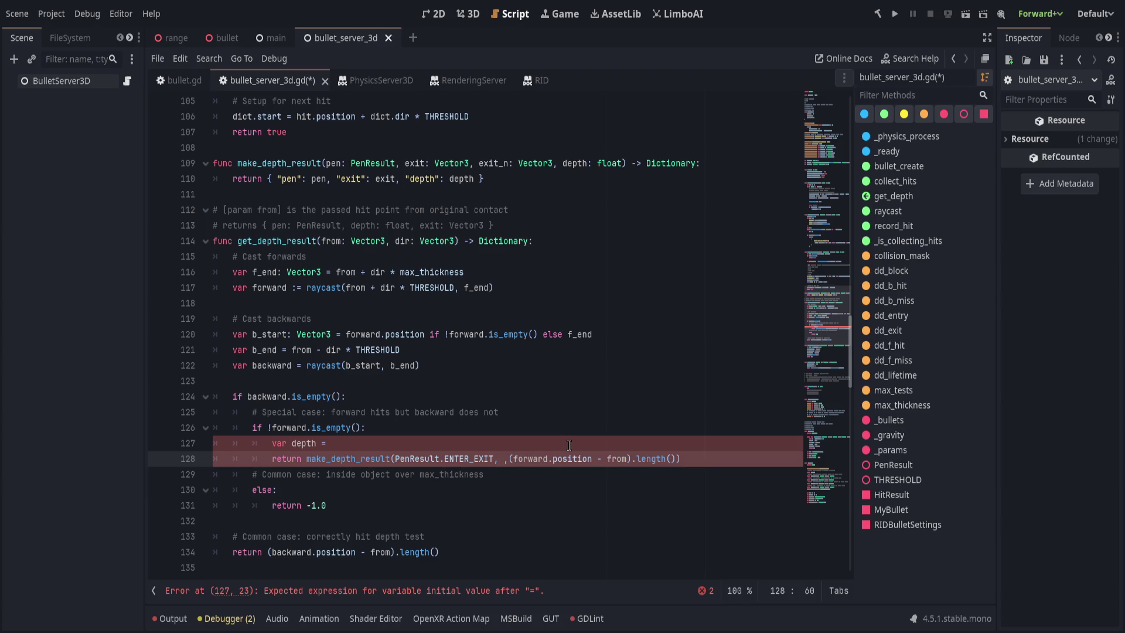
{"action": "type", "text": "forward.posit"}
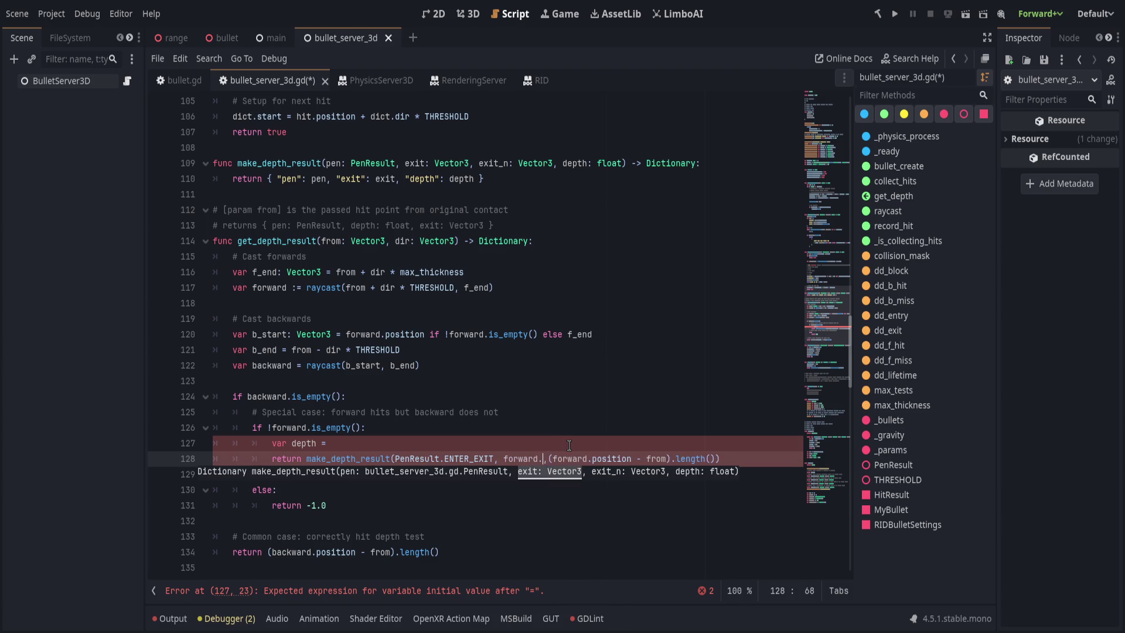
{"action": "type", "text": "ion"}
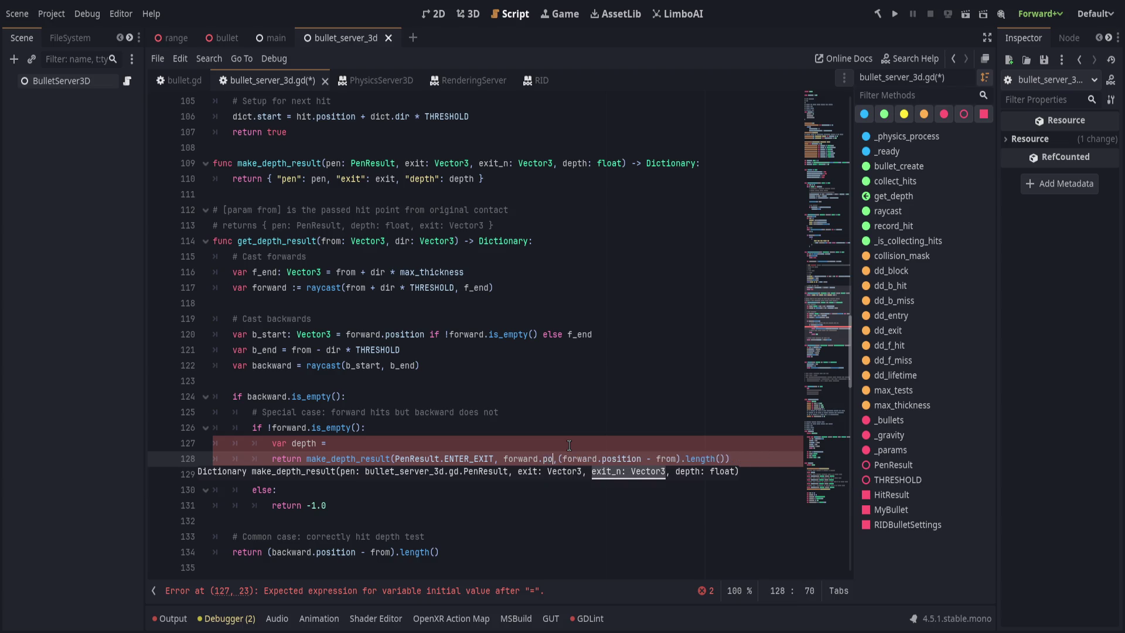
{"action": "type", "text": ", forward."}
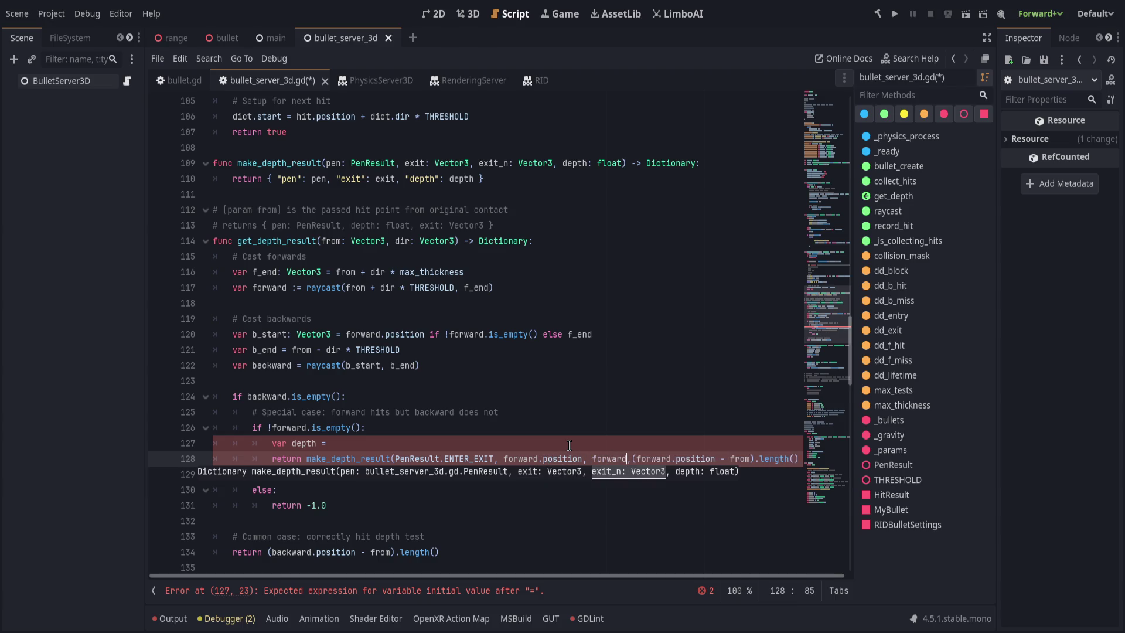
{"action": "type", "text": "normal"}
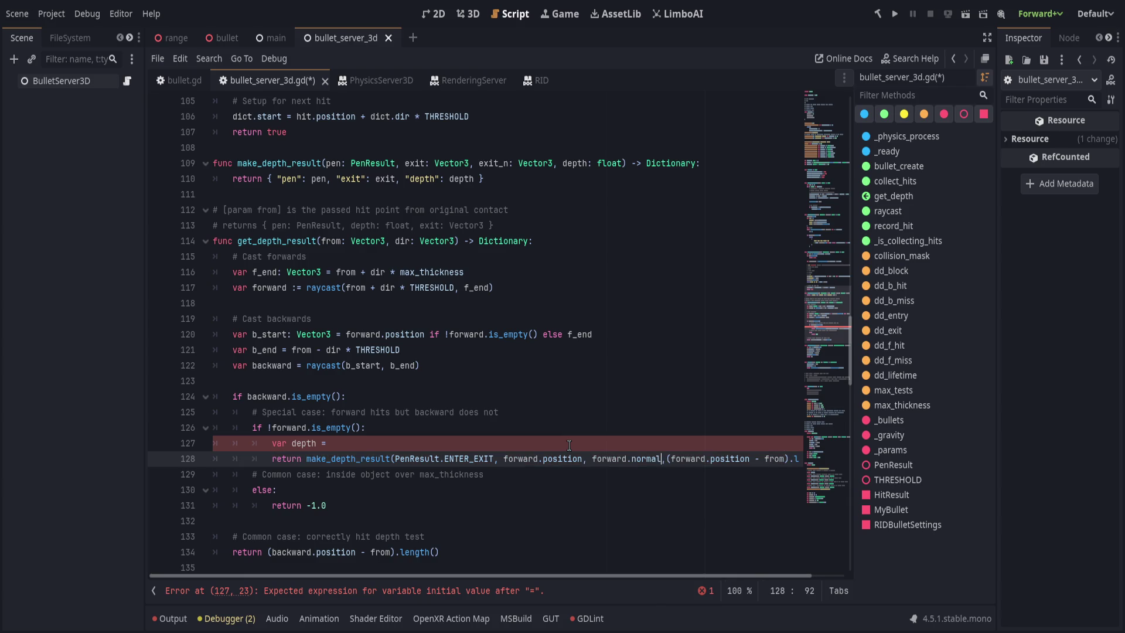
{"action": "key", "text": "BackSpace"}
{"action": "key", "text": "Right"}
{"action": "key", "text": "End"}
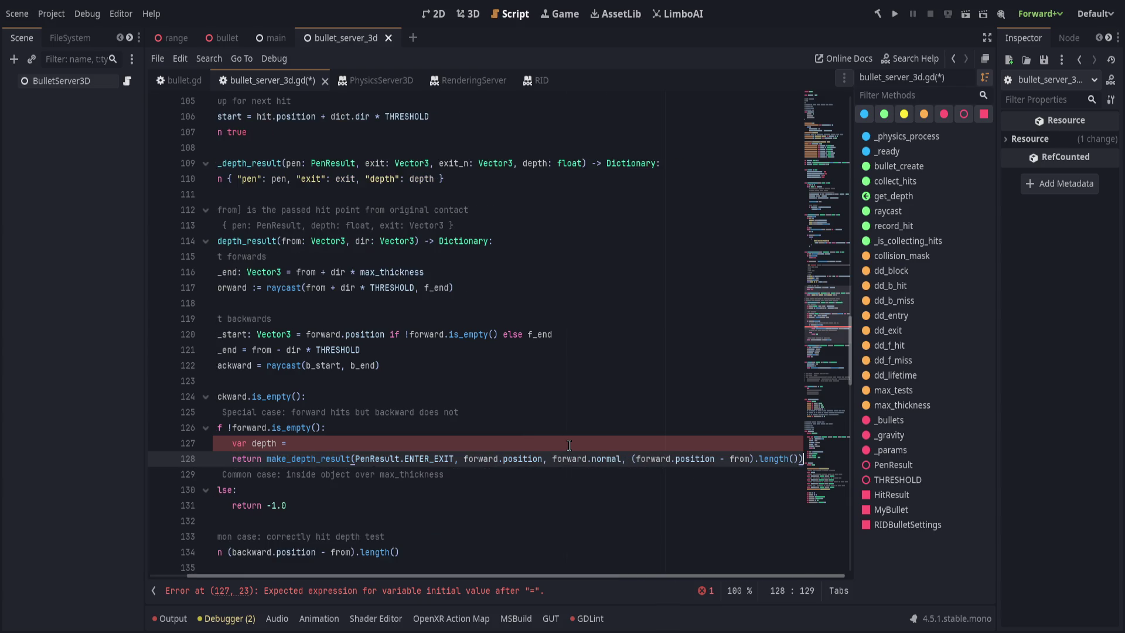
{"action": "key", "text": "Up"}
{"action": "key", "text": "ctrl+shift+k"}
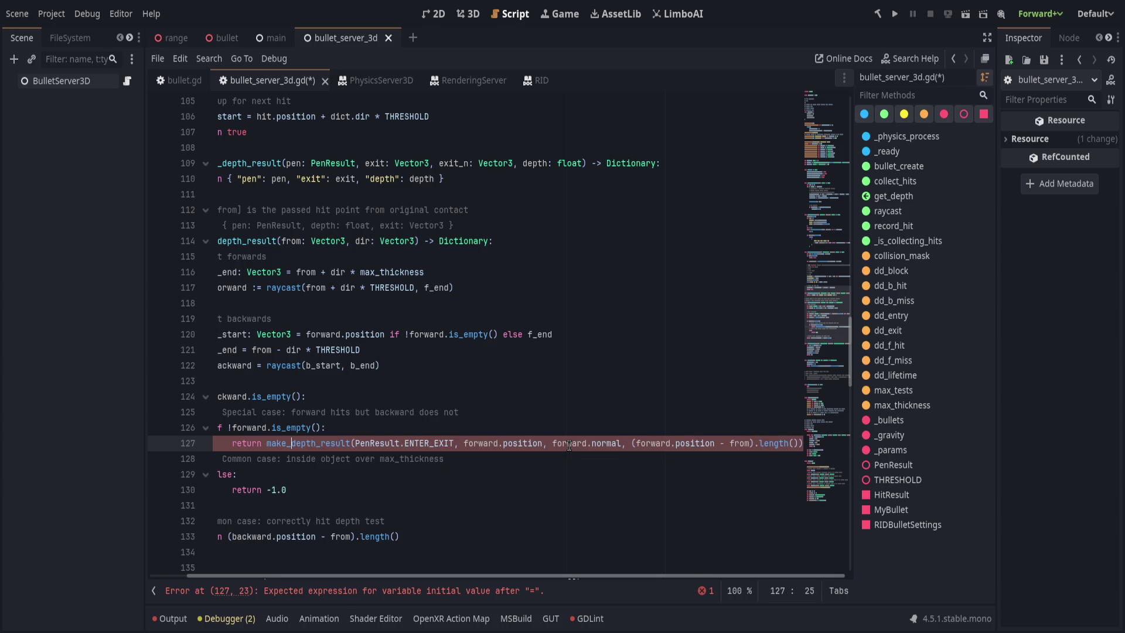
{"action": "key", "text": "ctrl+s"}
Put each make_depth_result argument and the closing parenthesis on its own line, then save
{"action": "scroll", "coordinate": [445, 446], "scroll_direction": "left", "scroll_amount": 2}
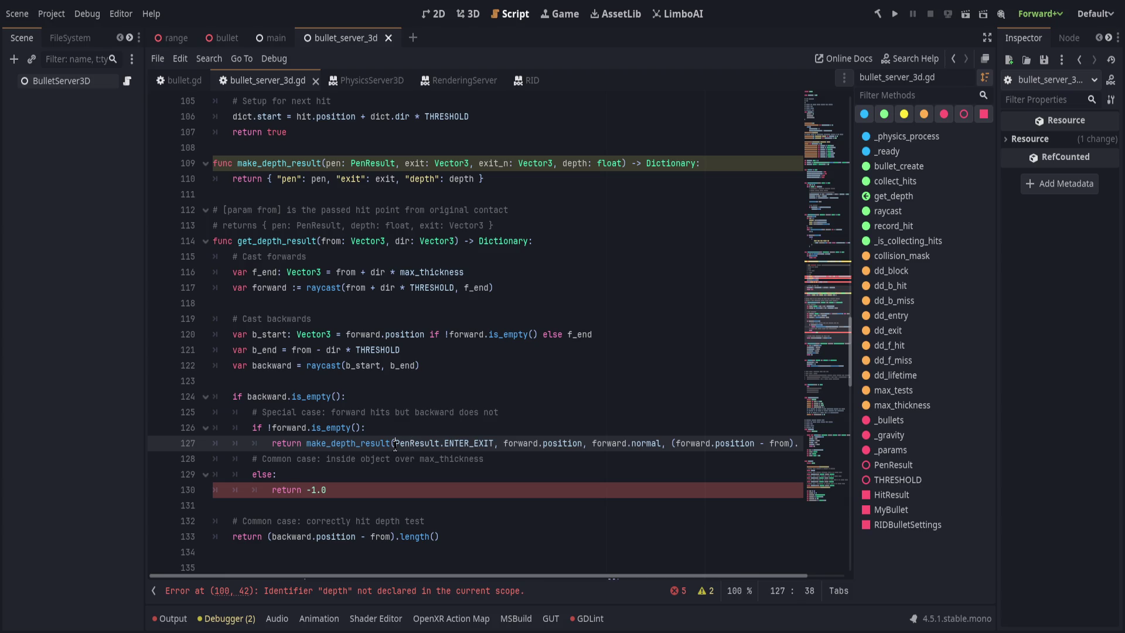
{"action": "key", "text": "Return"}
{"action": "key", "text": "ctrl+Right"}
{"action": "key", "text": "ctrl+Right"}
{"action": "key", "text": "ctrl+Left"}
{"action": "key", "text": "Return"}
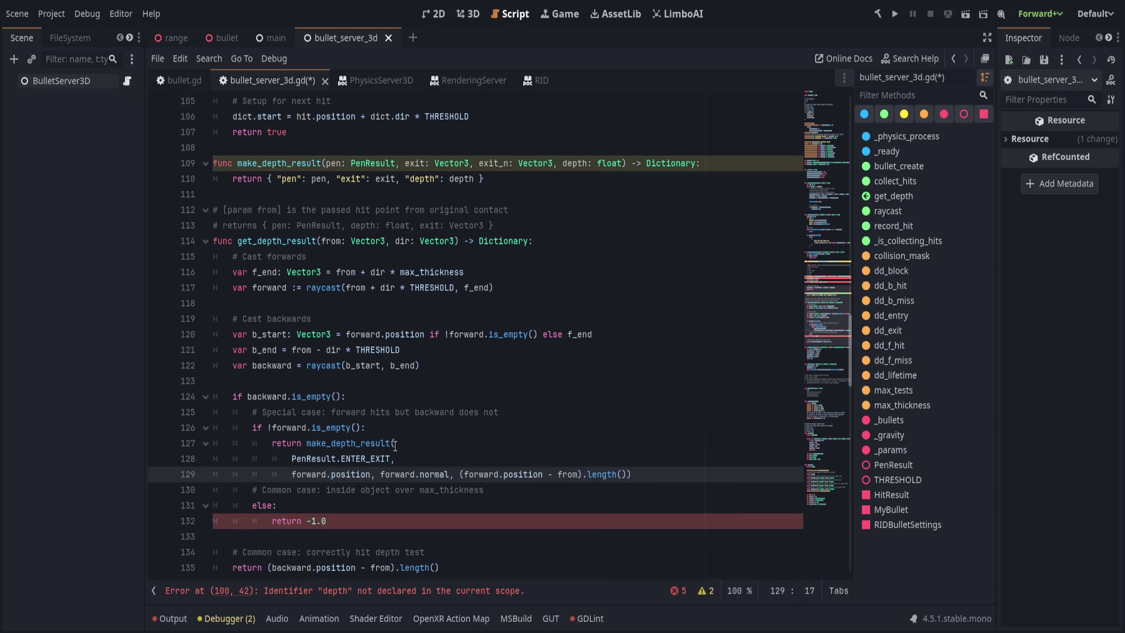
{"action": "key", "text": "ctrl+Right"}
{"action": "key", "text": "ctrl+Right"}
{"action": "key", "text": "ctrl+Right"}
{"action": "key", "text": "Return"}
{"action": "key", "text": "ctrl+Right"}
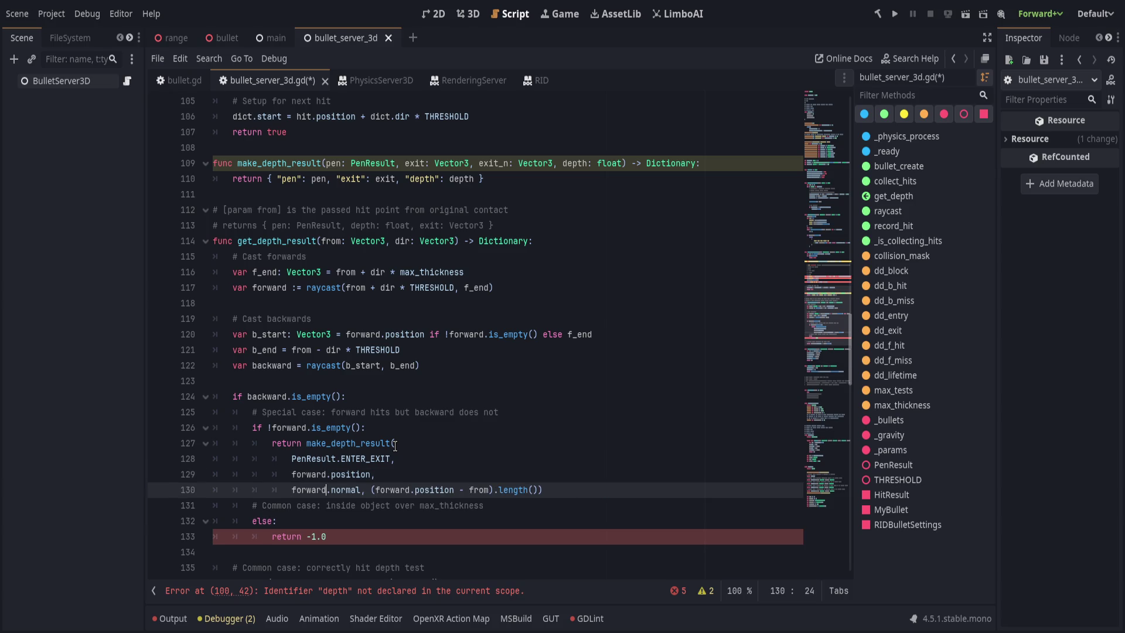
{"action": "key", "text": "Return"}
{"action": "key", "text": "End"}
{"action": "key", "text": "Left"}
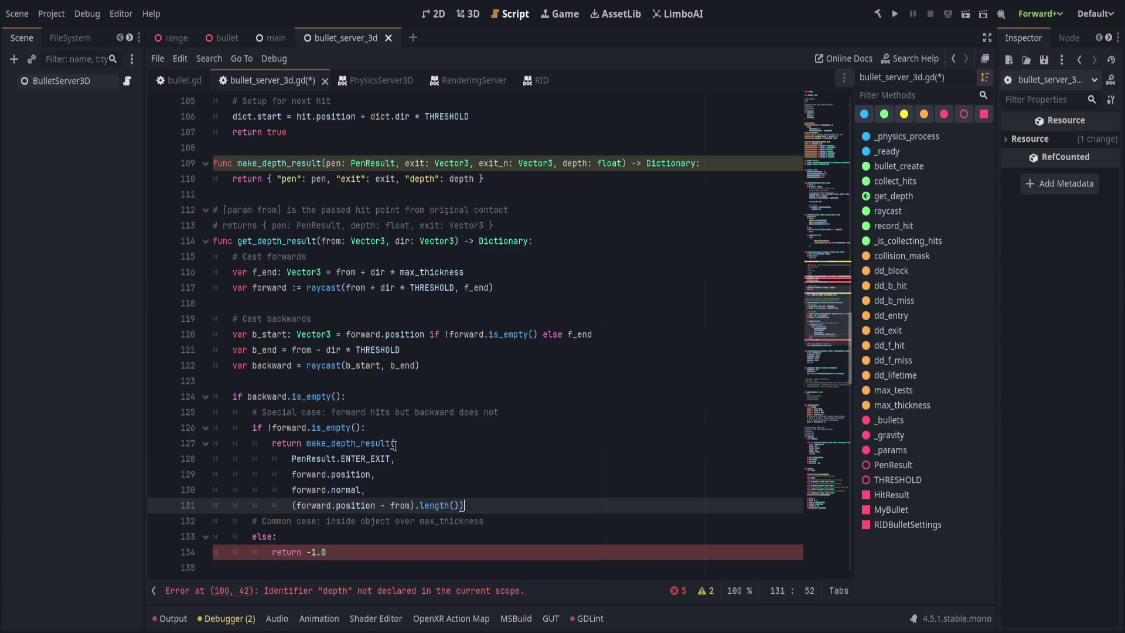
{"action": "key", "text": "Return"}
{"action": "key", "text": "BackSpace"}
{"action": "key", "text": "ctrl+s"}
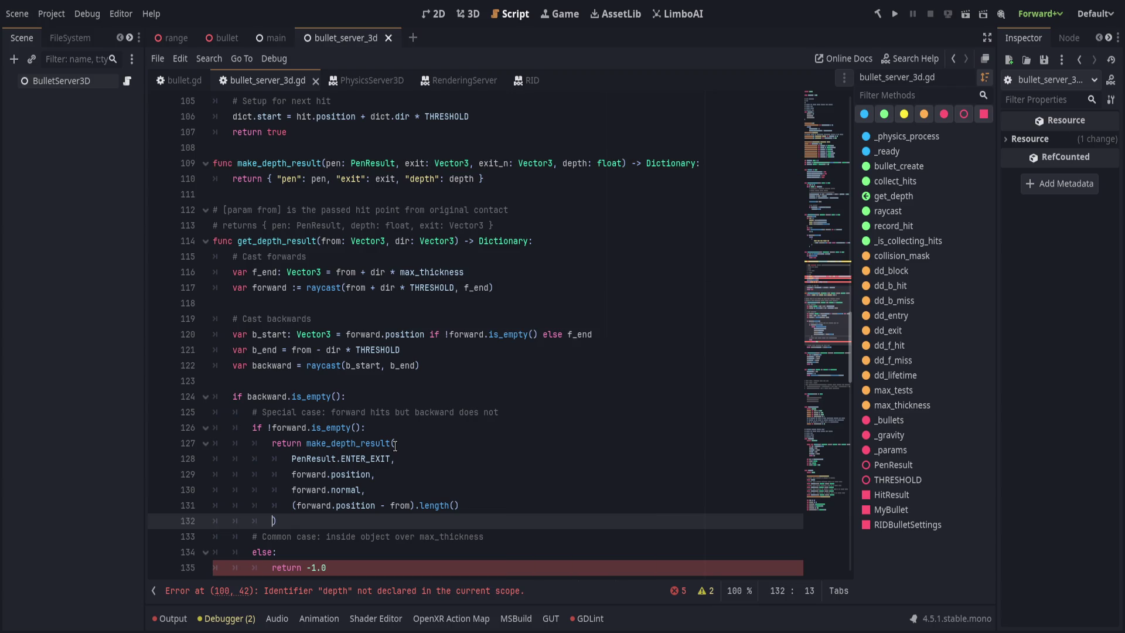
{"action": "scroll", "coordinate": [395, 446], "scroll_direction": "down", "scroll_amount": 3}
{"action": "left_click_drag", "start_coordinate": [308, 427], "coordinate": [293, 415]}
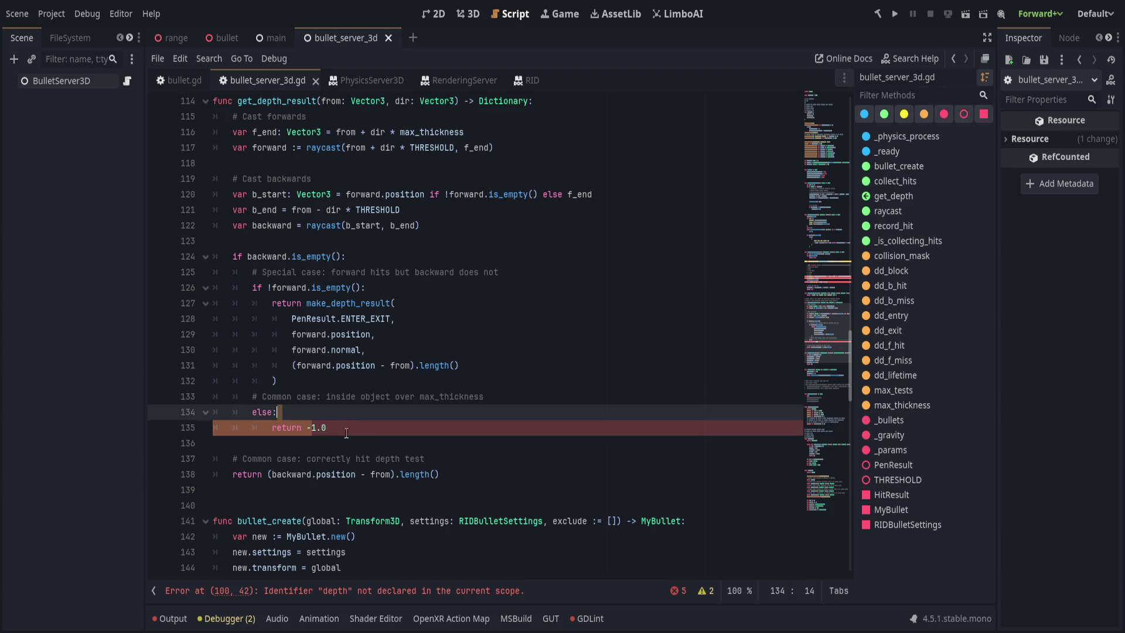
Change return -1.0 to make_depth_result(PenResult.ENTER_LODGED, b_start, dir, max_thickness)
{"action": "left_click", "coordinate": [349, 428]}
{"action": "key", "text": "BackSpace"}
{"action": "key", "text": "BackSpace"}
{"action": "key", "text": "BackSpace"}
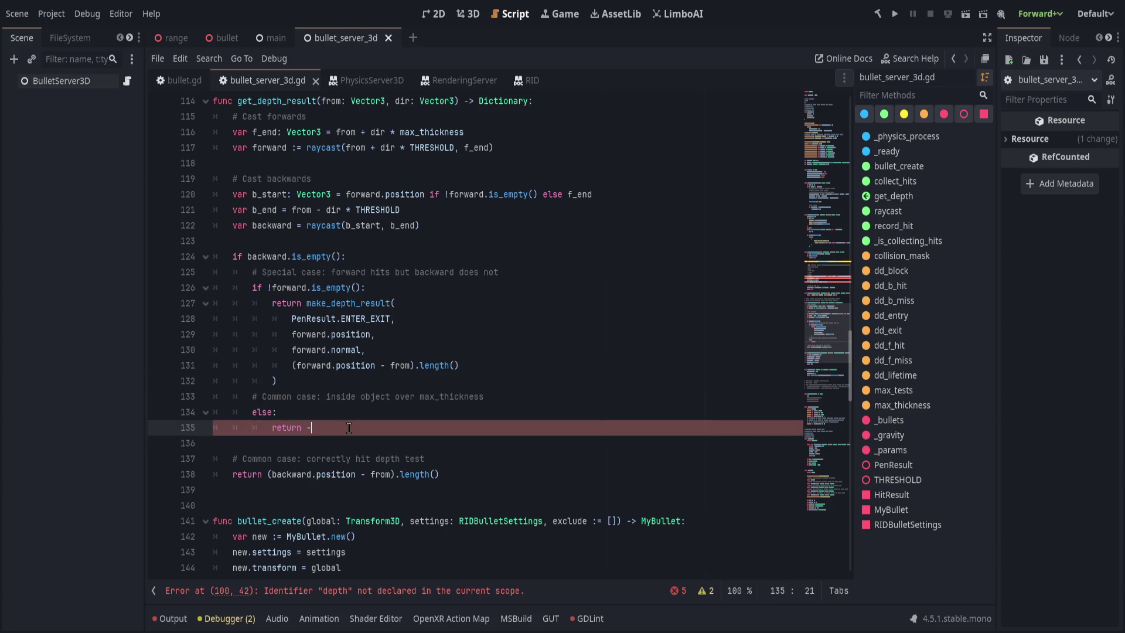
{"action": "type", "text": "make_dept"}
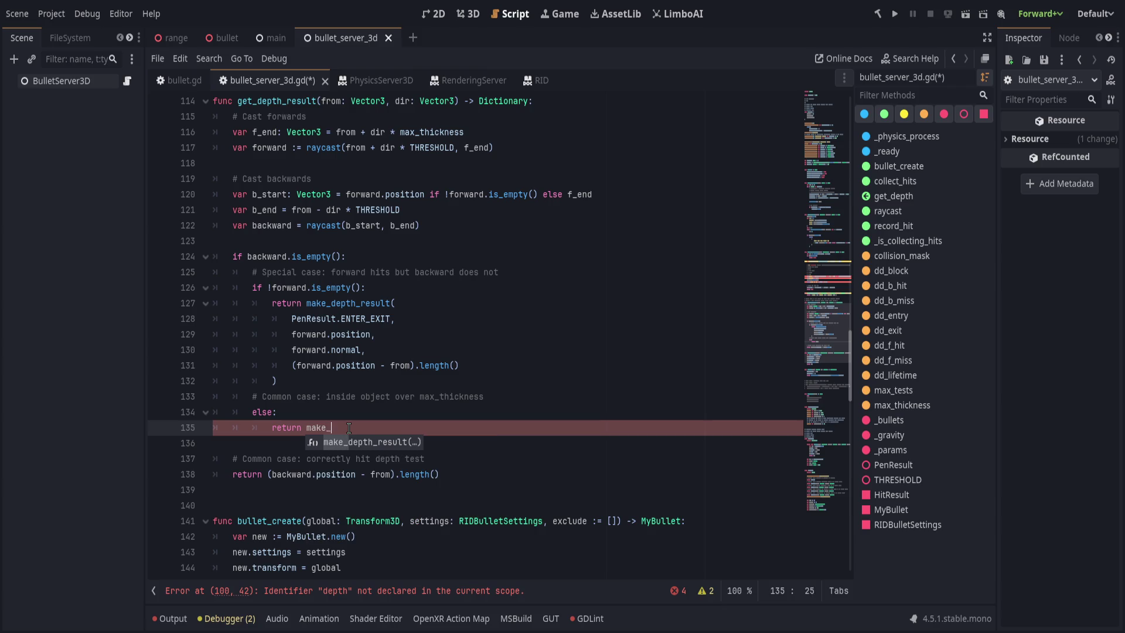
{"action": "key", "text": "Return"}
{"action": "type", "text": "PenResult."}
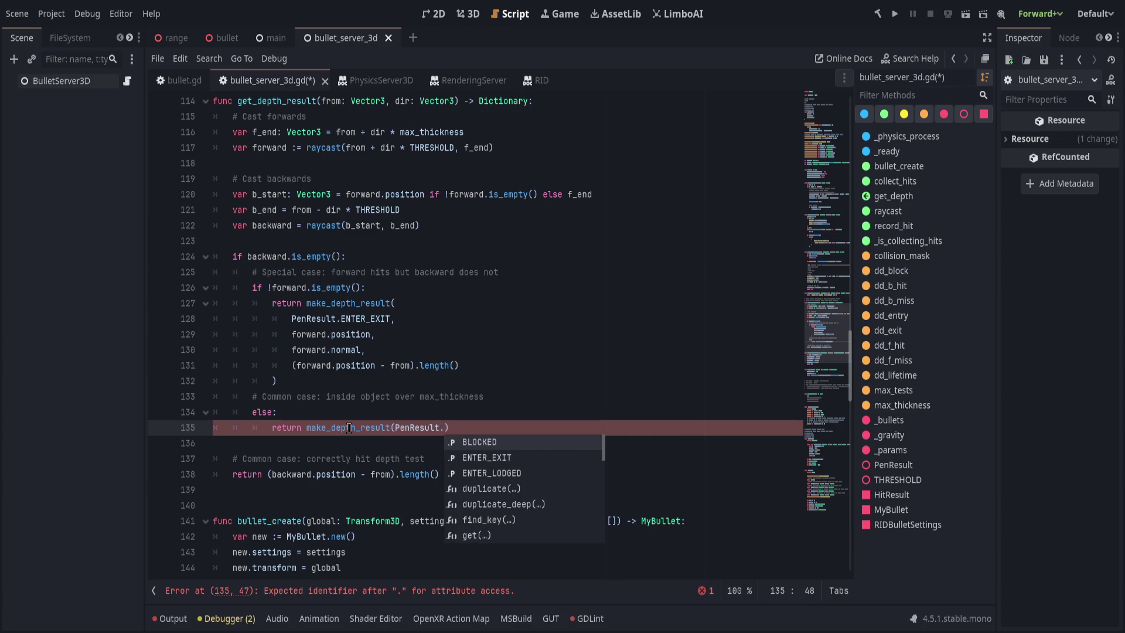
{"action": "type", "text": "E"}
{"action": "key", "text": "Down"}
{"action": "key", "text": "Return"}
{"action": "type", "text": ", b"}
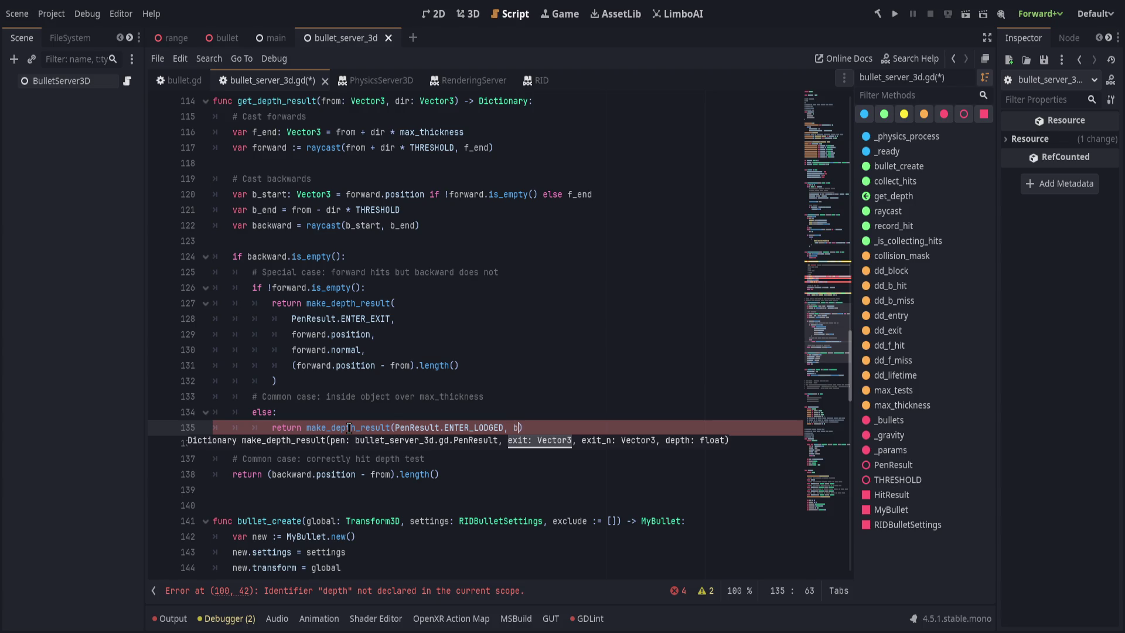
{"action": "type", "text": "_start, "}
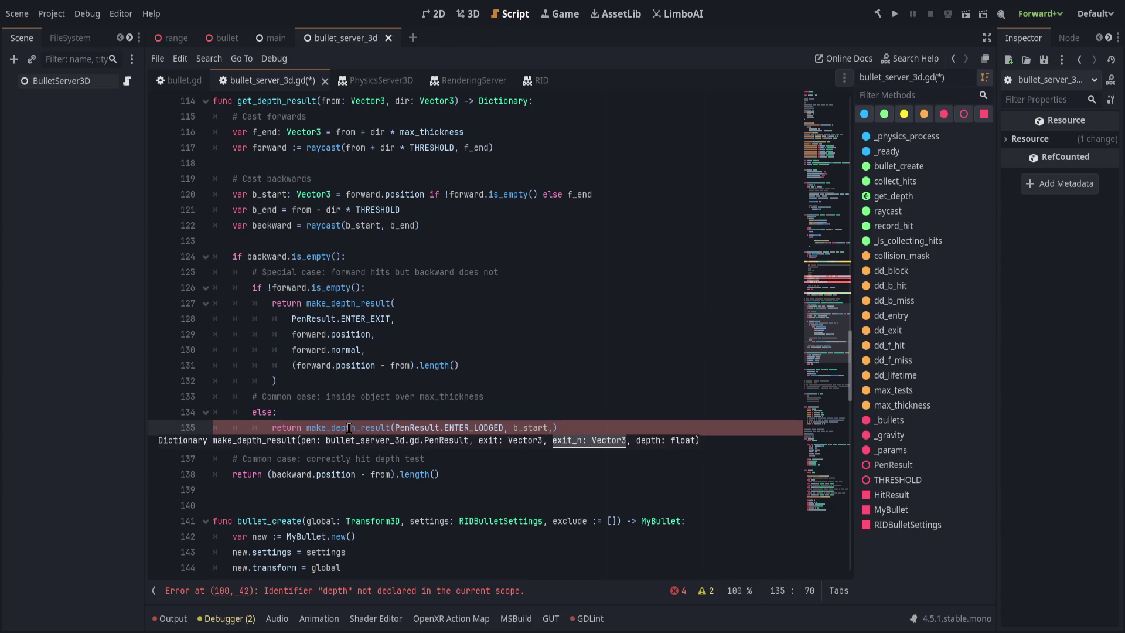
{"action": "type", "text": "dir, "}
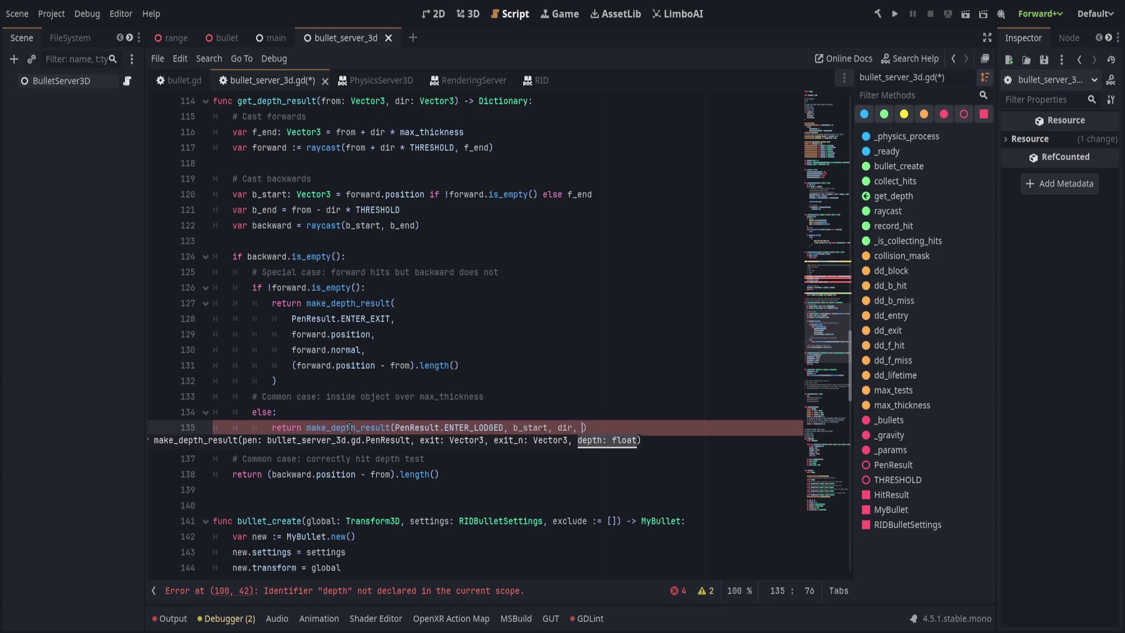
{"action": "type", "text": "max_thi"}
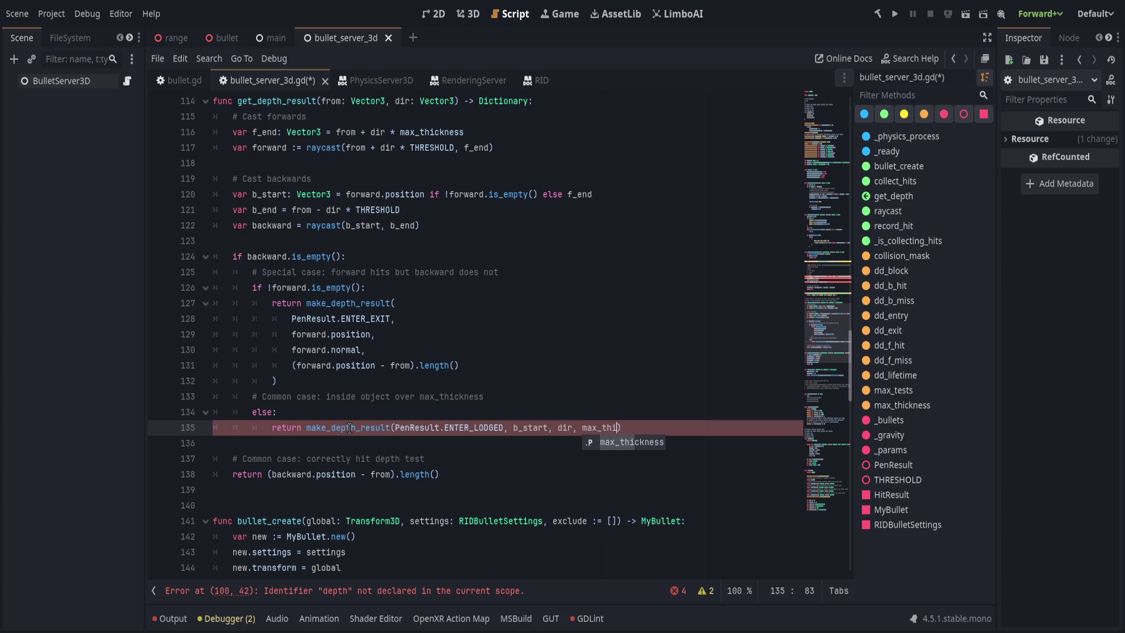
{"action": "key", "text": "Return"}
{"action": "type", "text": ")"}
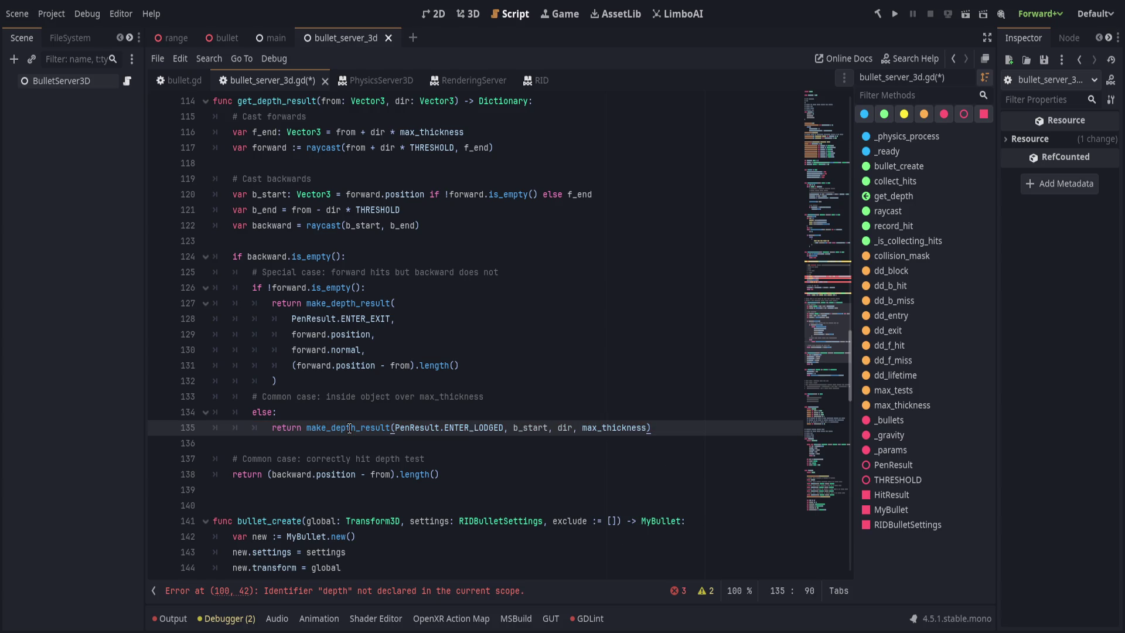
{"action": "key", "text": "Down"}
{"action": "key", "text": "Down"}
{"action": "key", "text": "Down"}
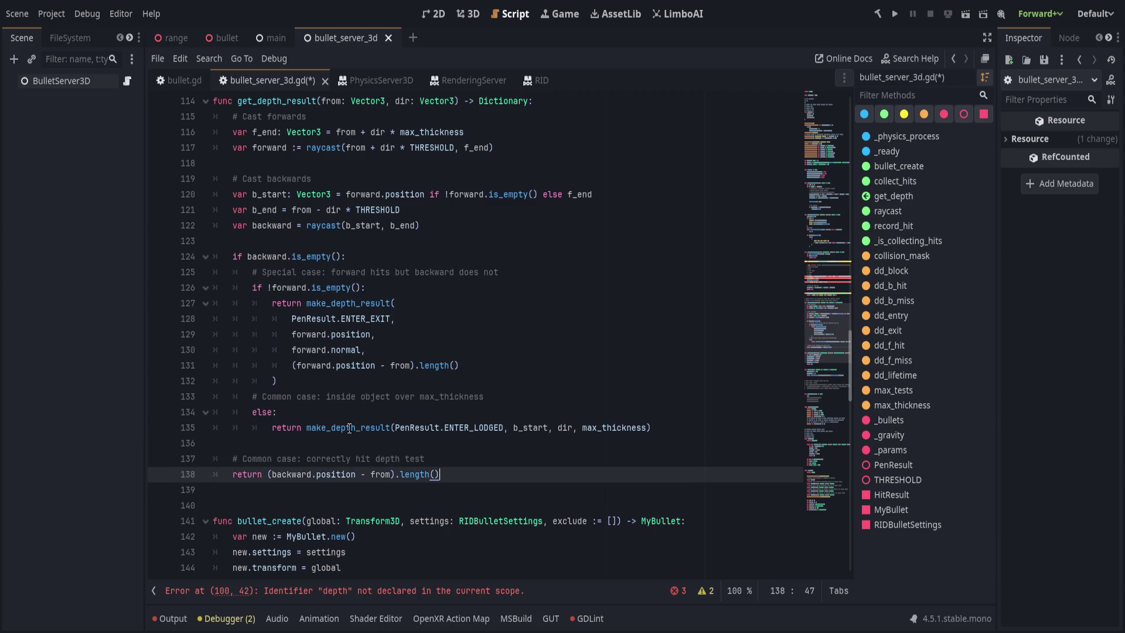
Start a new final return calling make_depth_result with PenResult.ENTER_EXIT, backward.position and backward.normal
{"action": "key", "text": "Up"}
{"action": "key", "text": "Return"}
{"action": "type", "text": "retur"}
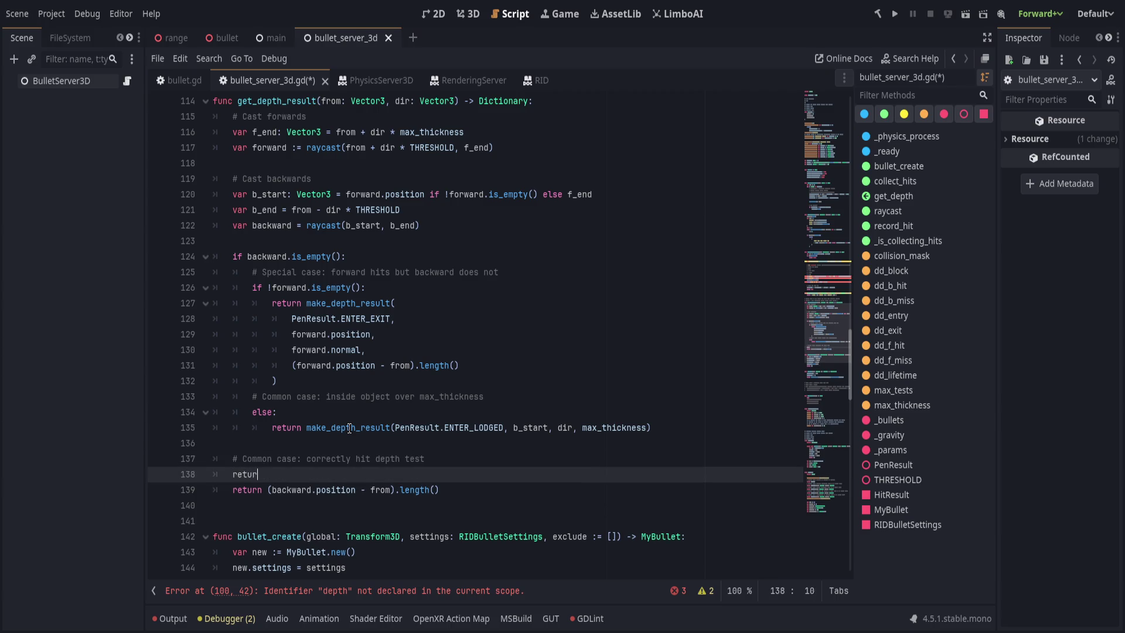
{"action": "type", "text": "n make_de"}
{"action": "key", "text": "Return"}
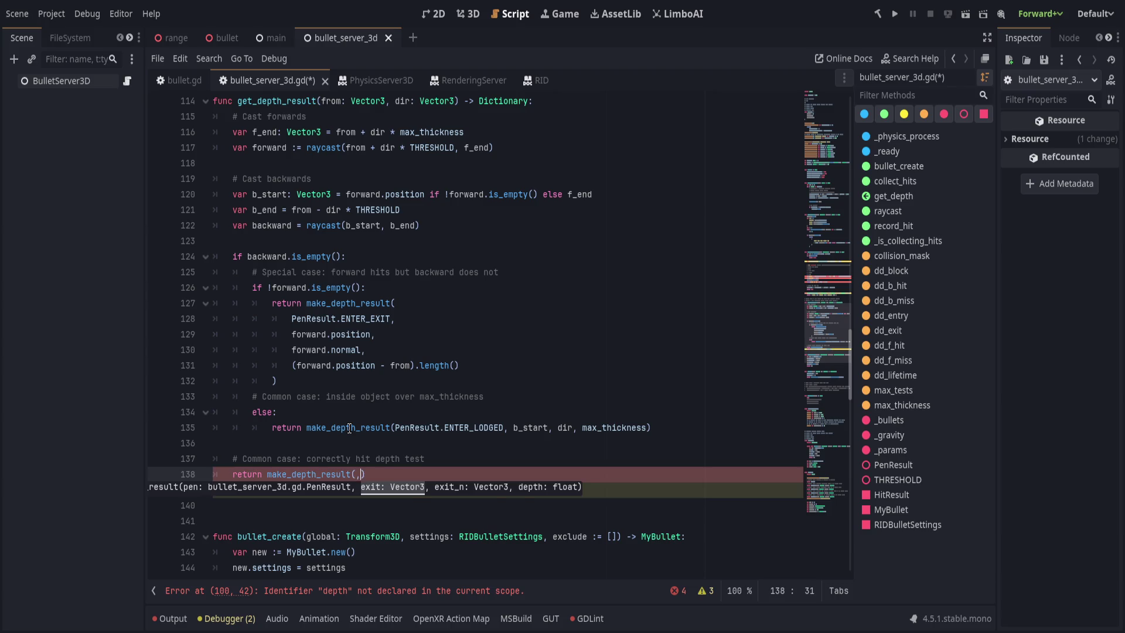
{"action": "type", "text": "PenRes"}
{"action": "key", "text": "Return"}
{"action": "type", "text": "."}
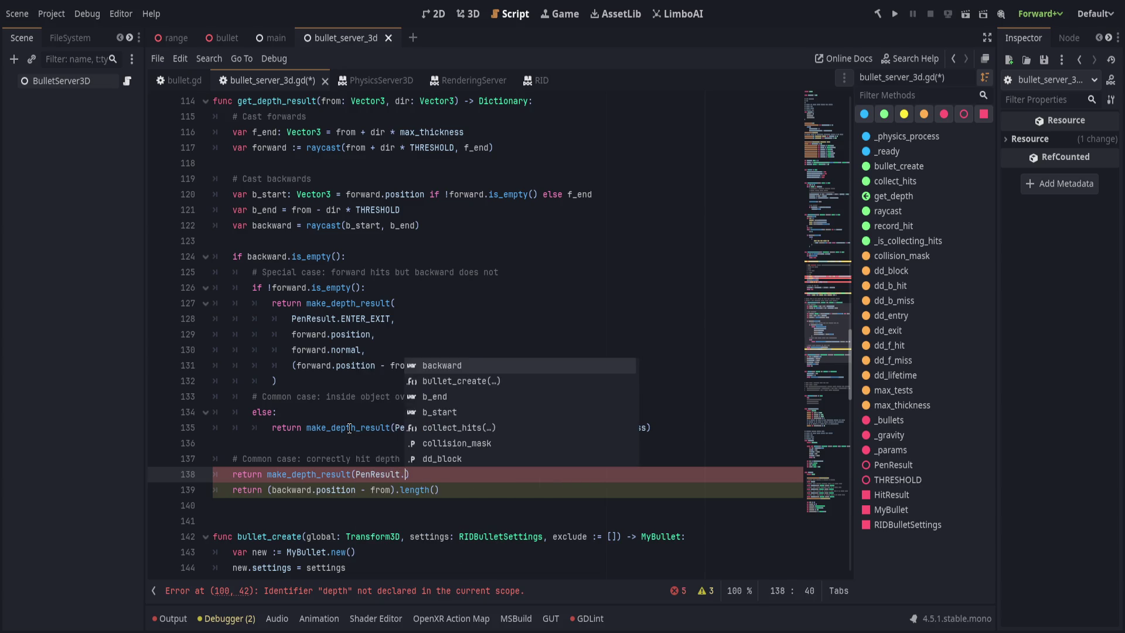
{"action": "type", "text": "E"}
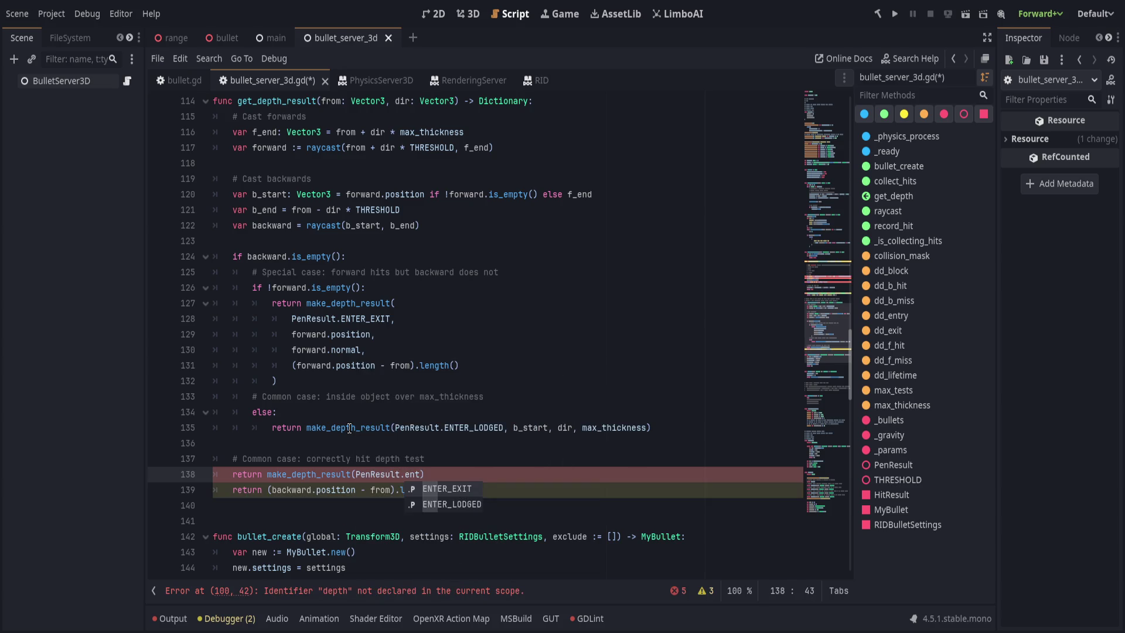
{"action": "key", "text": "Return"}
{"action": "type", "text": ","}
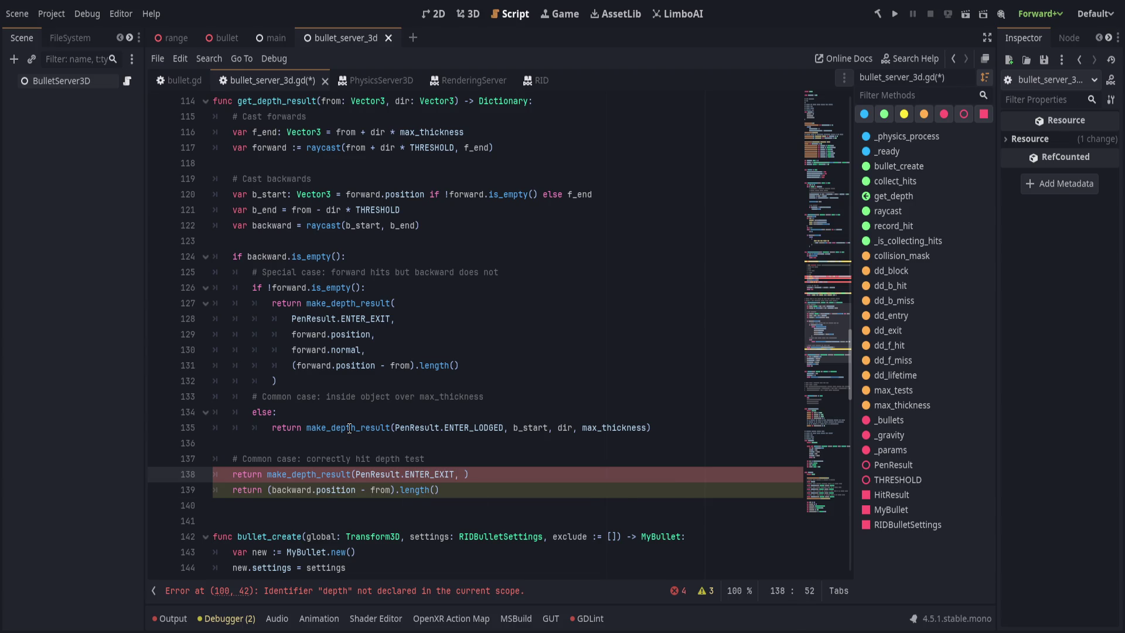
{"action": "type", "text": " backward.position,"}
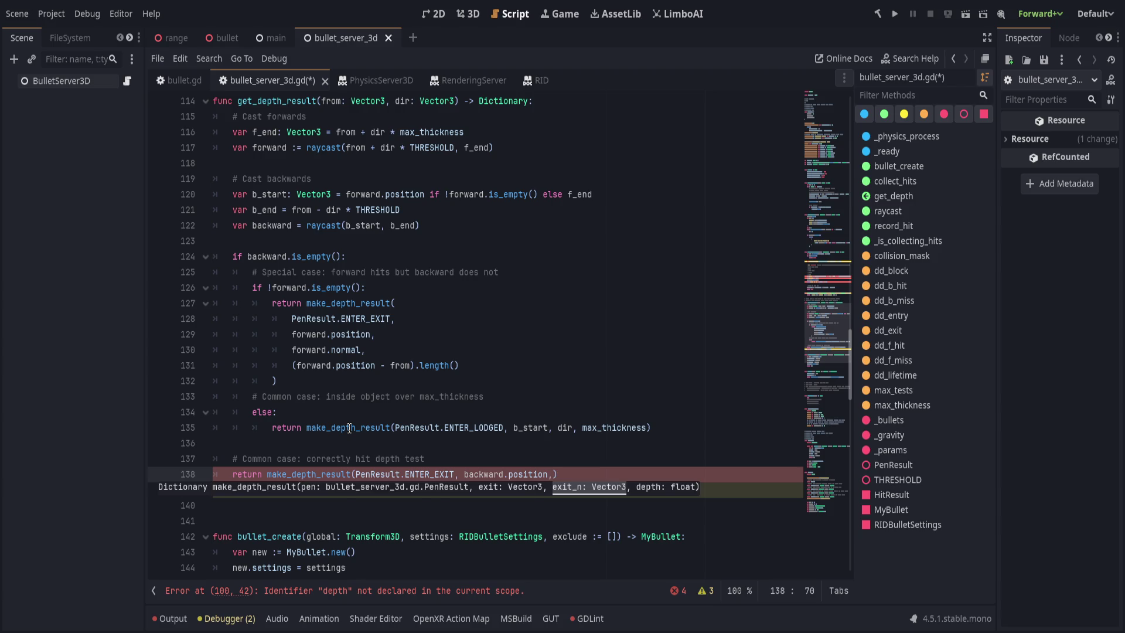
{"action": "key", "text": "Escape"}
{"action": "type", "text": "backward."}
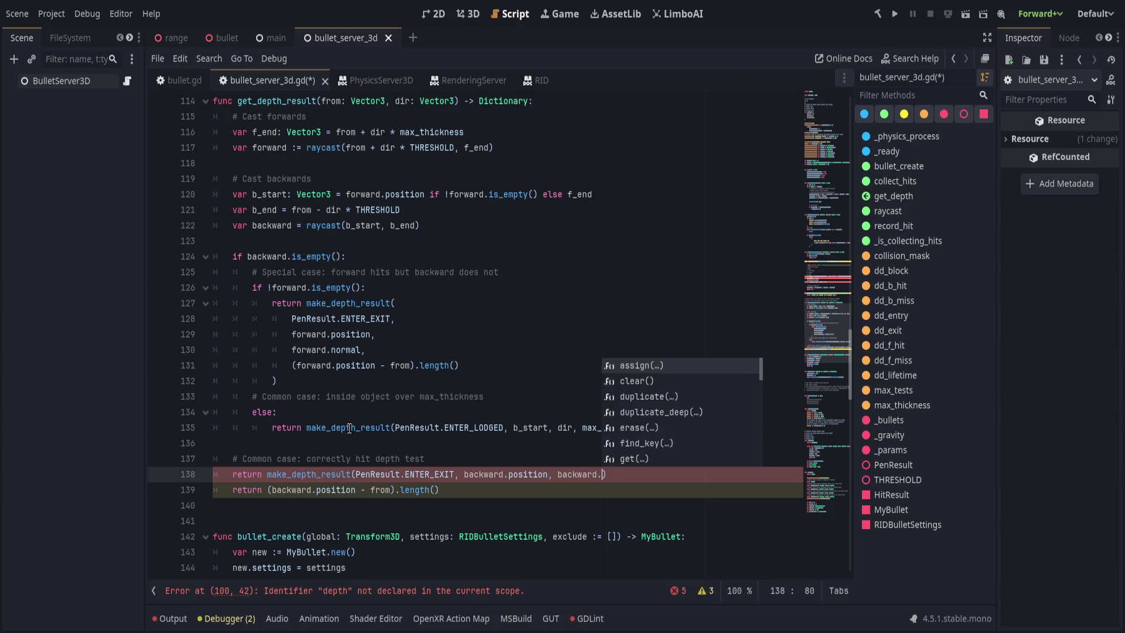
{"action": "type", "text": "normal,"}
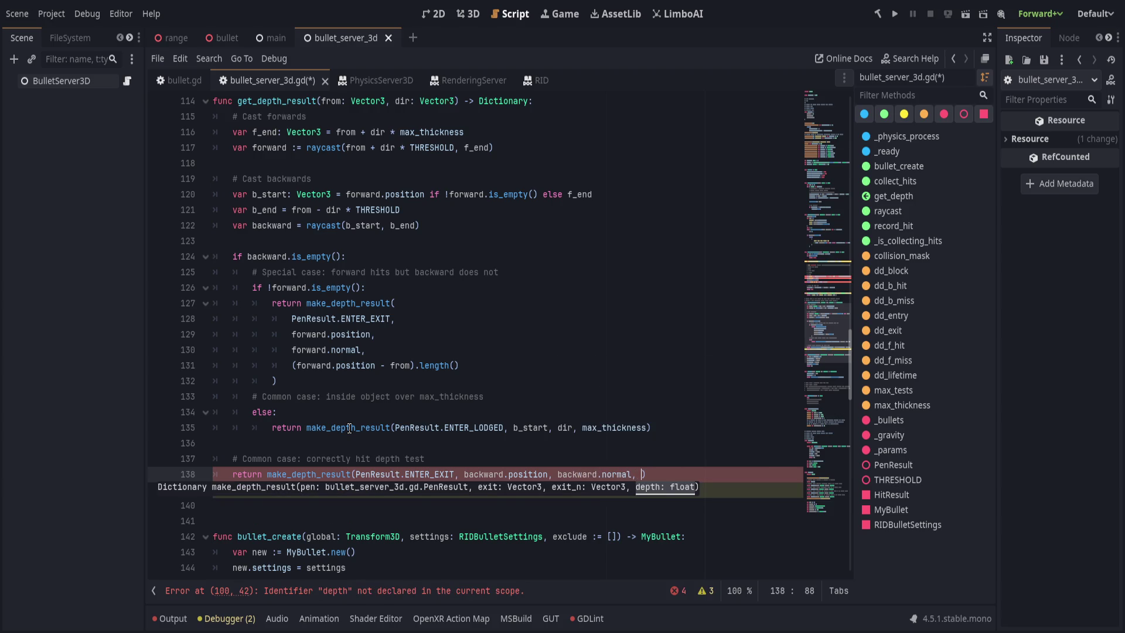
{"action": "key", "text": "Escape"}
Move (backward.position - from).length() in as the last argument, delete the old return line, and save
{"action": "left_click", "coordinate": [267, 490]}
{"action": "key", "text": "shift+End"}
{"action": "key", "text": "ctrl+x"}
{"action": "key", "text": "Up"}
{"action": "key", "text": "End"}
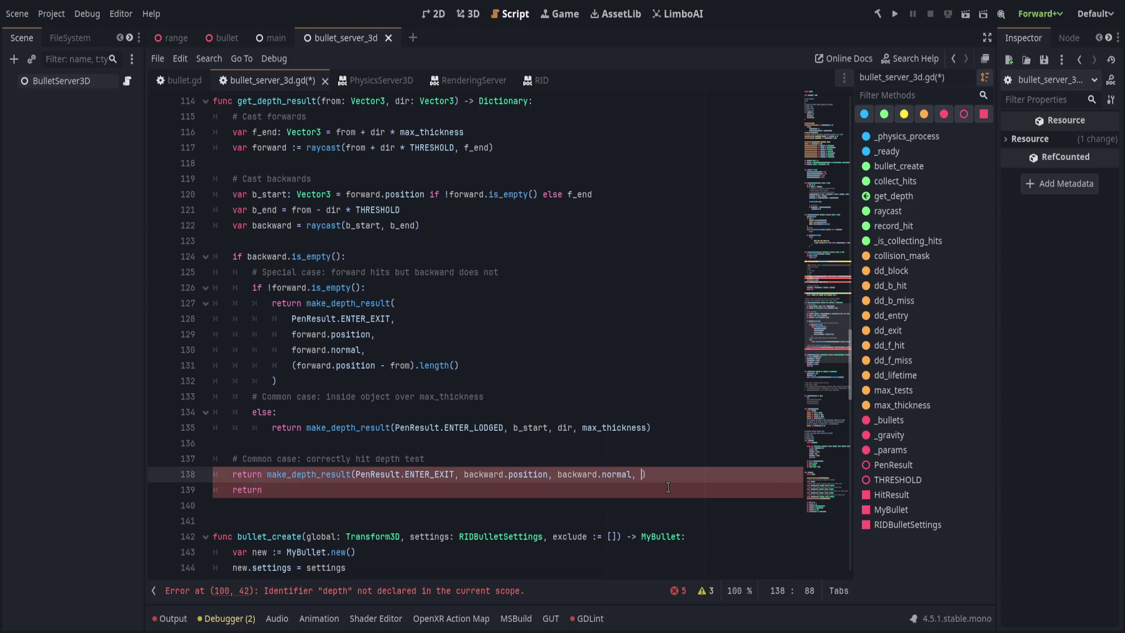
{"action": "key", "text": "ctrl+v"}
{"action": "left_click", "coordinate": [518, 490]}
{"action": "key", "text": "ctrl+shift+k"}
{"action": "key", "text": "ctrl+s"}
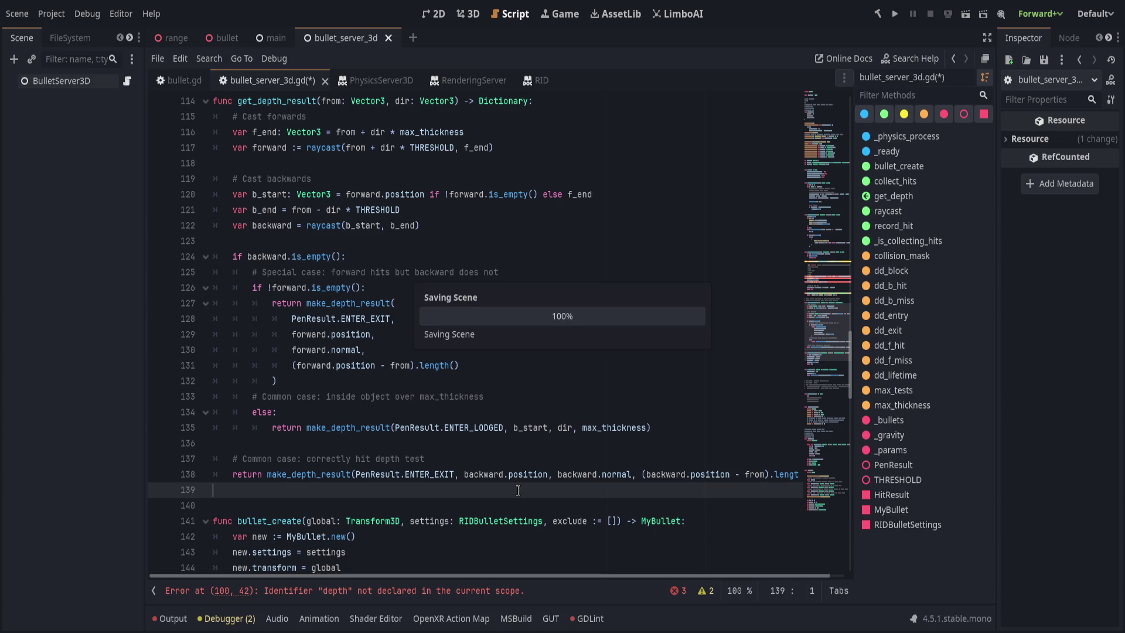
{"action": "left_click", "coordinate": [328, 591]}
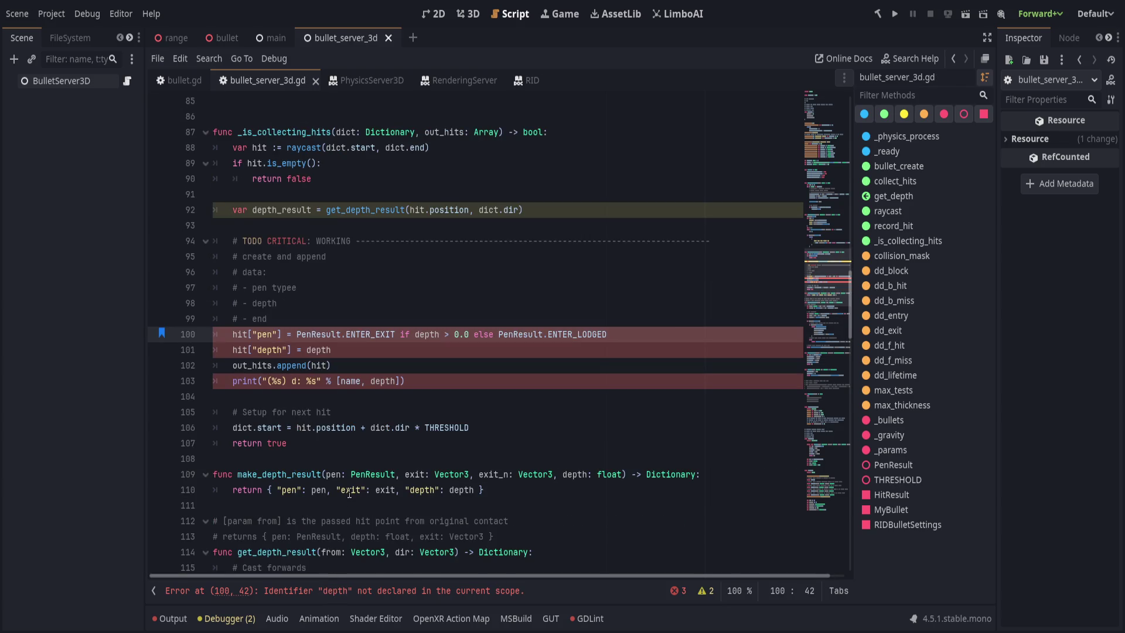
Rename the exit key in make_depth_result's returned dictionary to position_exit
{"action": "scroll", "coordinate": [347, 496], "scroll_direction": "up", "scroll_amount": 14}
{"action": "scroll", "coordinate": [385, 486], "scroll_direction": "down", "scroll_amount": 18}
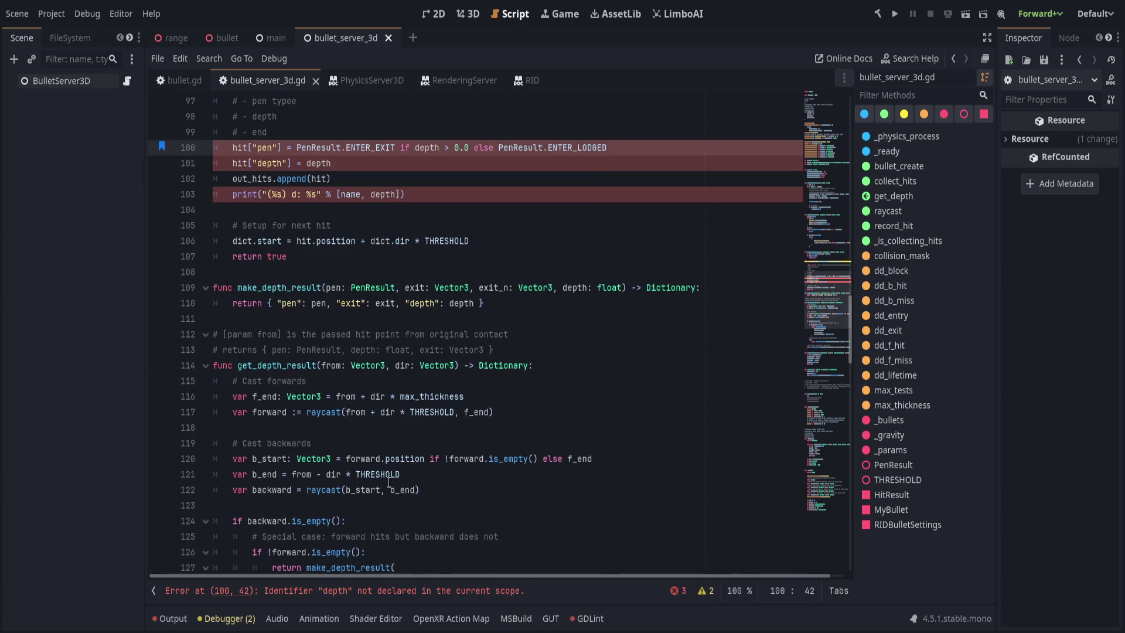
{"action": "left_click", "coordinate": [576, 302]}
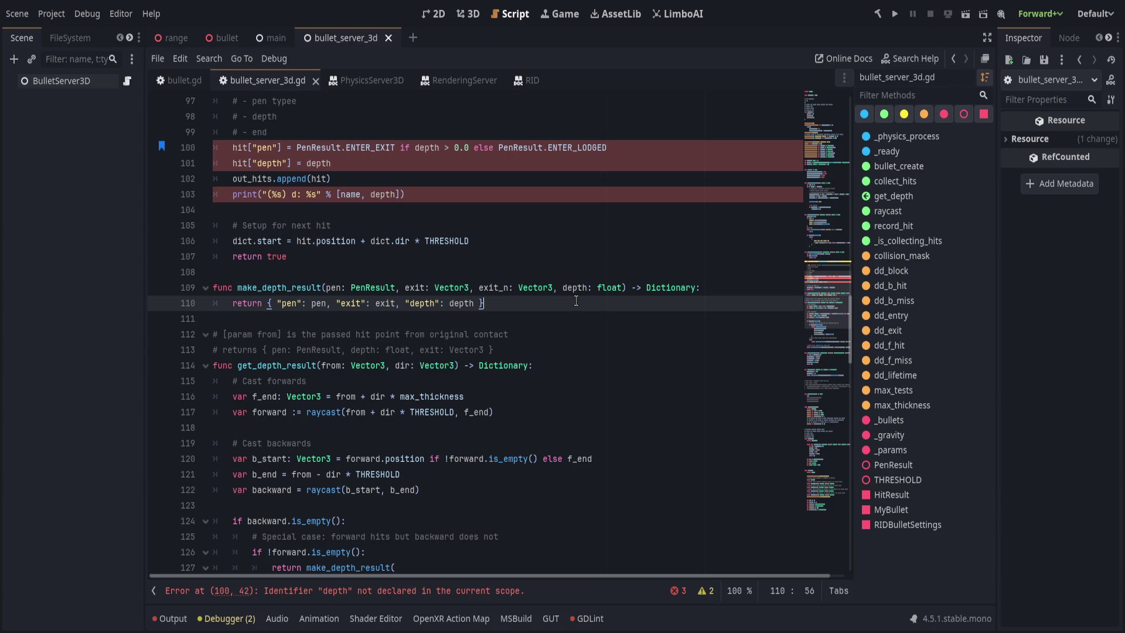
{"action": "double_click", "coordinate": [350, 303]}
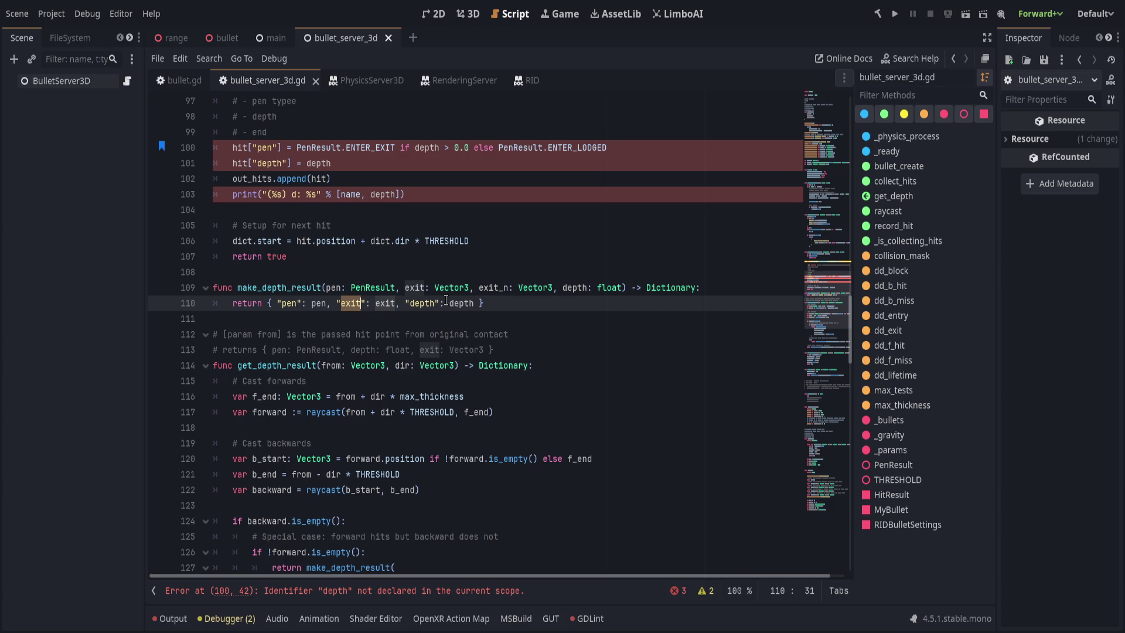
{"action": "double_click", "coordinate": [287, 287]}
{"action": "key", "text": "ctrl+r"}
{"action": "type", "text": "make_exit_result"}
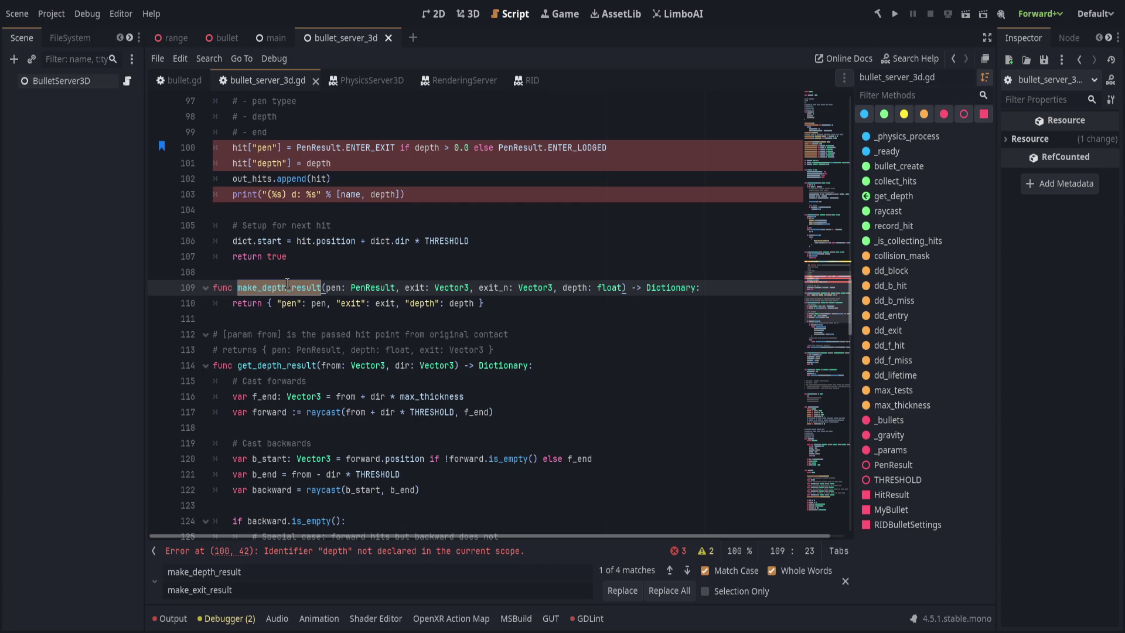
{"action": "key", "text": "Escape"}
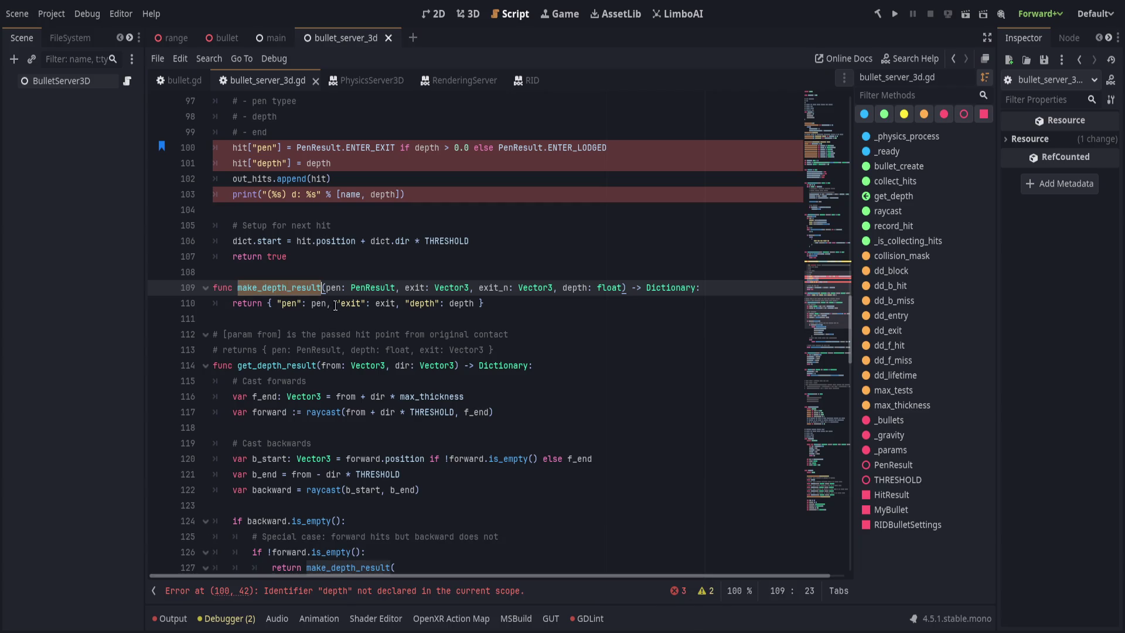
{"action": "left_click", "coordinate": [360, 303]}
{"action": "key", "text": "BackSpace"}
{"action": "key", "text": "BackSpace"}
{"action": "key", "text": "BackSpace"}
{"action": "type", "text": "positon"}
{"action": "key", "text": "BackSpace"}
{"action": "key", "text": "BackSpace"}
{"action": "type", "text": "ion_exit"}
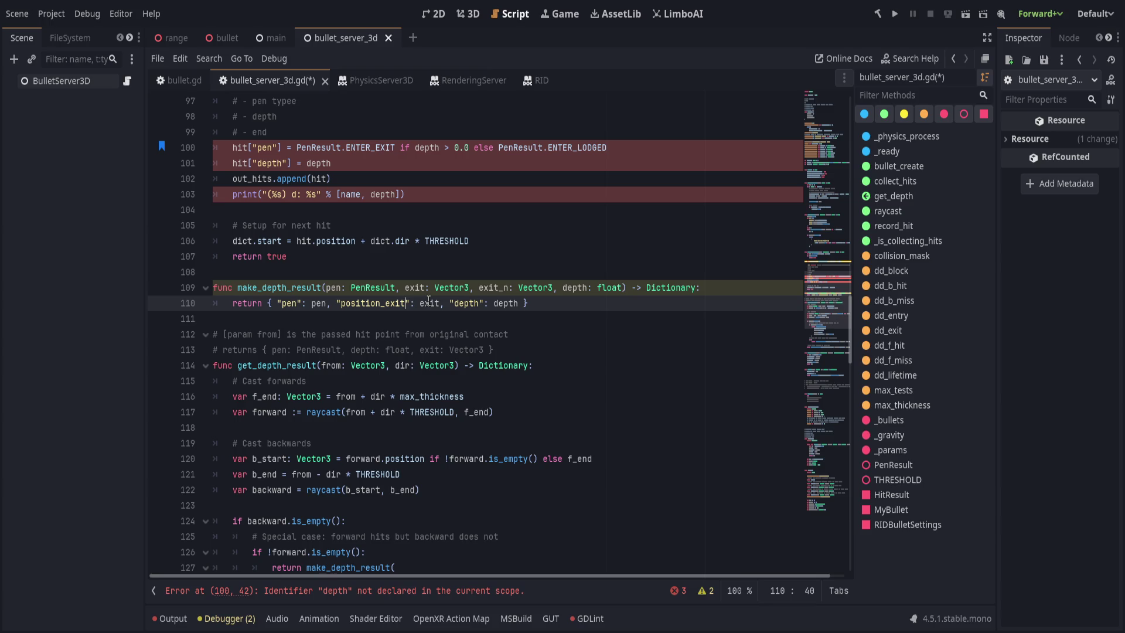
{"action": "key", "text": "ctrl+Right"}
{"action": "key", "text": "ctrl+Left"}
Change the returned entries to "exit_position": exit and add "exit_normal": exit_normal before depth
{"action": "scroll", "coordinate": [391, 361], "scroll_direction": "up", "scroll_amount": 12}
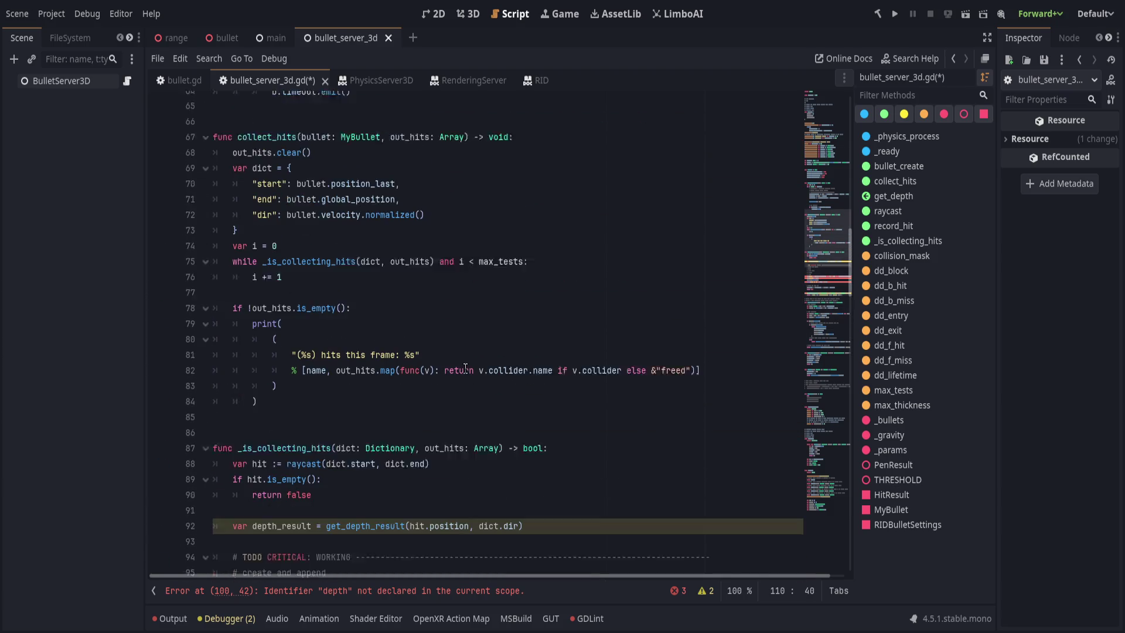
{"action": "scroll", "coordinate": [424, 351], "scroll_direction": "up", "scroll_amount": 3}
{"action": "scroll", "coordinate": [424, 375], "scroll_direction": "down", "scroll_amount": 20}
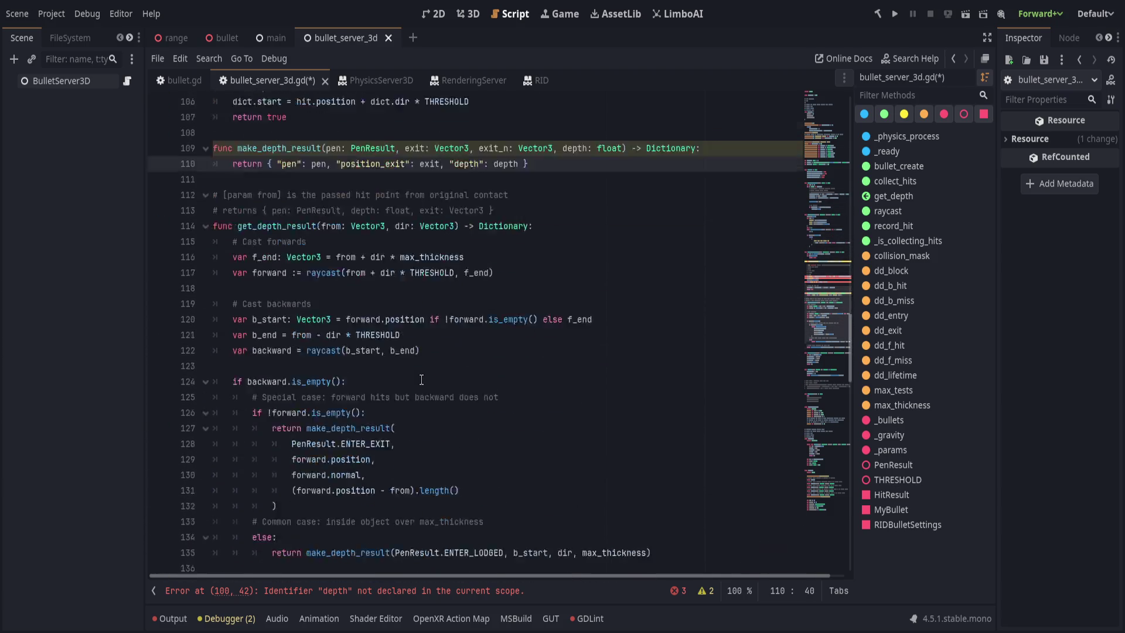
{"action": "scroll", "coordinate": [424, 380], "scroll_direction": "down", "scroll_amount": 6}
{"action": "left_click", "coordinate": [426, 381]}
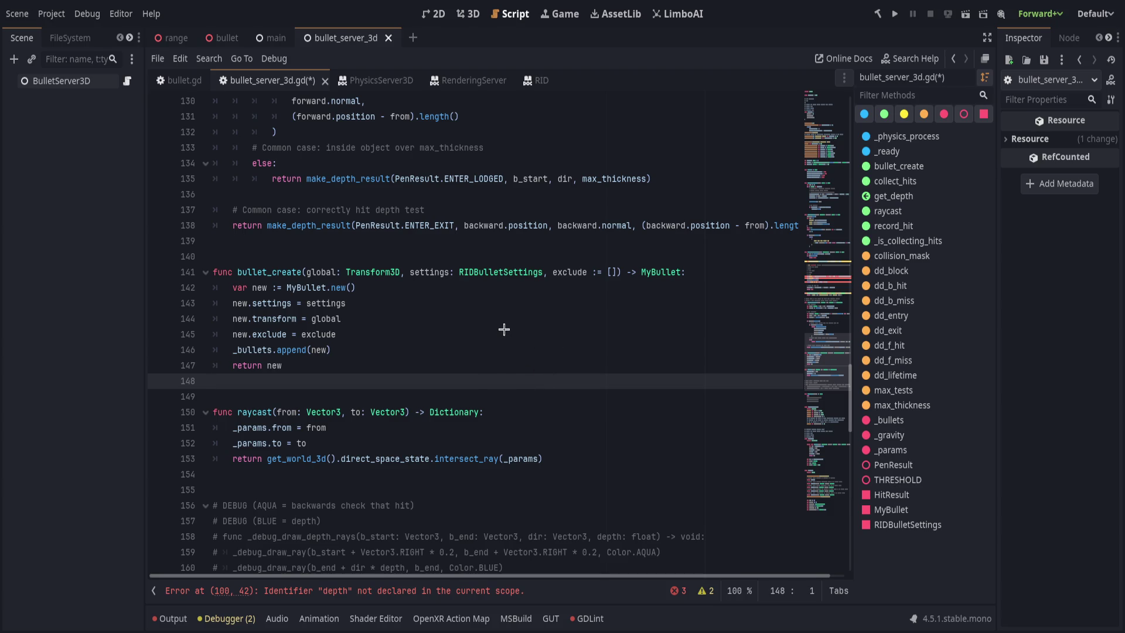
{"action": "left_click", "coordinate": [410, 398]}
{"action": "scroll", "coordinate": [466, 418], "scroll_direction": "up", "scroll_amount": 1}
{"action": "scroll", "coordinate": [466, 418], "scroll_direction": "up", "scroll_amount": 7}
{"action": "scroll", "coordinate": [475, 421], "scroll_direction": "down", "scroll_amount": 7}
{"action": "scroll", "coordinate": [468, 443], "scroll_direction": "up", "scroll_amount": 7}
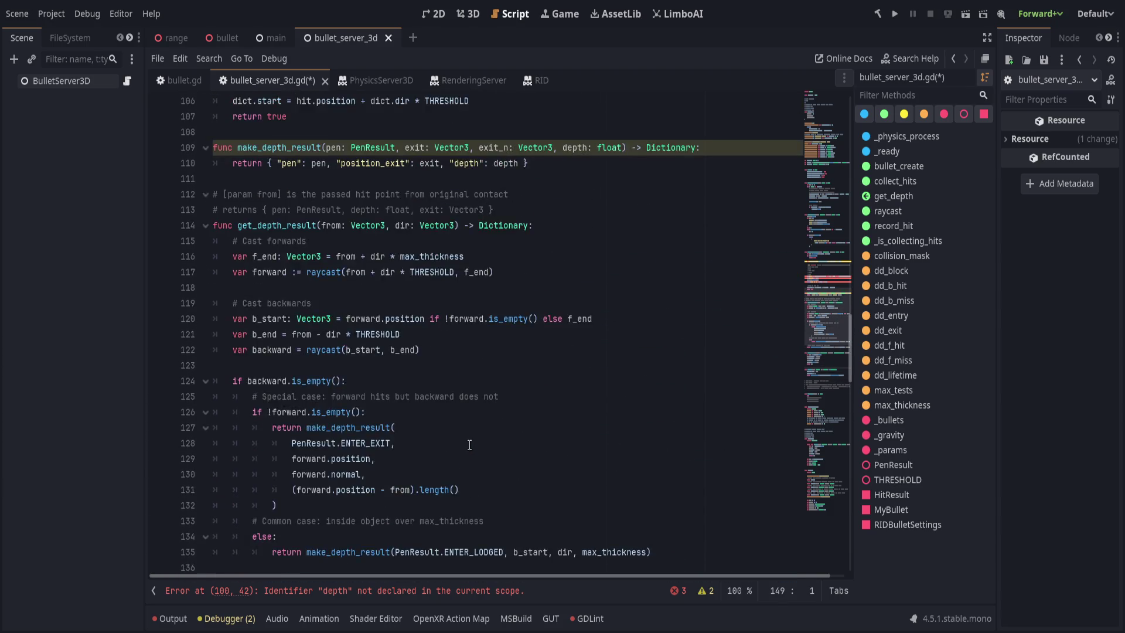
{"action": "scroll", "coordinate": [469, 446], "scroll_direction": "up", "scroll_amount": 3}
{"action": "double_click", "coordinate": [375, 303]}
{"action": "type", "text": "exit_po"}
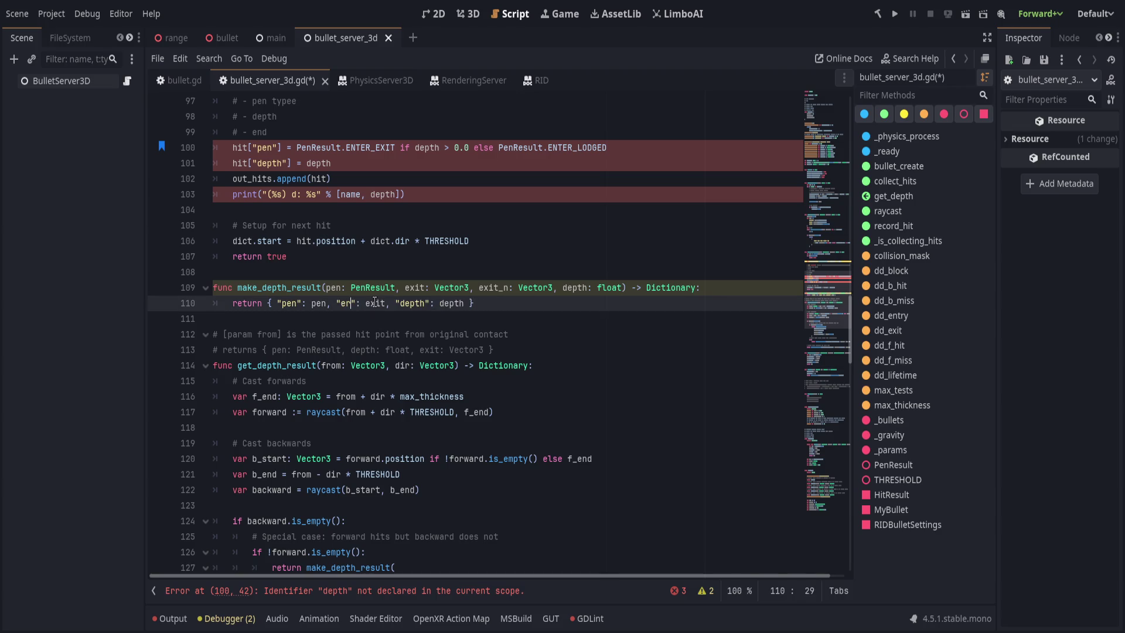
{"action": "type", "text": "sition"}
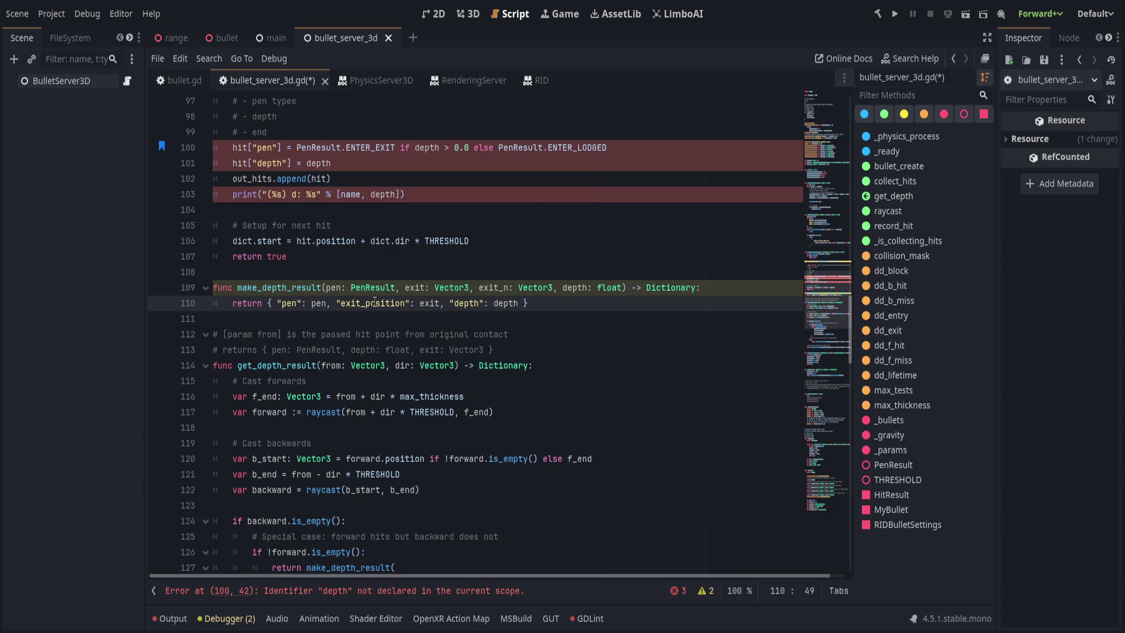
{"action": "type", "text": "\": exit, \"exit_\","}
{"action": "key", "text": "Left"}
{"action": "key", "text": "Left"}
{"action": "type", "text": "exit_normal\""}
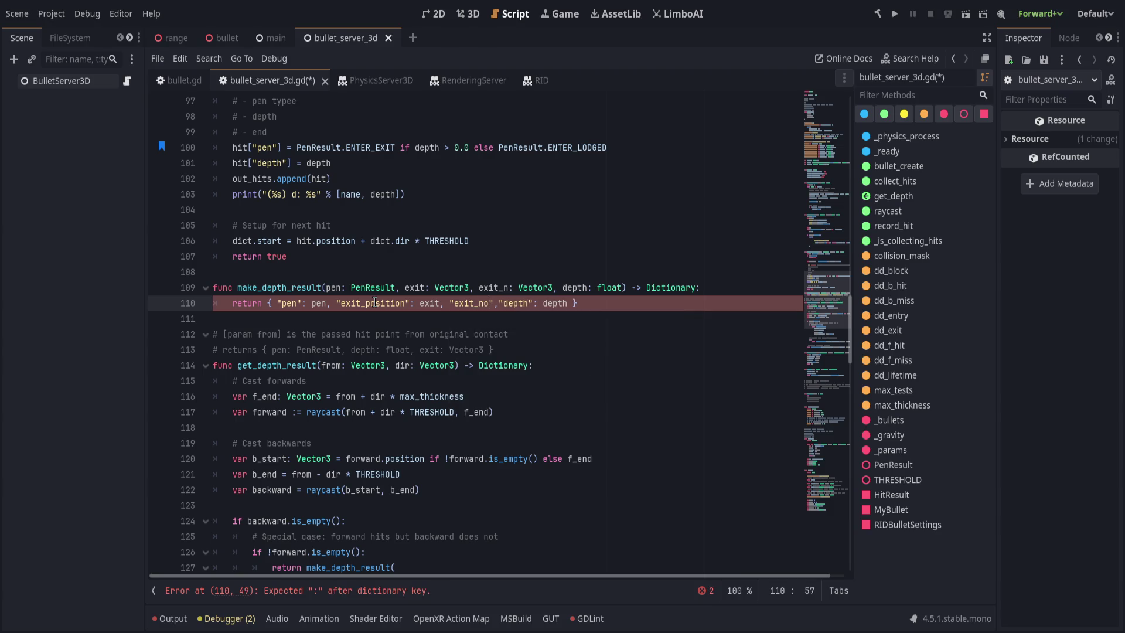
{"action": "type", "text": ": exit_normal"}
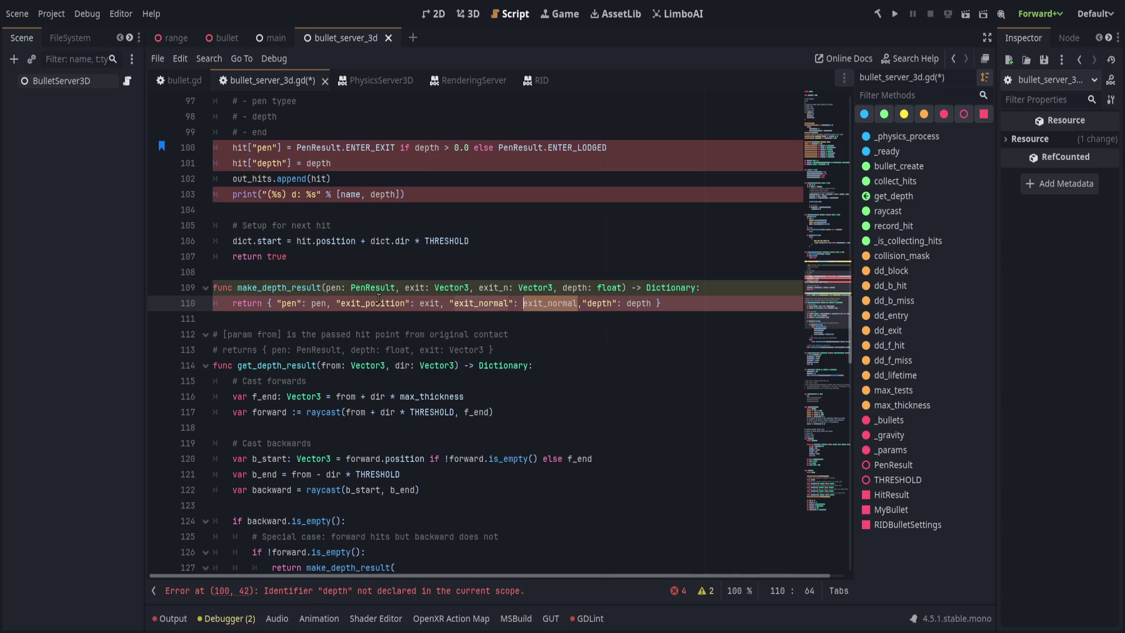
Rename the exit_n parameter to exit_normal and save the script
{"action": "double_click", "coordinate": [479, 290]}
{"action": "type", "text": "exit_normal"}
{"action": "key", "text": "ctrl+s"}
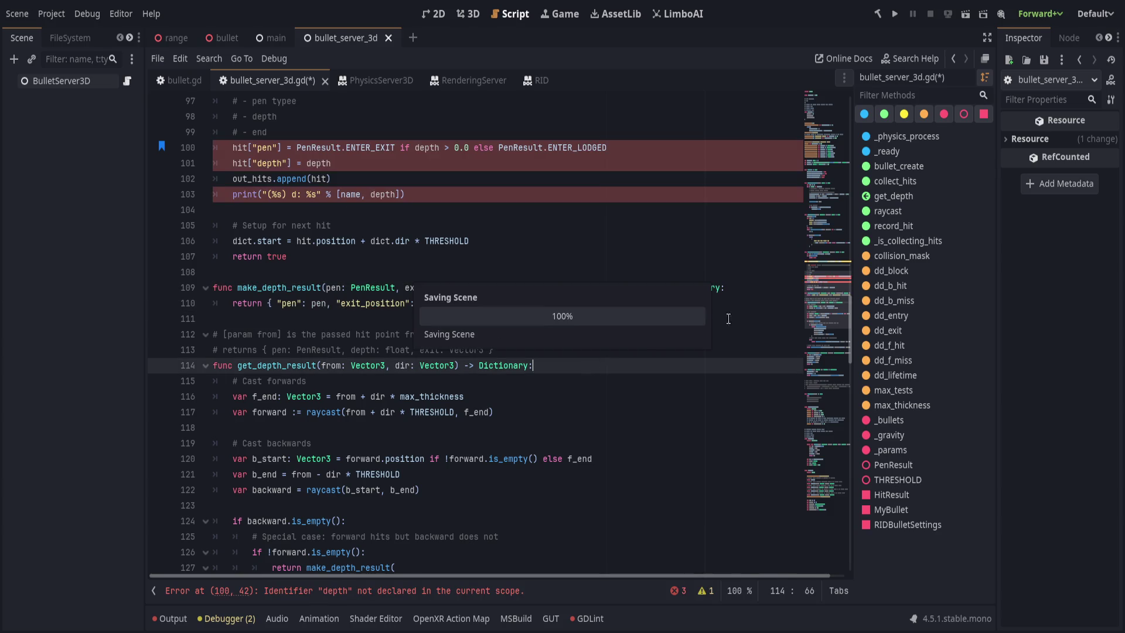
Check bullet_server_3d.gd in Zed, then return to make_depth_result's three-line signature in Godot
{"action": "left_click", "coordinate": [767, 291]}
{"action": "left_click", "coordinate": [755, 298]}
{"action": "left_click", "coordinate": [586, 445]}
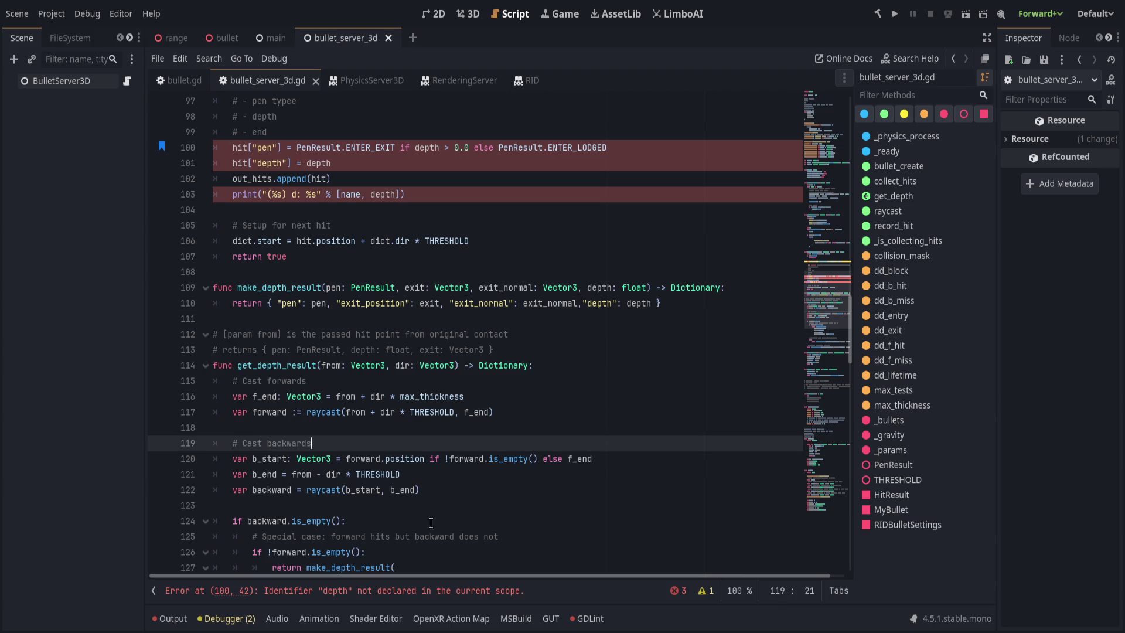
{"action": "key", "text": "alt+Tab"}
{"action": "left_click", "coordinate": [429, 383]}
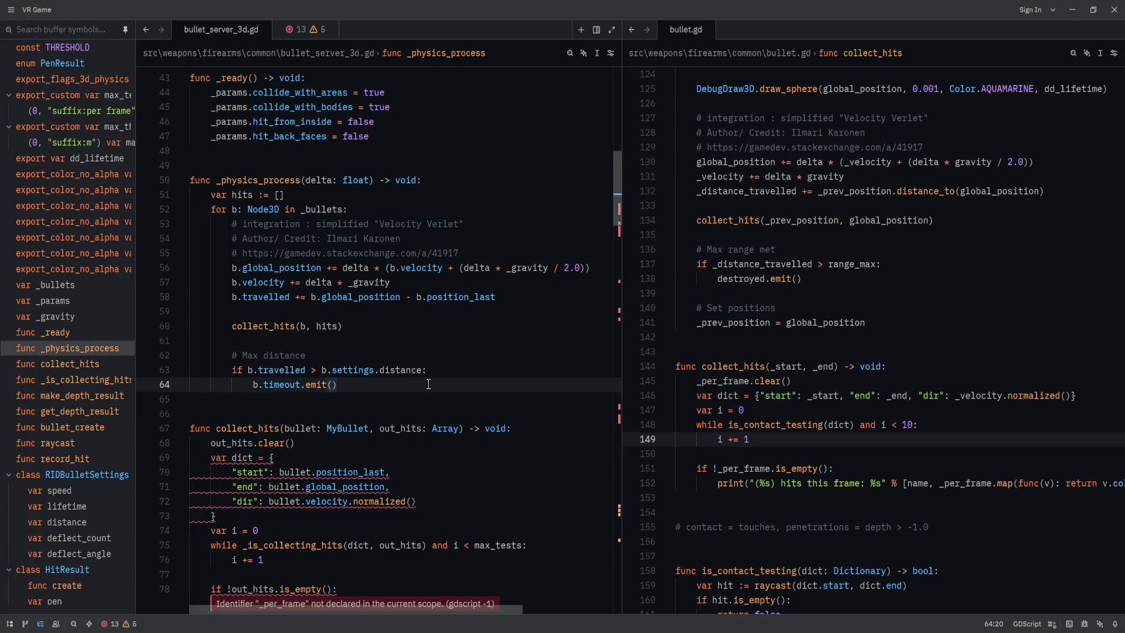
{"action": "left_click", "coordinate": [497, 360]}
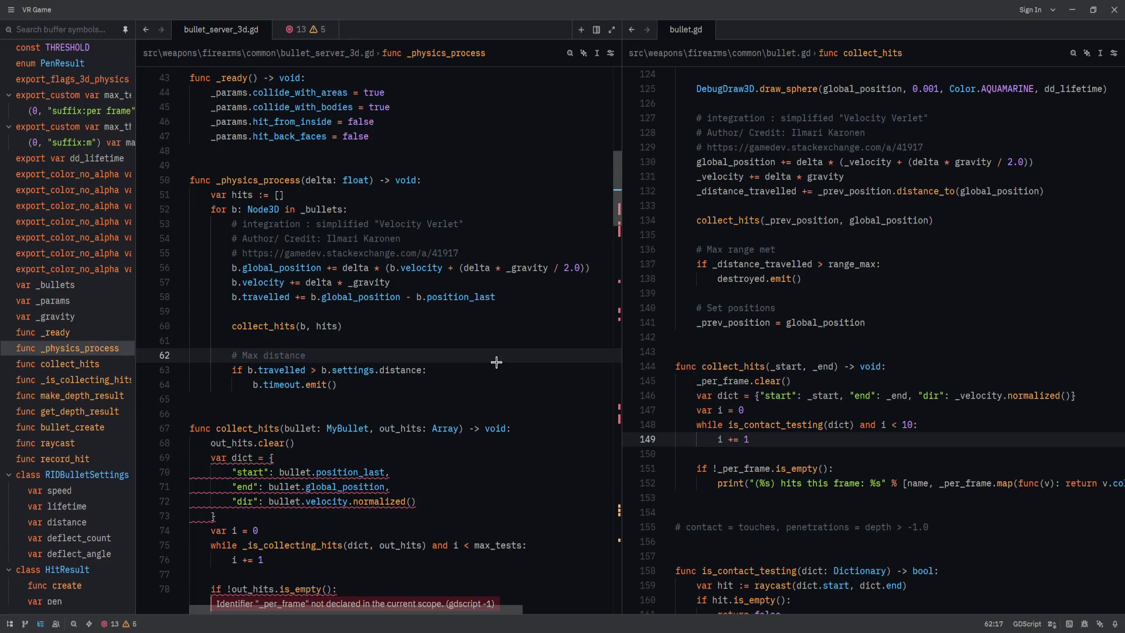
{"action": "key", "text": "alt+Tab"}
{"action": "left_click", "coordinate": [533, 318]}
{"action": "scroll", "coordinate": [454, 435], "scroll_direction": "up", "scroll_amount": 3}
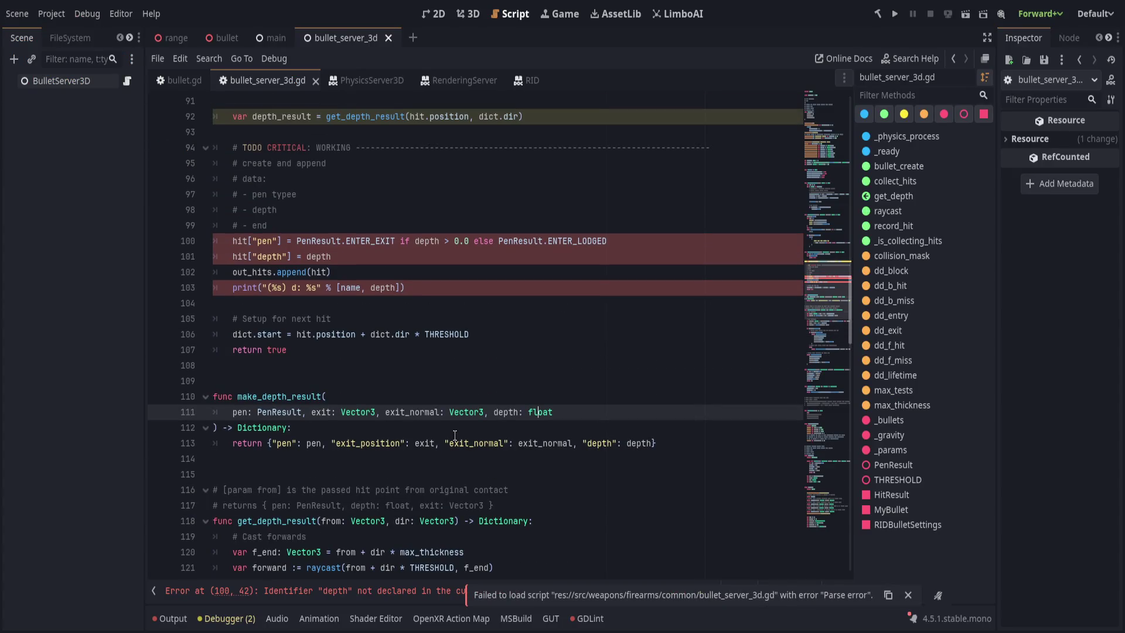
Rename make_depth_result's exit parameter to exit_position
{"action": "left_click", "coordinate": [471, 461]}
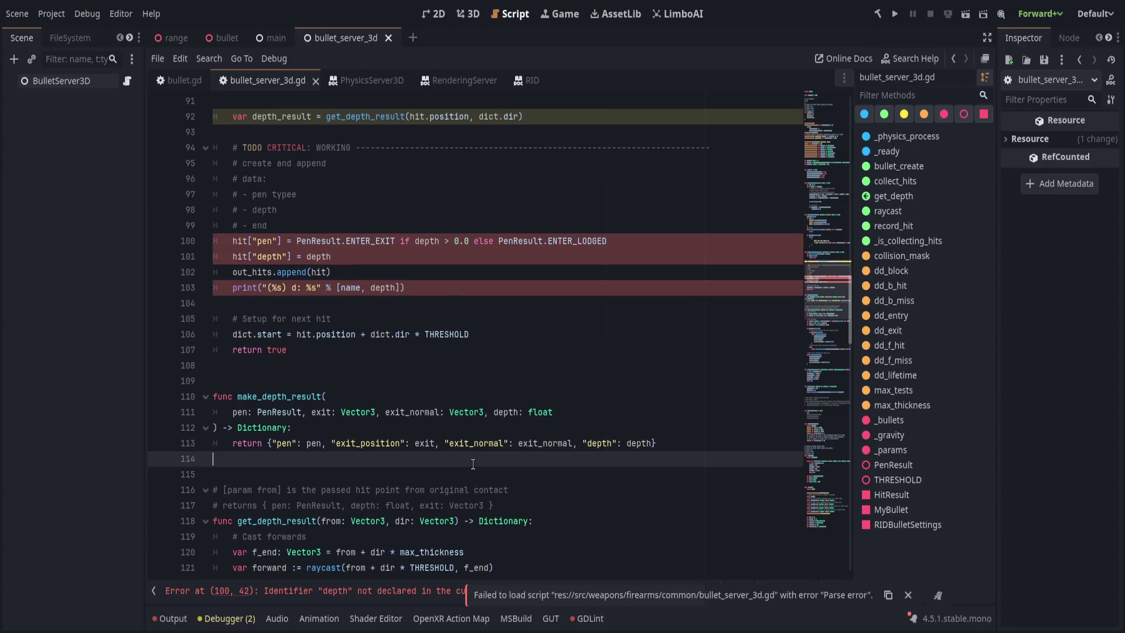
{"action": "left_click", "coordinate": [427, 444]}
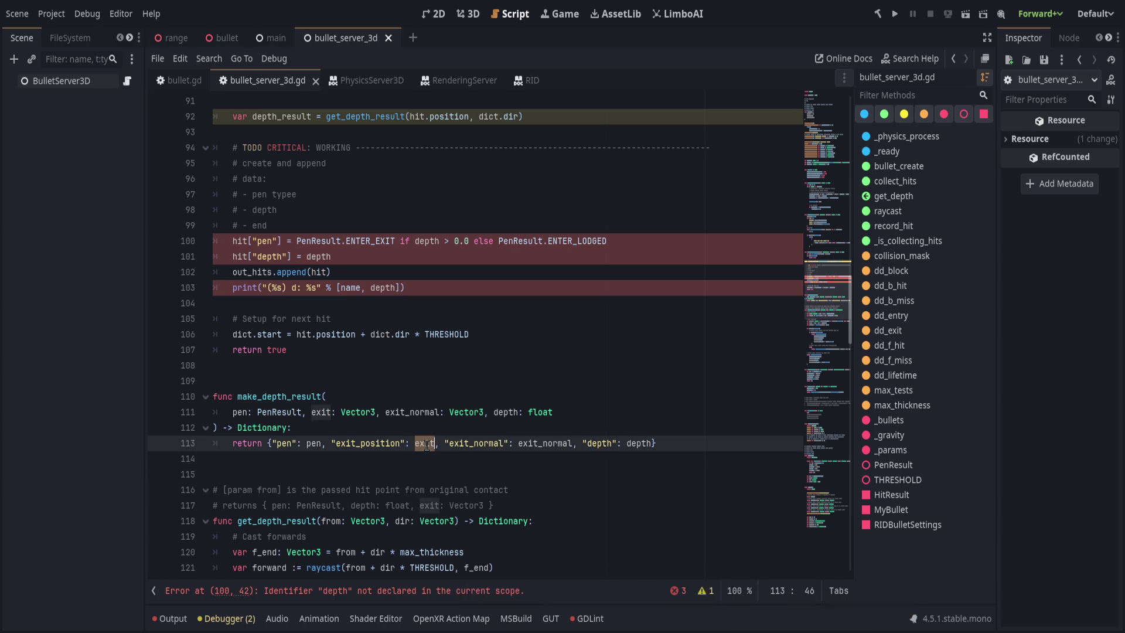
{"action": "left_click", "coordinate": [333, 412]}
{"action": "type", "text": "_posit"}
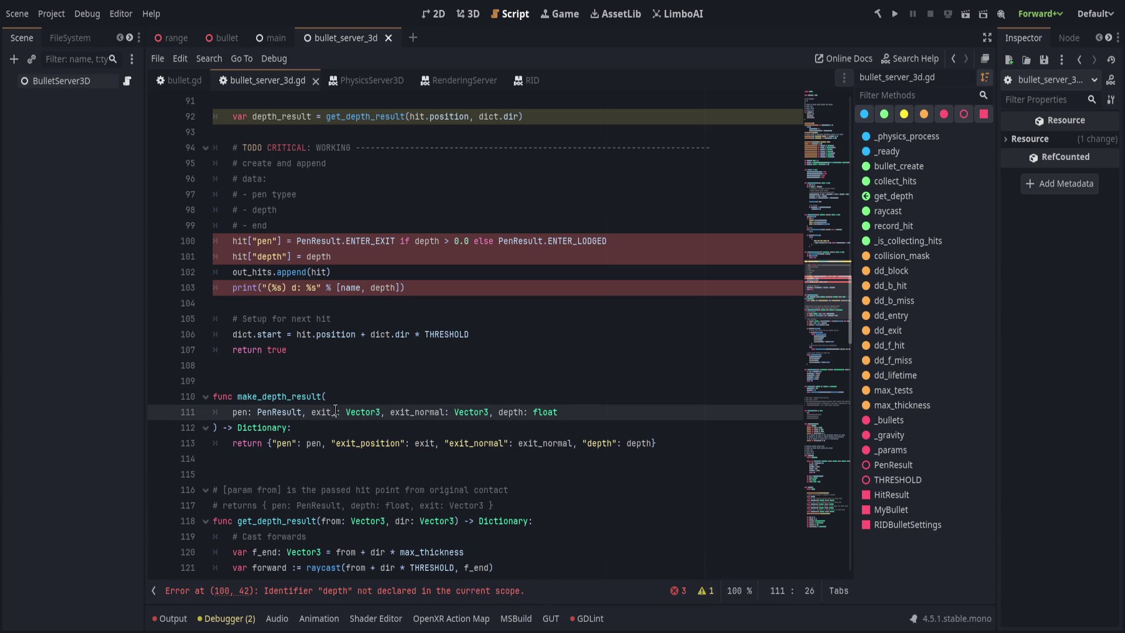
{"action": "type", "text": "ion"}
{"action": "left_click", "coordinate": [430, 443]}
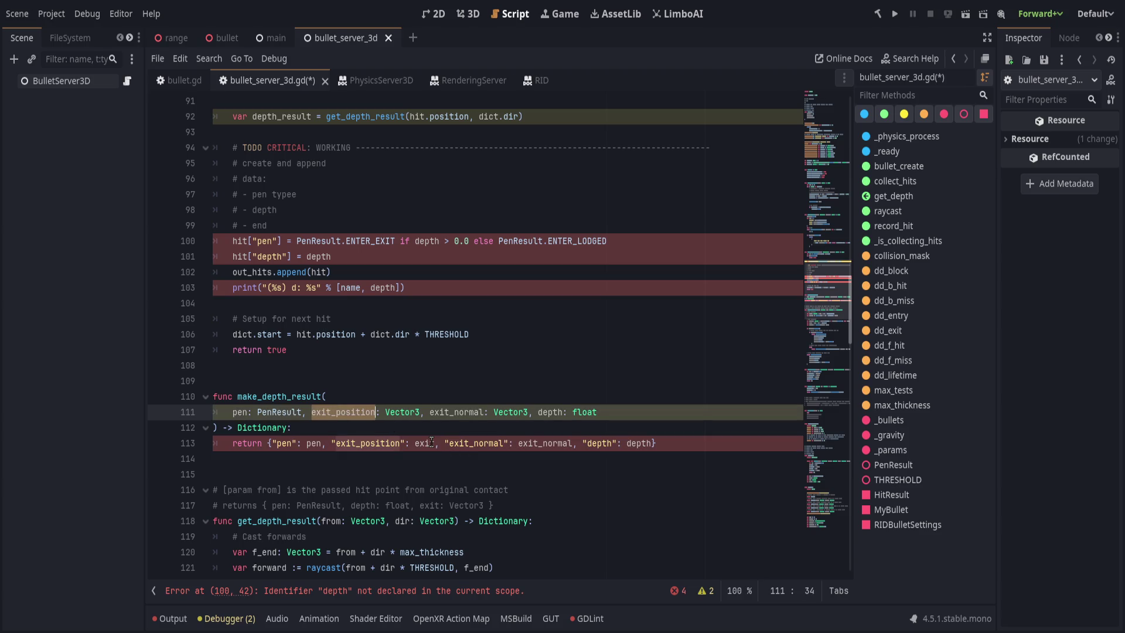
{"action": "type", "text": "_position"}
Set up a find and replace renaming make_depth_result to make_exit_result
{"action": "left_click", "coordinate": [680, 403]}
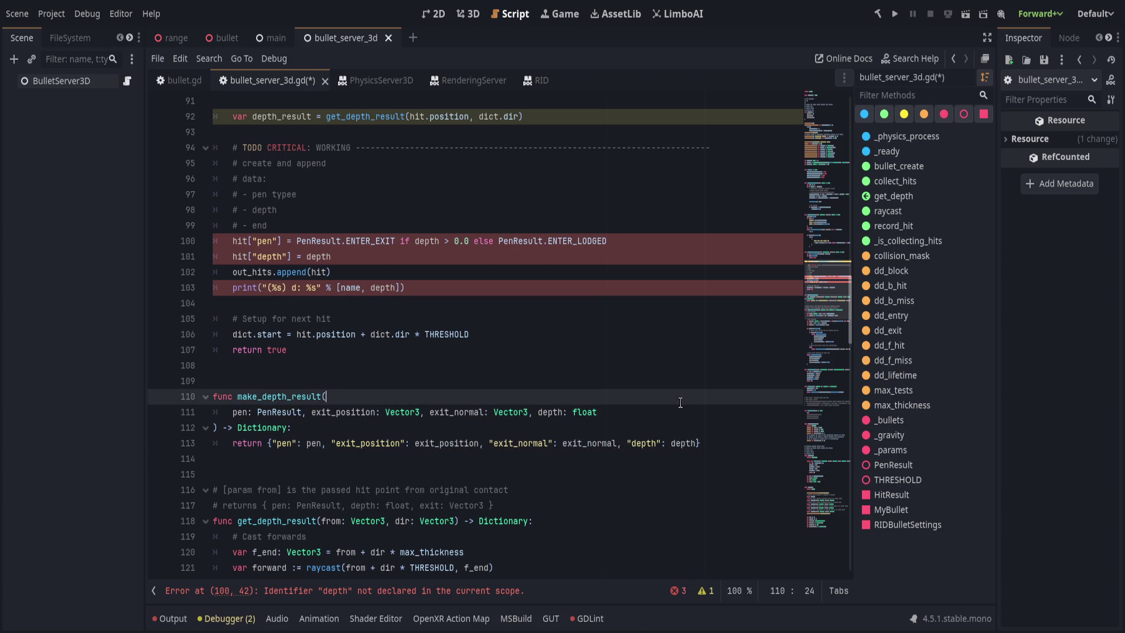
{"action": "left_click", "coordinate": [358, 412]}
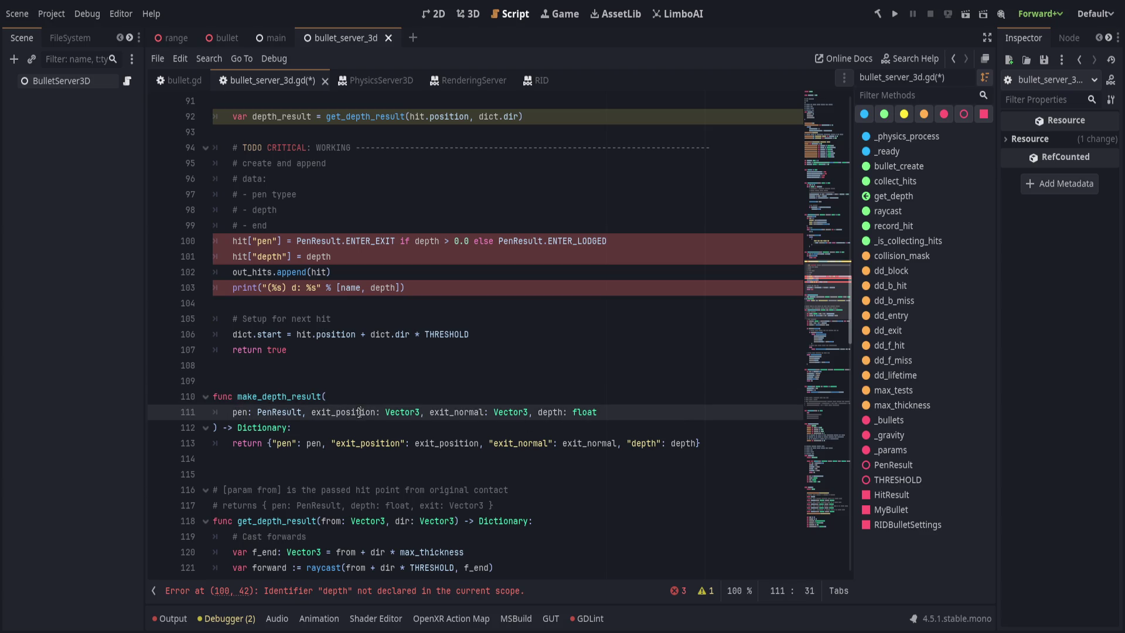
{"action": "left_click", "coordinate": [301, 393]}
{"action": "double_click", "coordinate": [301, 393]}
{"action": "key", "text": "ctrl+r"}
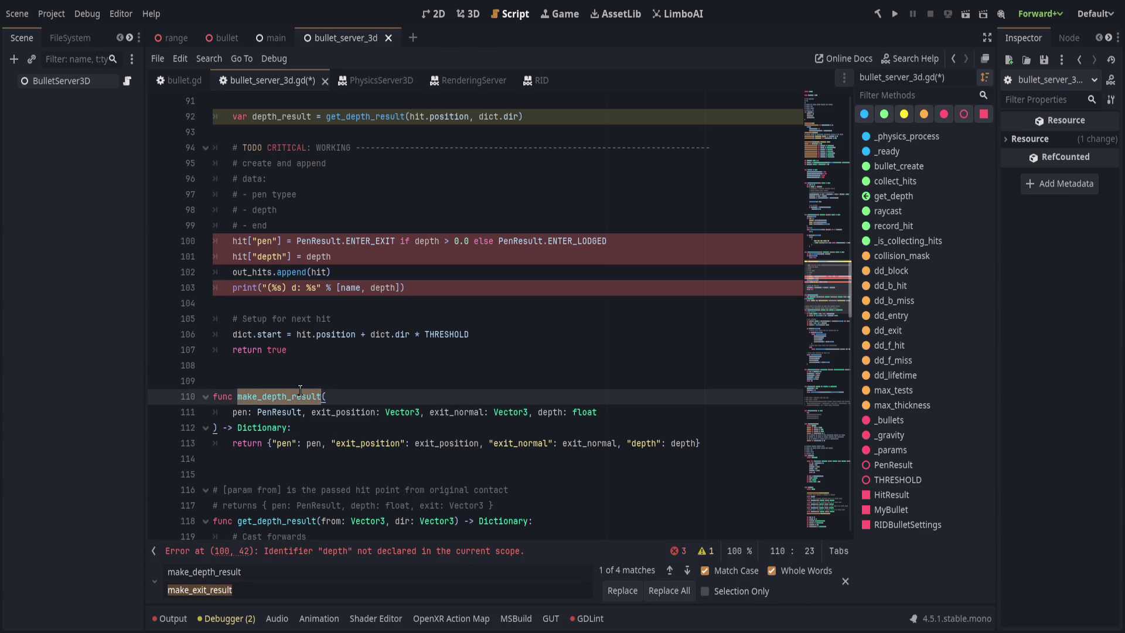
Rename every make_depth_result to make_exit_result and rename its parameters to _pen and _position
{"action": "left_click", "coordinate": [668, 591]}
{"action": "left_click", "coordinate": [335, 413]}
{"action": "double_click", "coordinate": [335, 413]}
{"action": "type", "text": "positioon"}
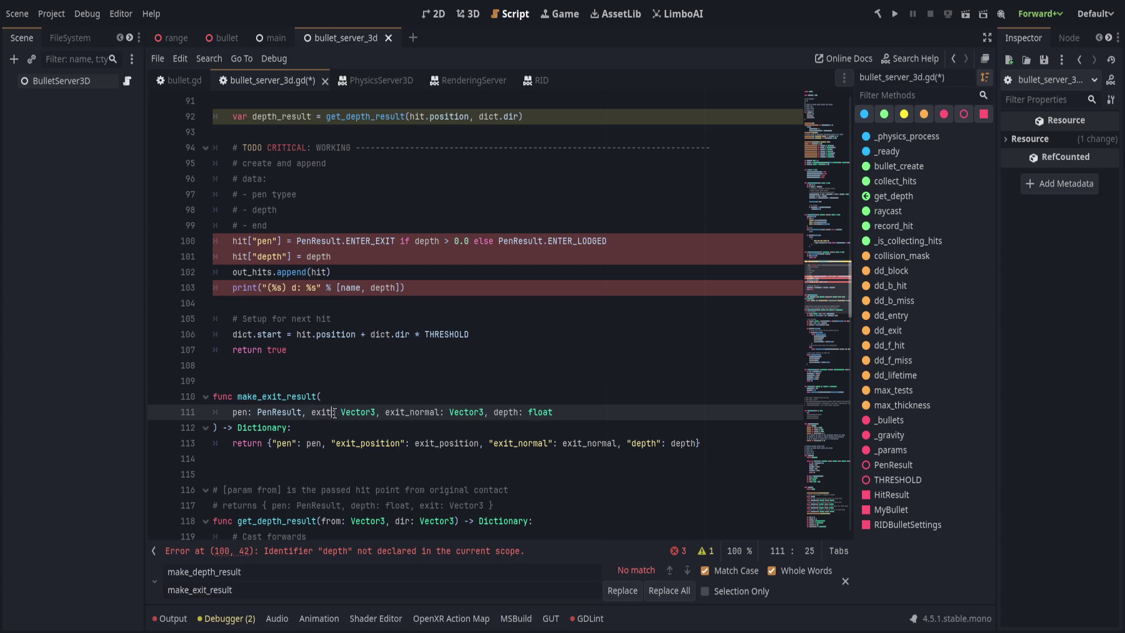
{"action": "key", "text": "ctrl+Right"}
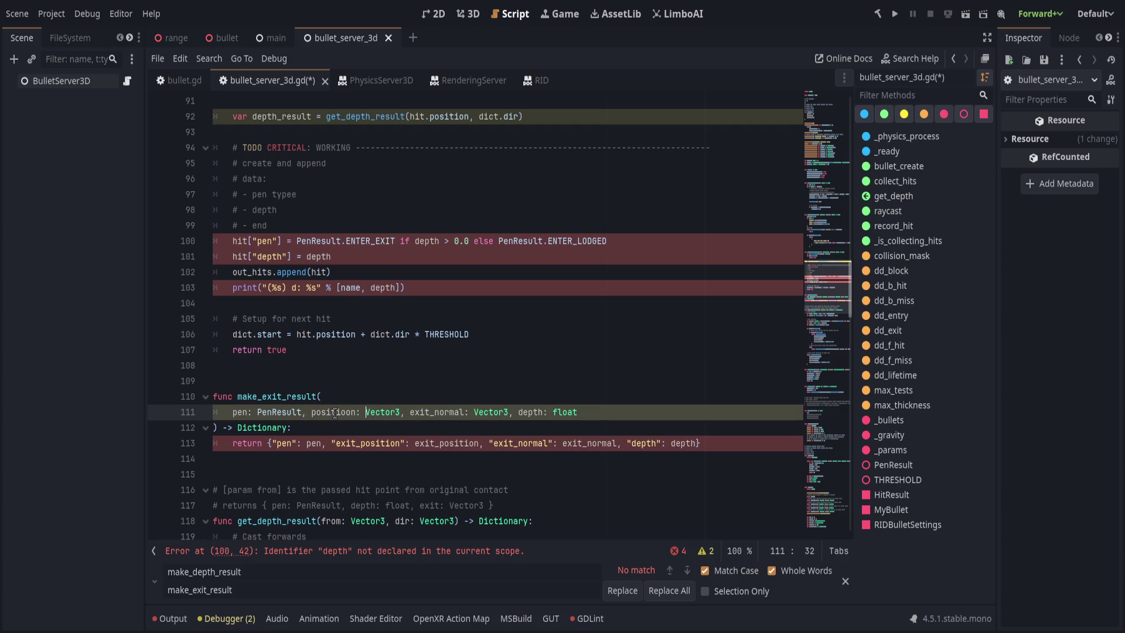
{"action": "key", "text": "Left"}
{"action": "key", "text": "BackSpace"}
{"action": "key", "text": "ctrl+Right"}
{"action": "key", "text": "ctrl+Right"}
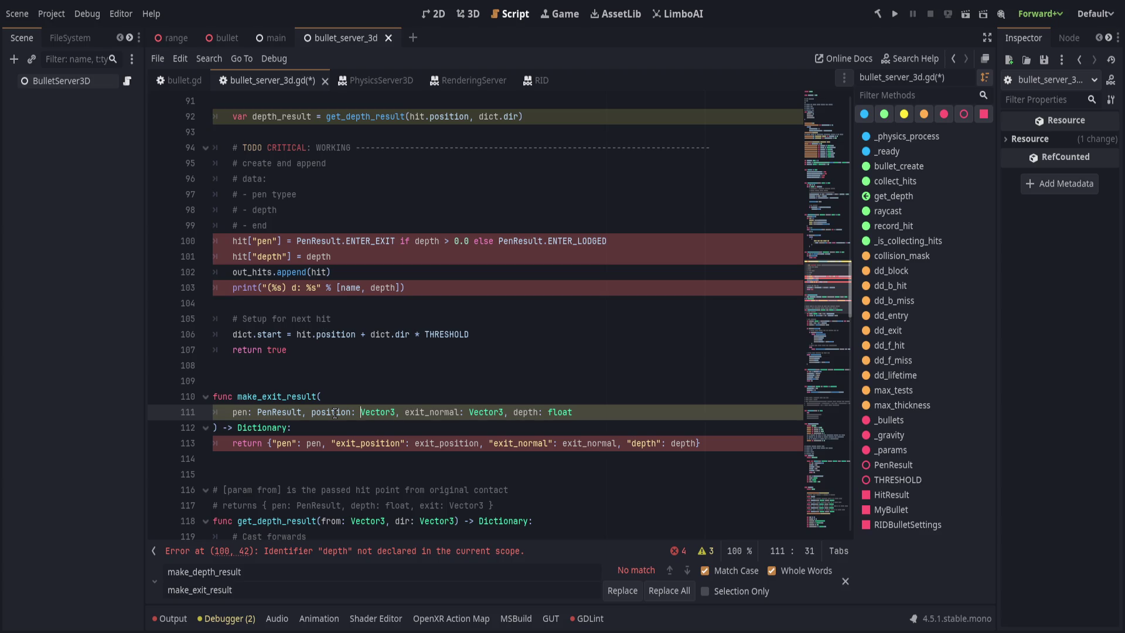
{"action": "type", "text": "_"}
{"action": "left_click", "coordinate": [233, 412]}
{"action": "type", "text": "_"}
Use _pen and _position in the returned dictionary, and rename exit_normal to _normal there too
{"action": "double_click", "coordinate": [240, 412]}
{"action": "key", "text": "ctrl+c"}
{"action": "double_click", "coordinate": [313, 443]}
{"action": "key", "text": "ctrl+v"}
{"action": "double_click", "coordinate": [340, 412]}
{"action": "key", "text": "ctrl+c"}
{"action": "double_click", "coordinate": [445, 443]}
{"action": "key", "text": "ctrl+v"}
{"action": "left_click_drag", "start_coordinate": [435, 412], "coordinate": [415, 412]}
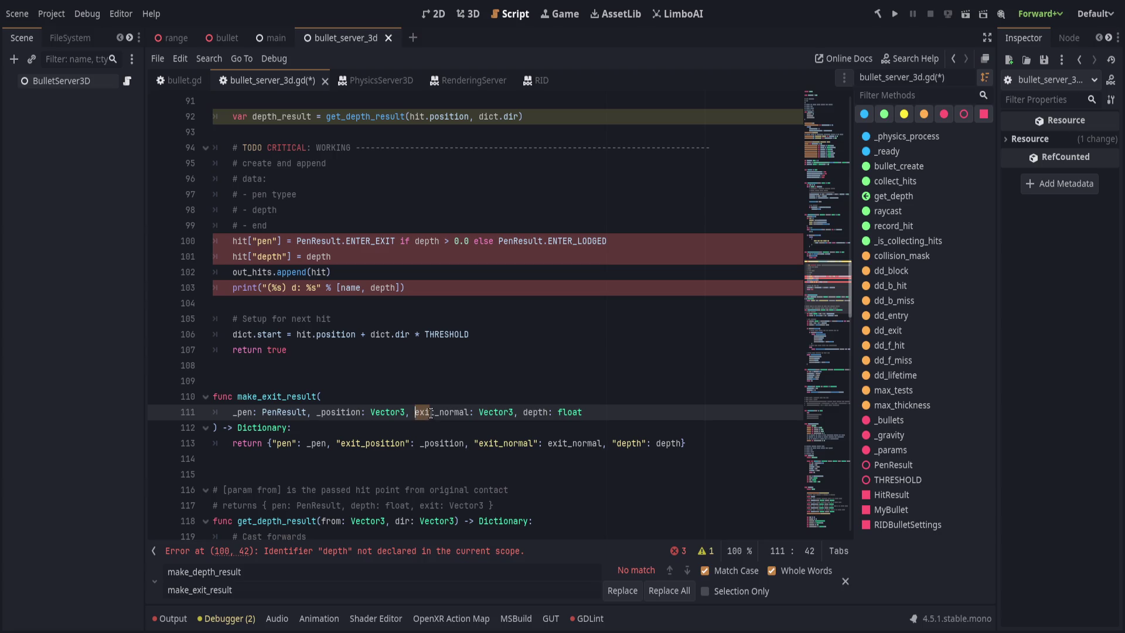
{"action": "key", "text": "BackSpace"}
{"action": "double_click", "coordinate": [431, 414]}
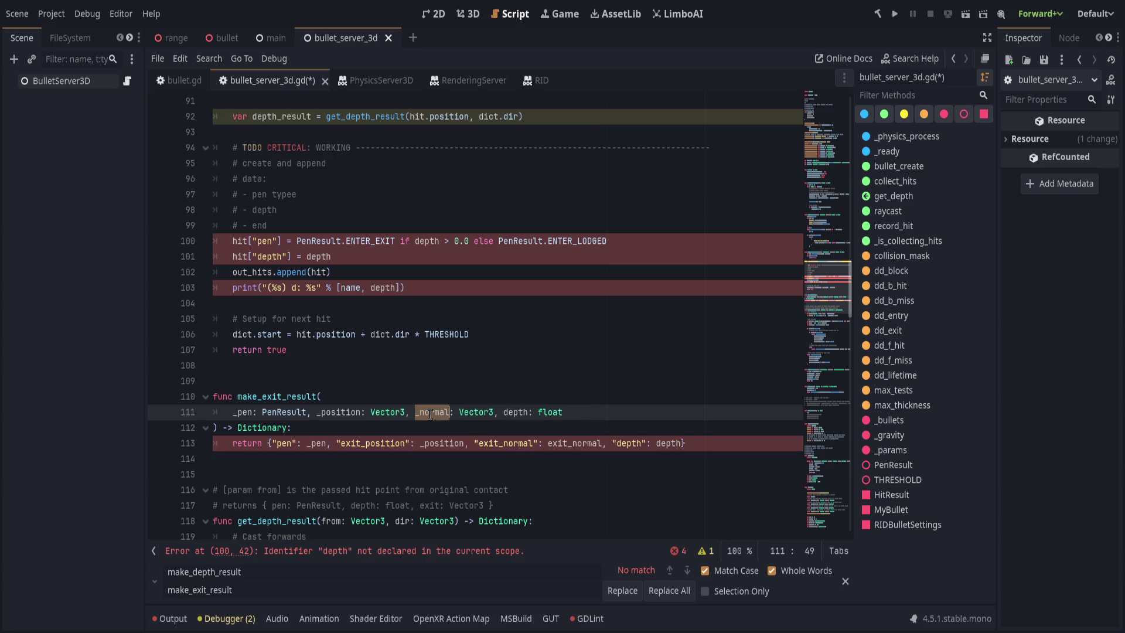
{"action": "key", "text": "ctrl+c"}
{"action": "double_click", "coordinate": [574, 444]}
{"action": "key", "text": "ctrl+v"}
Rename the depth parameter to _depth, use it in the returned dictionary, and save
{"action": "left_click", "coordinate": [506, 412]}
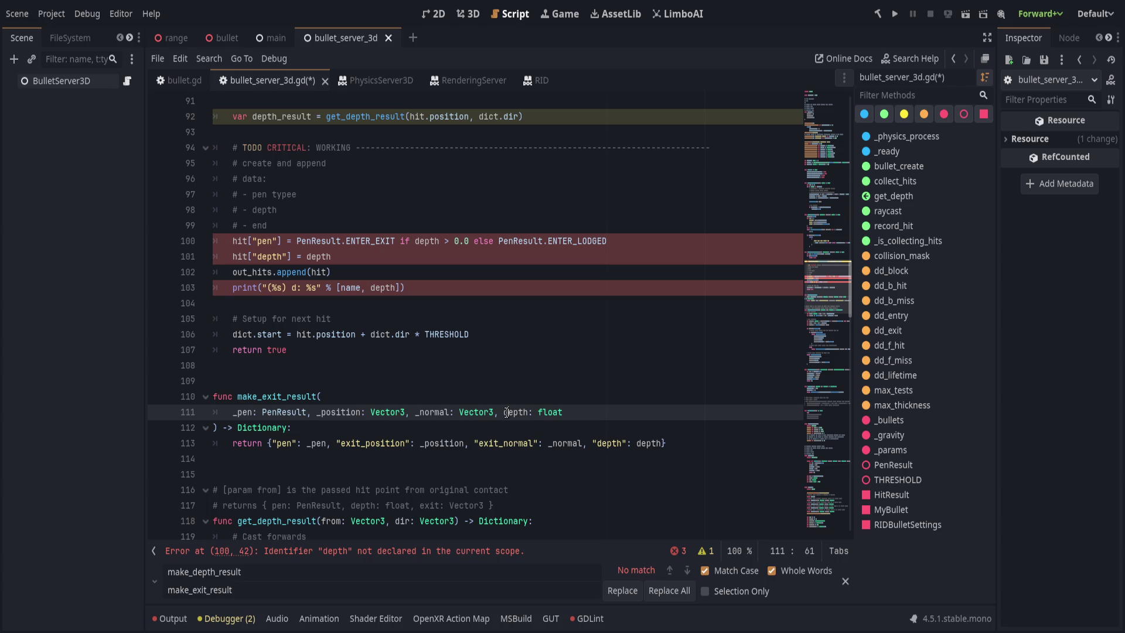
{"action": "type", "text": "_"}
{"action": "double_click", "coordinate": [518, 412]}
{"action": "double_click", "coordinate": [650, 443]}
{"action": "key", "text": "ctrl+v"}
{"action": "key", "text": "ctrl+s"}
{"action": "scroll", "coordinate": [446, 428], "scroll_direction": "down", "scroll_amount": 3}
{"action": "scroll", "coordinate": [451, 469], "scroll_direction": "up", "scroll_amount": 5}
Add out_hits.append(hit.merged(depth_result)) right after the comment block in _is_collecting_hits
{"action": "left_click", "coordinate": [467, 369]}
{"action": "scroll", "coordinate": [469, 376], "scroll_direction": "up", "scroll_amount": 2}
{"action": "left_click", "coordinate": [487, 388]}
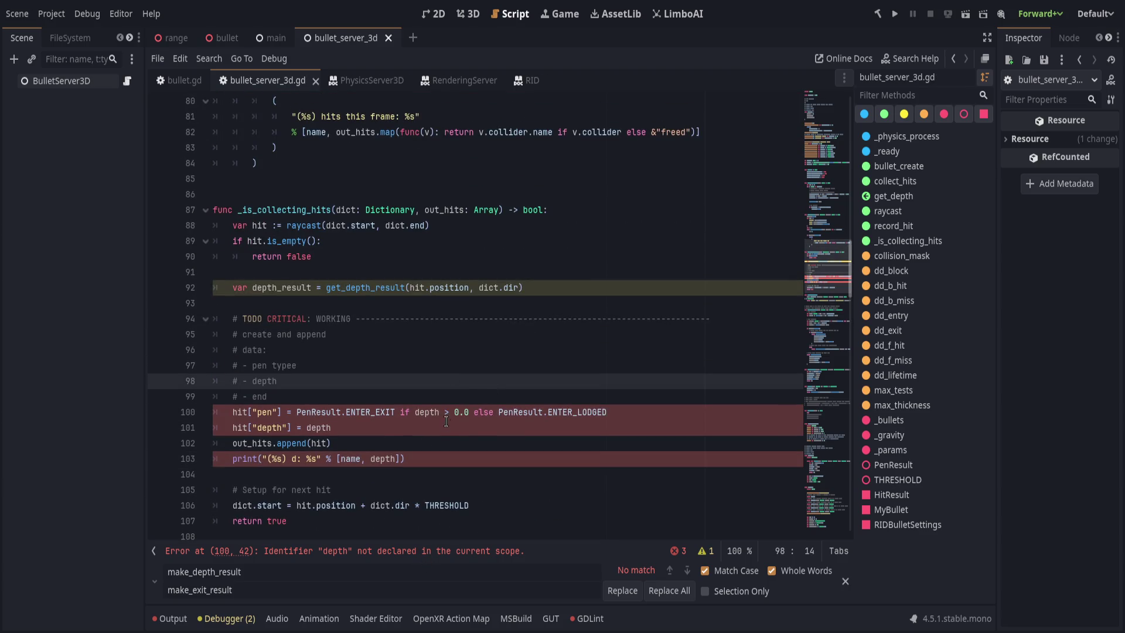
{"action": "mouse_move", "coordinate": [351, 303]}
{"action": "left_mouse_down"}
{"action": "mouse_move", "coordinate": [468, 446]}
{"action": "mouse_move", "coordinate": [511, 463]}
{"action": "left_mouse_up"}
{"action": "scroll", "coordinate": [511, 480], "scroll_direction": "down", "scroll_amount": 1}
{"action": "scroll", "coordinate": [510, 479], "scroll_direction": "up", "scroll_amount": 2}
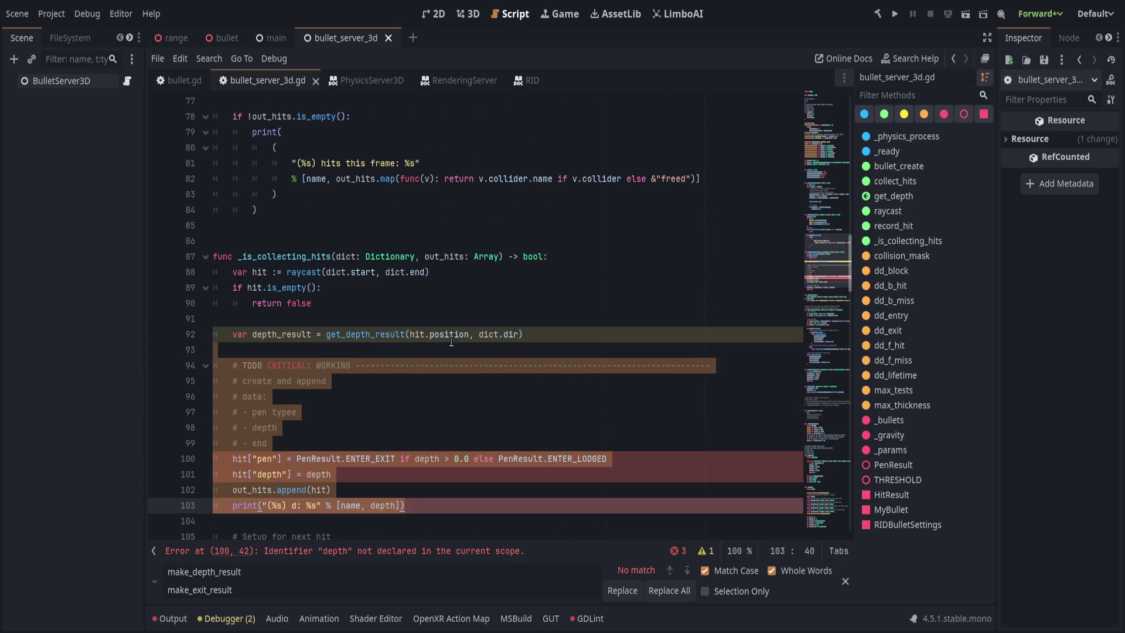
{"action": "left_click", "coordinate": [454, 334]}
{"action": "left_click", "coordinate": [551, 336]}
{"action": "double_click", "coordinate": [299, 333]}
{"action": "mouse_move", "coordinate": [361, 351]}
{"action": "left_mouse_down"}
{"action": "mouse_move", "coordinate": [369, 368]}
{"action": "mouse_move", "coordinate": [401, 365]}
{"action": "mouse_move", "coordinate": [422, 404]}
{"action": "left_mouse_up"}
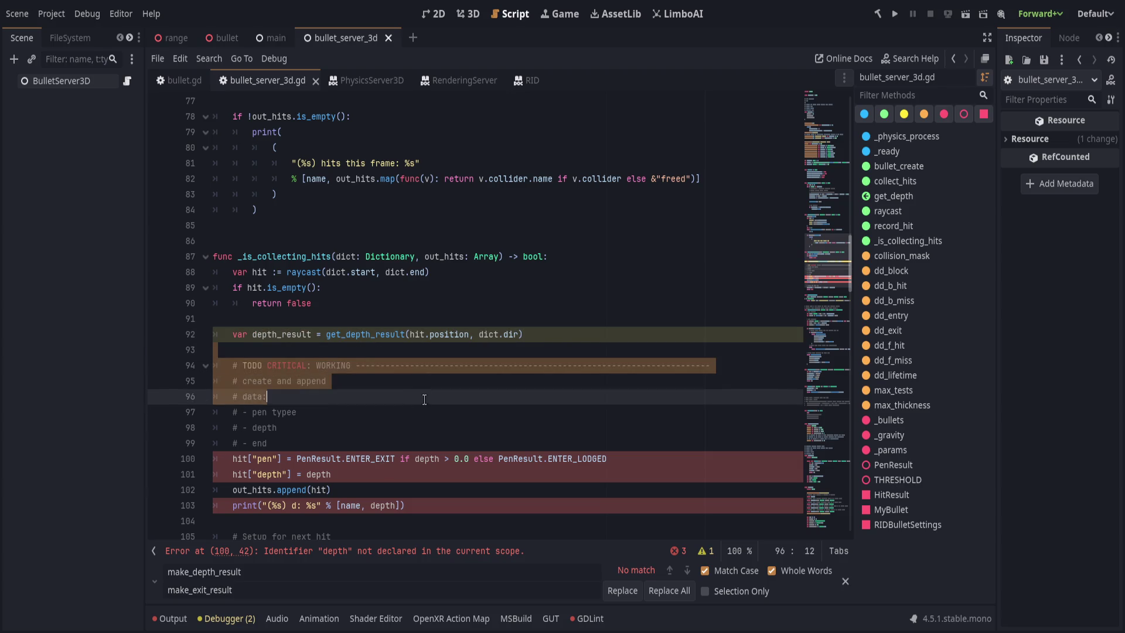
{"action": "left_click", "coordinate": [427, 412]}
{"action": "scroll", "coordinate": [405, 460], "scroll_direction": "down", "scroll_amount": 4}
{"action": "left_click", "coordinate": [367, 259]}
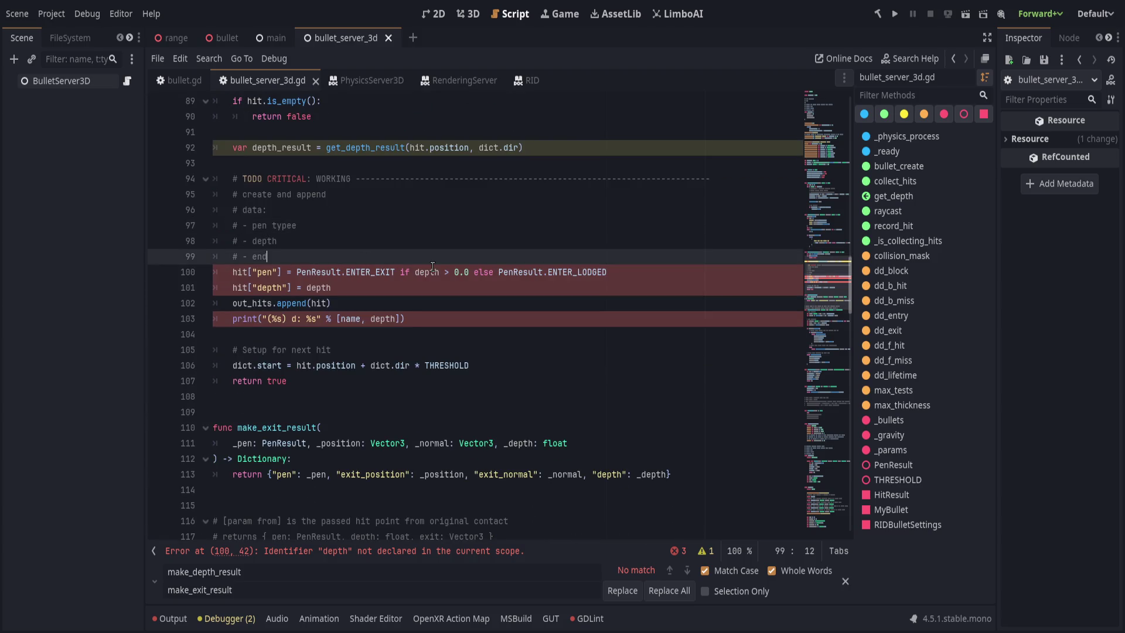
{"action": "key", "text": "Return"}
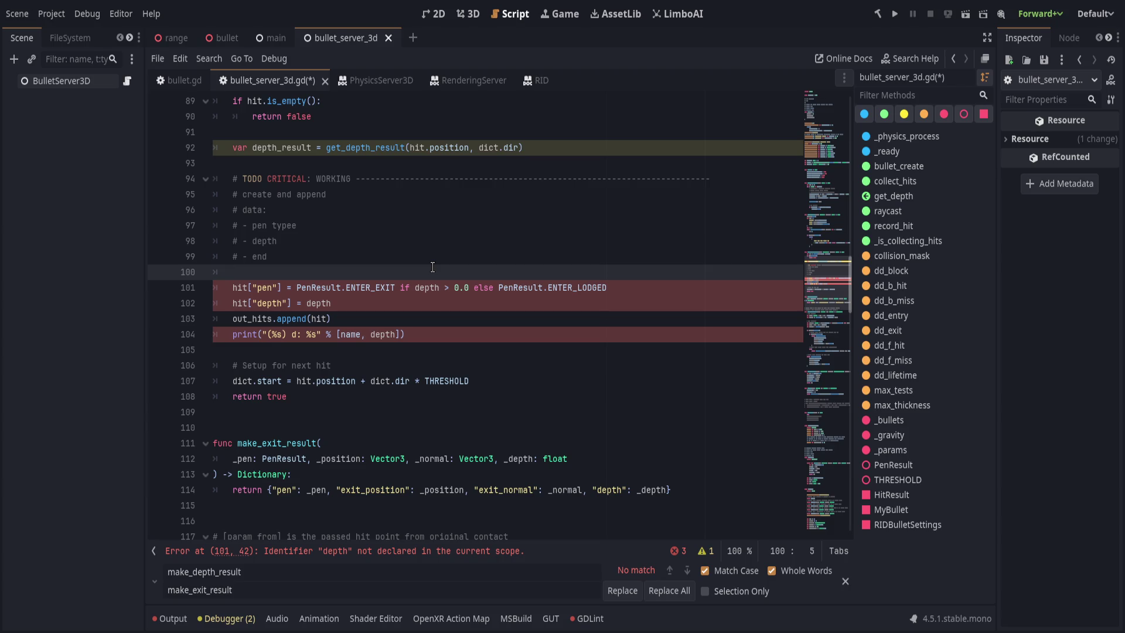
{"action": "type", "text": "out_hit"}
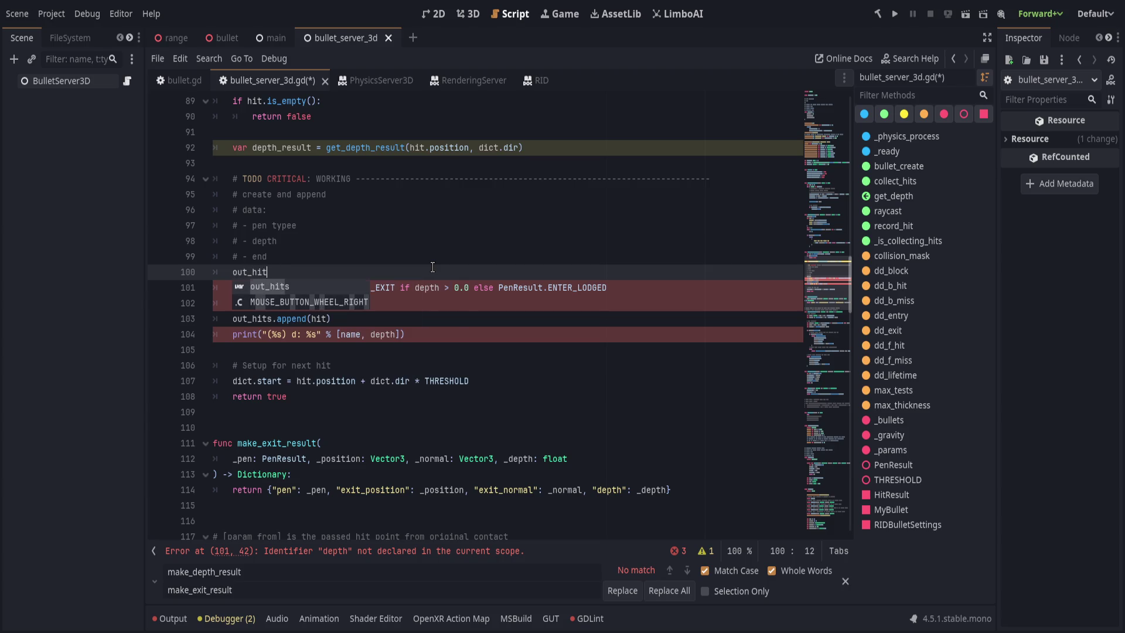
{"action": "type", "text": "s(hit.merged"}
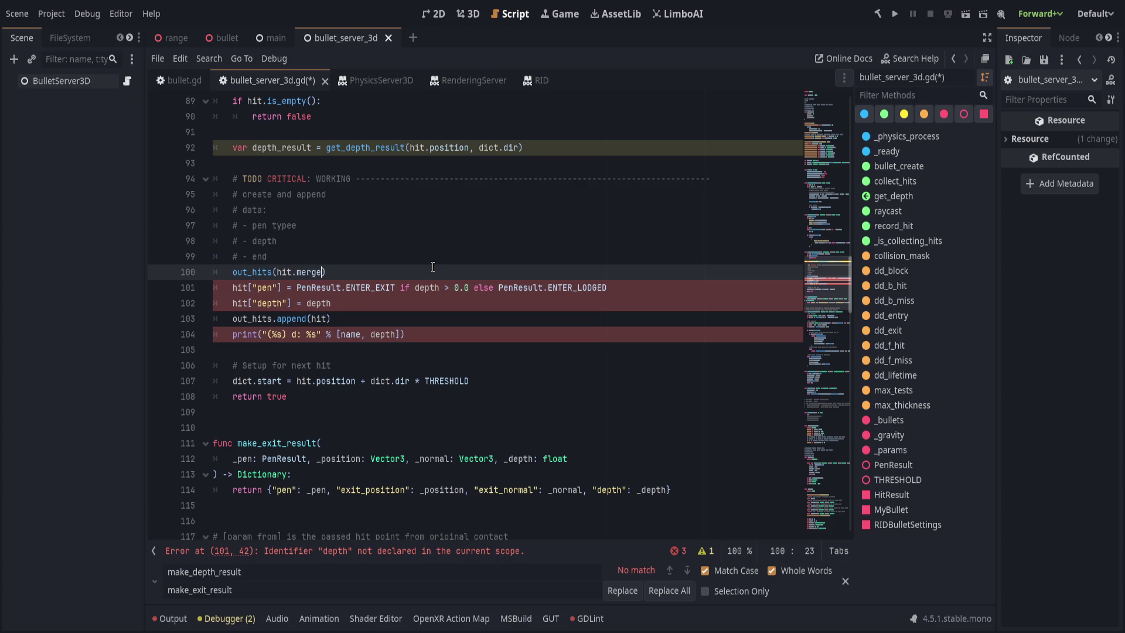
{"action": "type", "text": "(depth_r"}
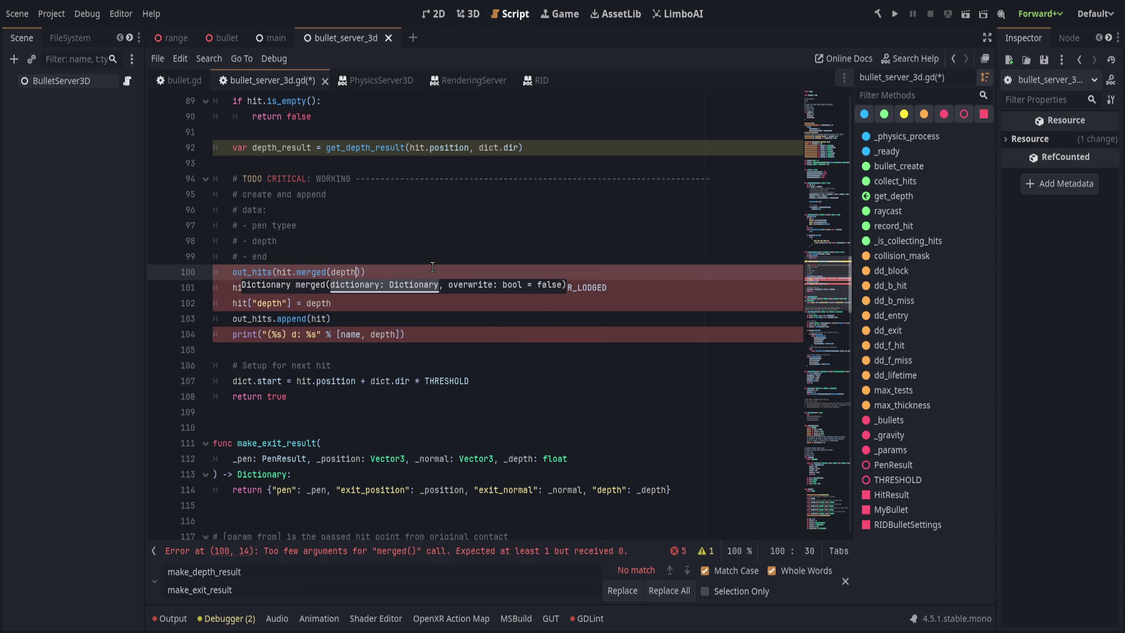
{"action": "type", "text": "esult))"}
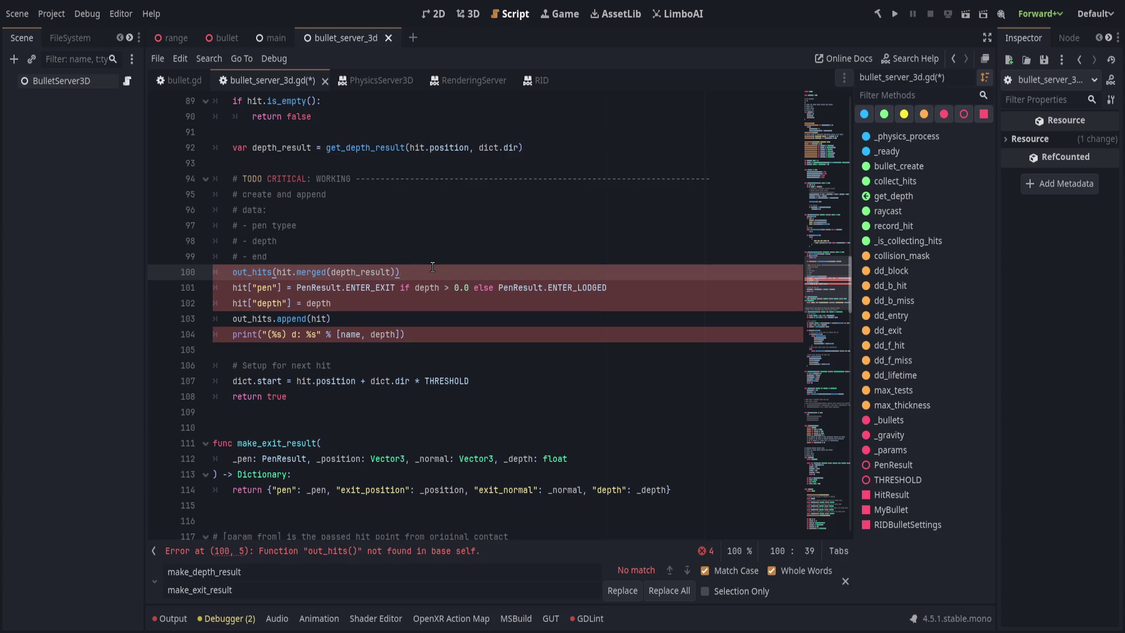
{"action": "key", "text": "ctrl+Left"}
{"action": "key", "text": "ctrl+Left"}
{"action": "key", "text": "ctrl+Left"}
{"action": "key", "text": "Left"}
{"action": "type", "text": "."}
{"action": "key", "text": "Return"}
Delete the old hit["pen"], hit["depth"] assignments and the plain out_hits.append(hit) line
{"action": "key", "text": "End"}
{"action": "key", "text": "Down"}
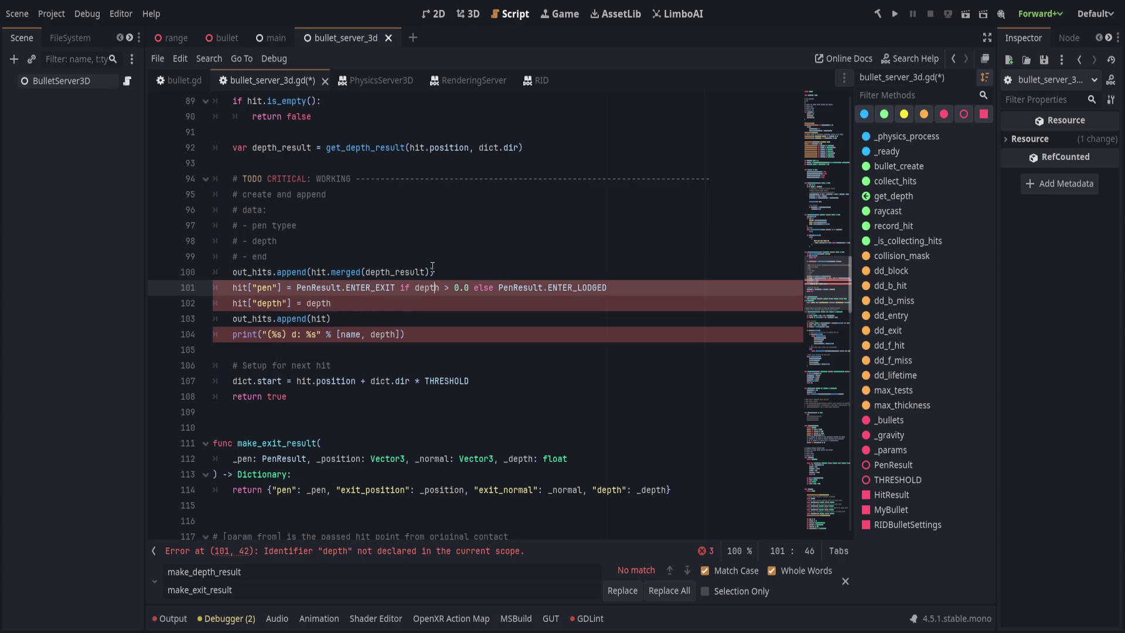
{"action": "key", "text": "ctrl+shift+k"}
{"action": "key", "text": "ctrl+shift+k"}
{"action": "key", "text": "ctrl+shift+k"}
{"action": "key", "text": "ctrl+z"}
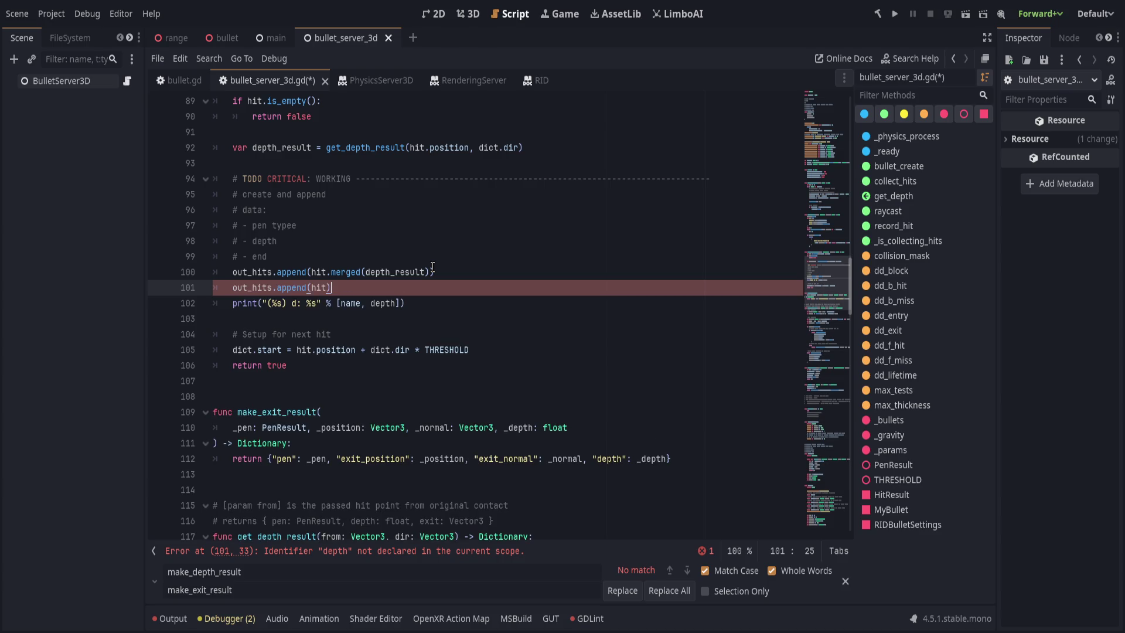
{"action": "key", "text": "ctrl+shift+k"}
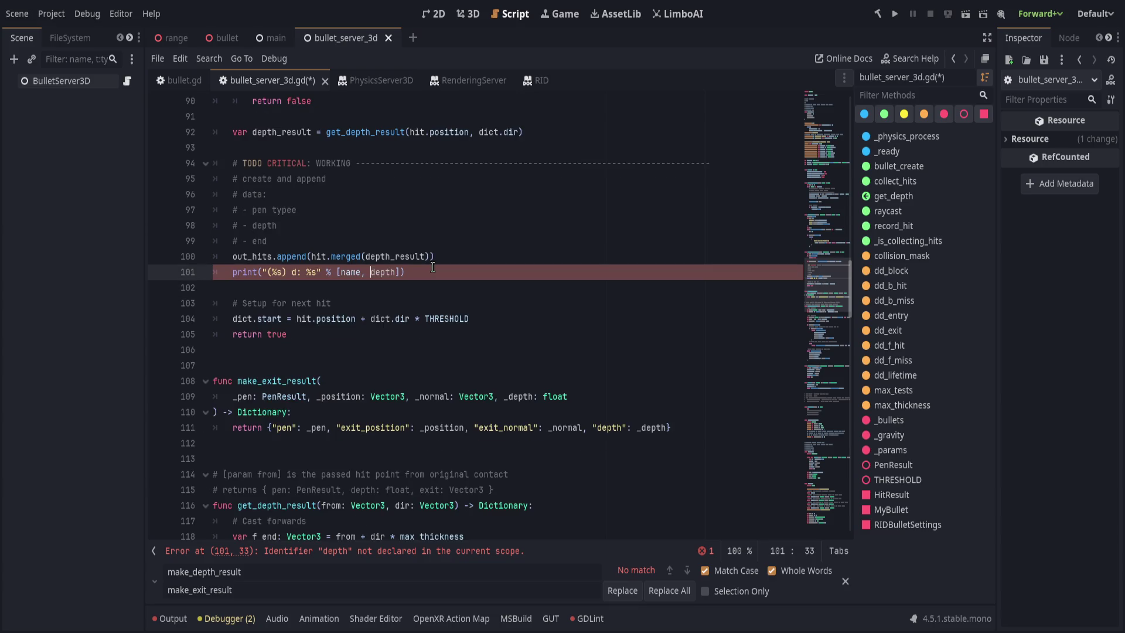
{"action": "scroll", "coordinate": [432, 267], "scroll_direction": "up", "scroll_amount": 3}
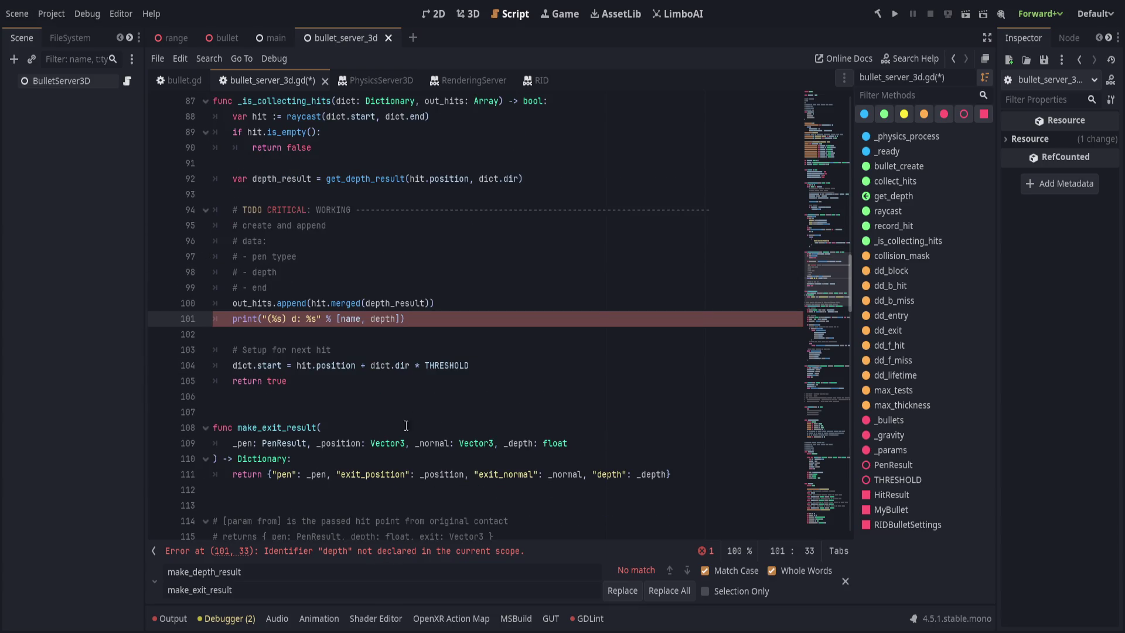
{"action": "left_click", "coordinate": [389, 556]}
Abandon the attempted edit turning the printed depth into a hit lookup on the print line
{"action": "type", "text": "de"}
{"action": "key", "text": "BackSpace"}
{"action": "key", "text": "BackSpace"}
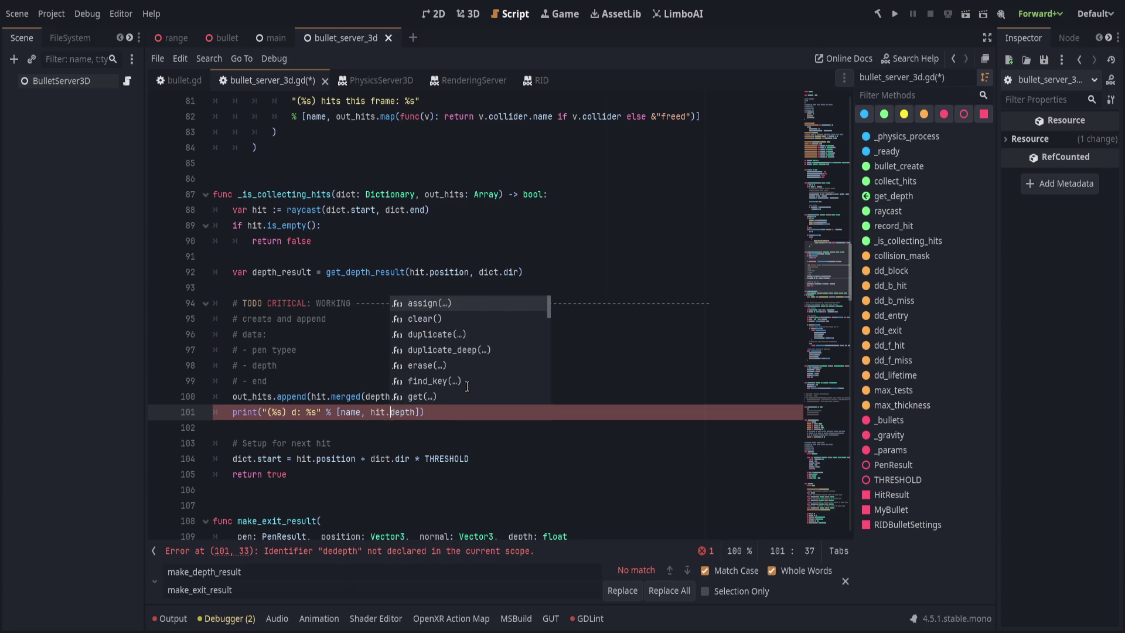
{"action": "key", "text": "Up"}
{"action": "key", "text": "Escape"}
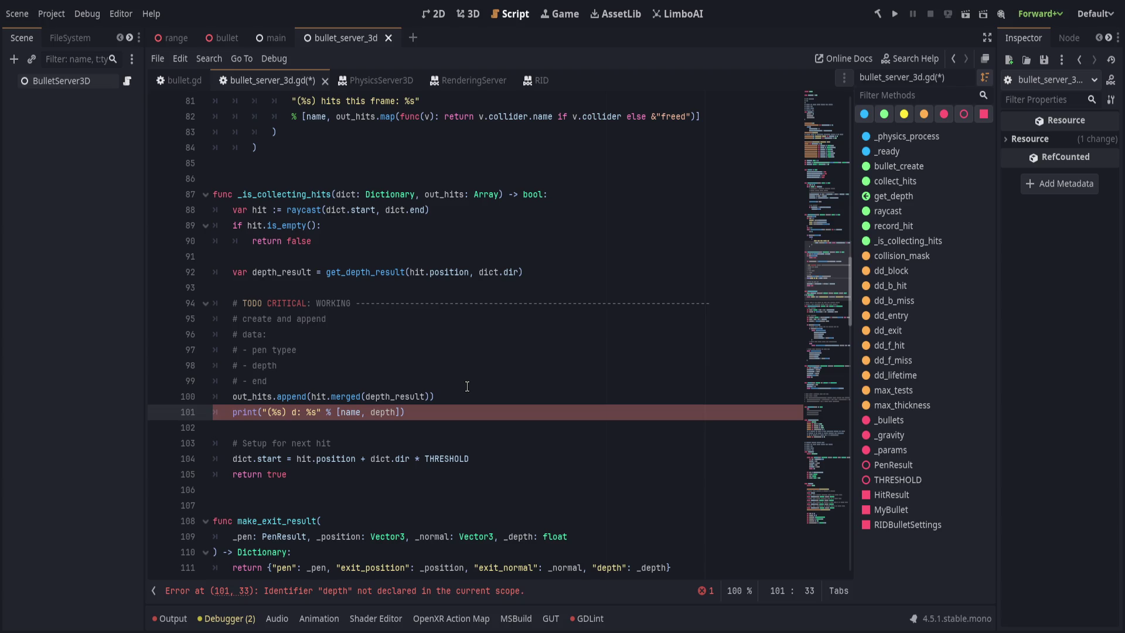
Add a new line above out_hits.append that calls hit.merge(depth_result)
{"action": "key", "text": "Up"}
{"action": "key", "text": "ctrl+shift+Return"}
{"action": "type", "text": "hit.merge("}
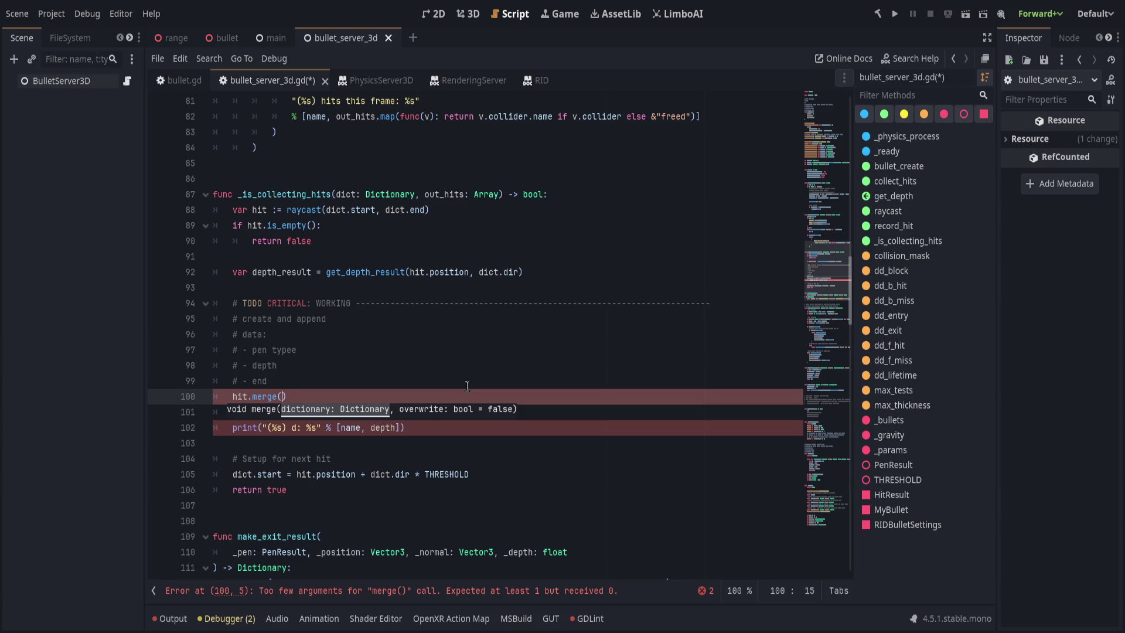
{"action": "key", "text": "Escape"}
{"action": "type", "text": "depth_result"}
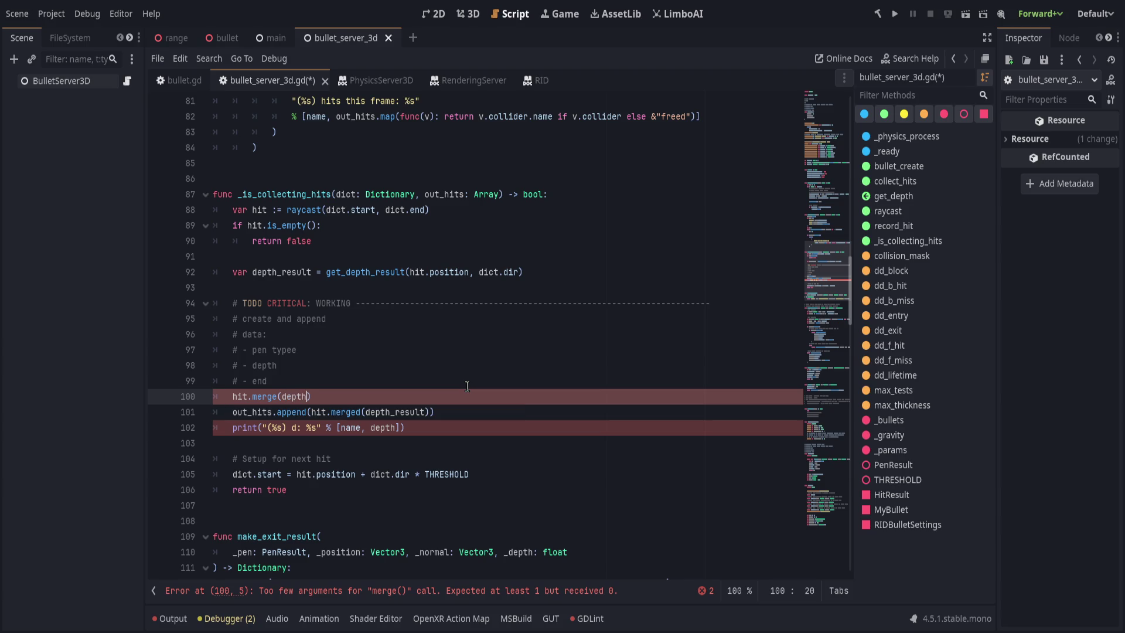
{"action": "type", "text": ")"}
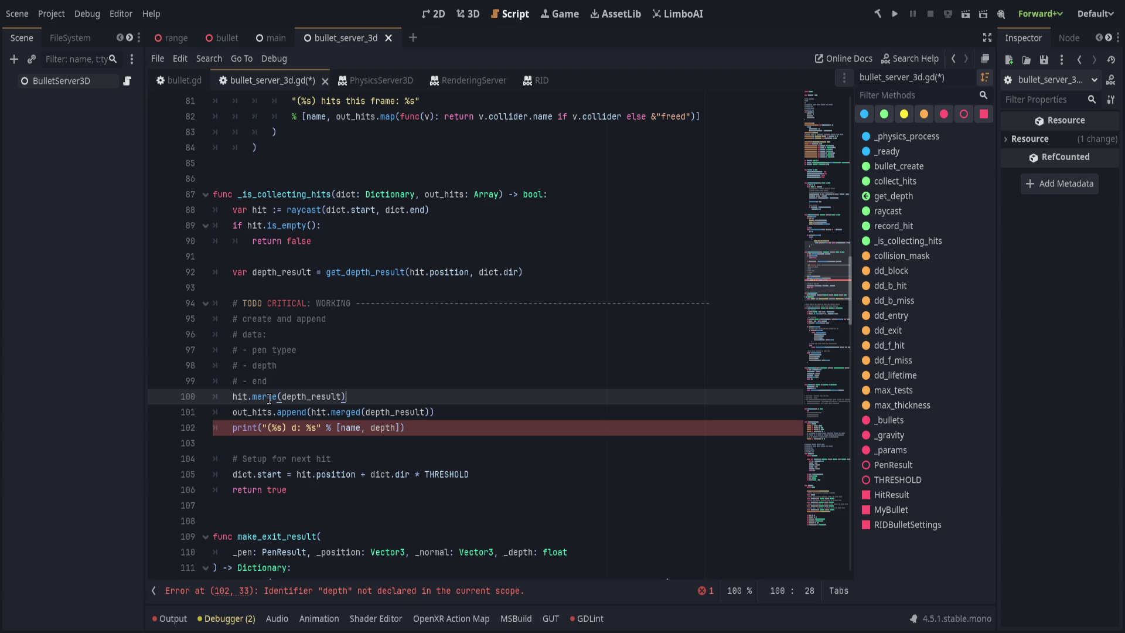
Replace hit.merged(depth_result) with hit in the append and add hit.depth to the print line
{"action": "left_click_drag", "start_coordinate": [311, 412], "coordinate": [429, 412]}
{"action": "type", "text": "hit)"}
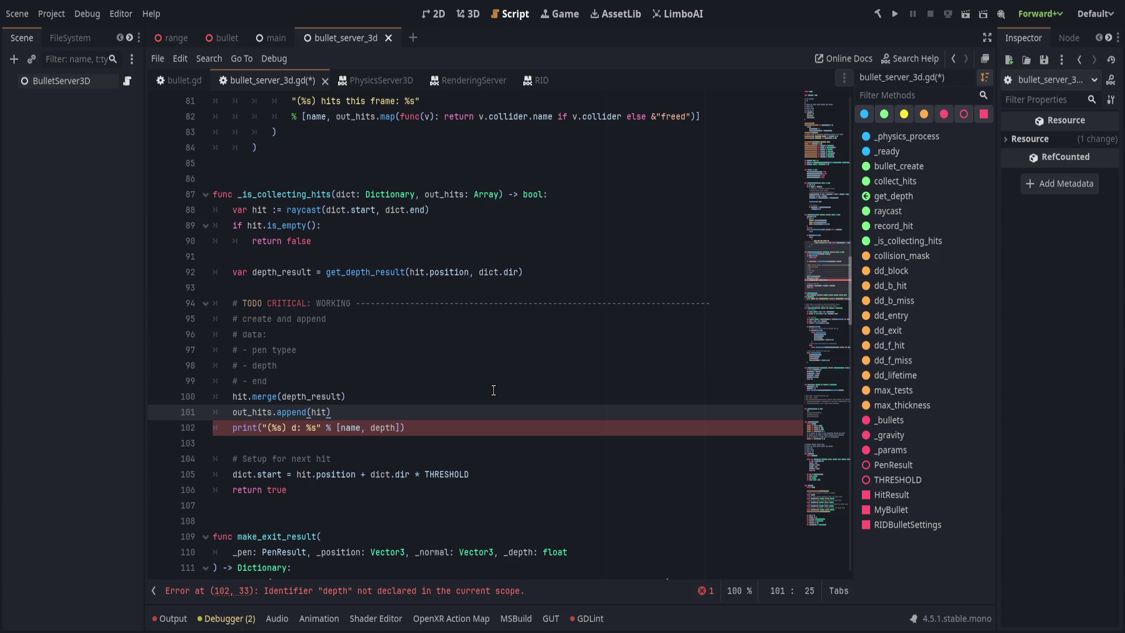
{"action": "key", "text": "Down"}
{"action": "type", "text": "hit."}
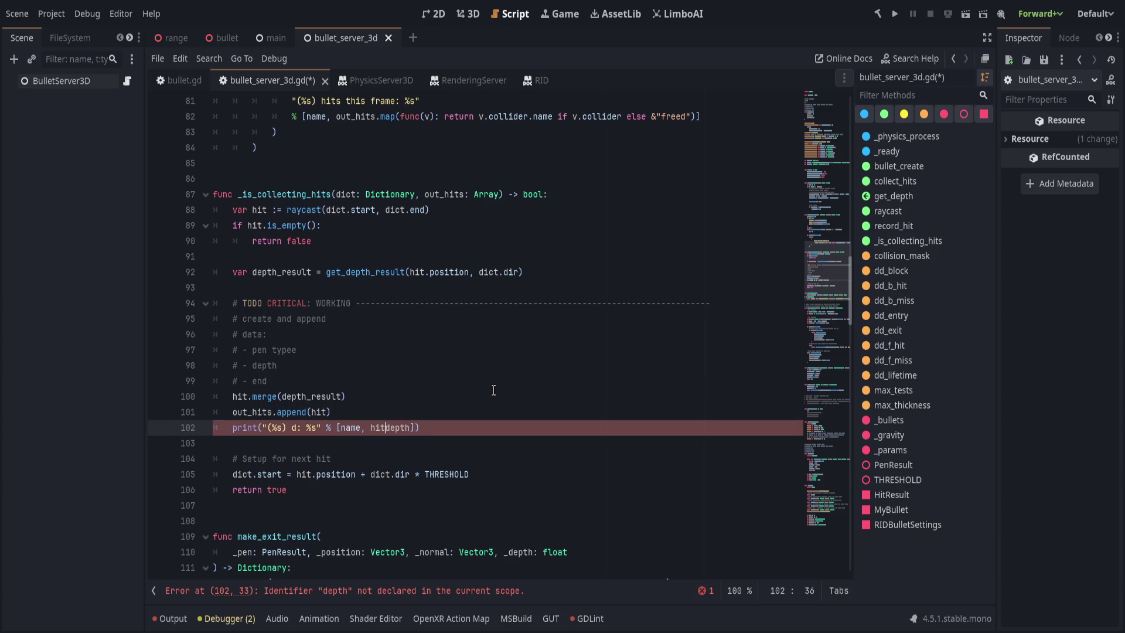
{"action": "key", "text": "End"}
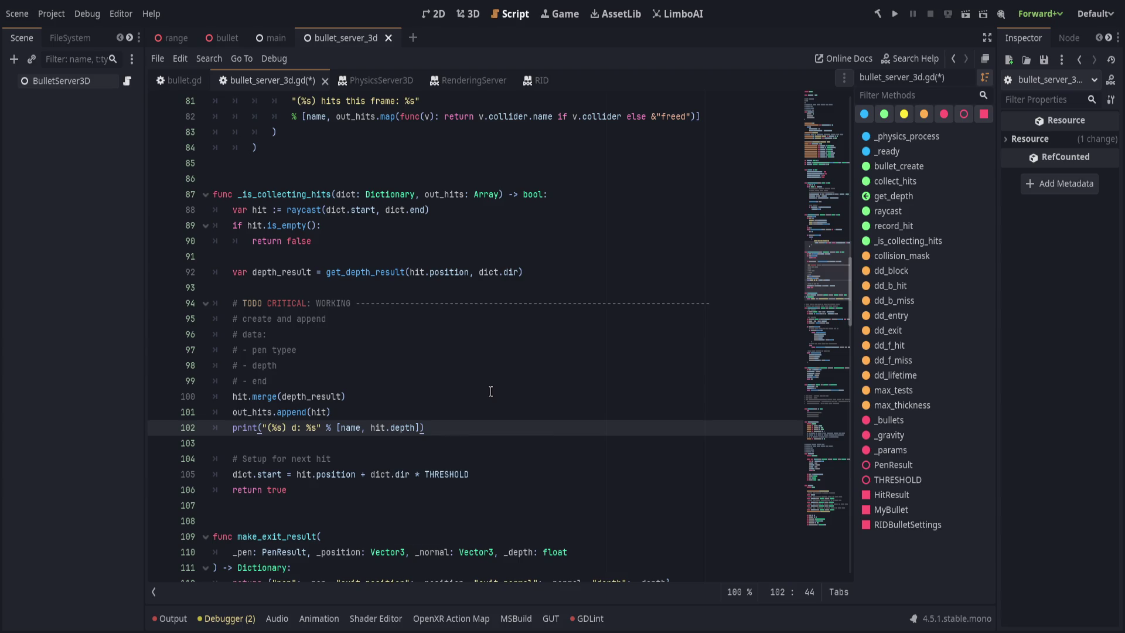
{"action": "scroll", "coordinate": [493, 390], "scroll_direction": "down", "scroll_amount": 1}
{"action": "left_click", "coordinate": [401, 398]}
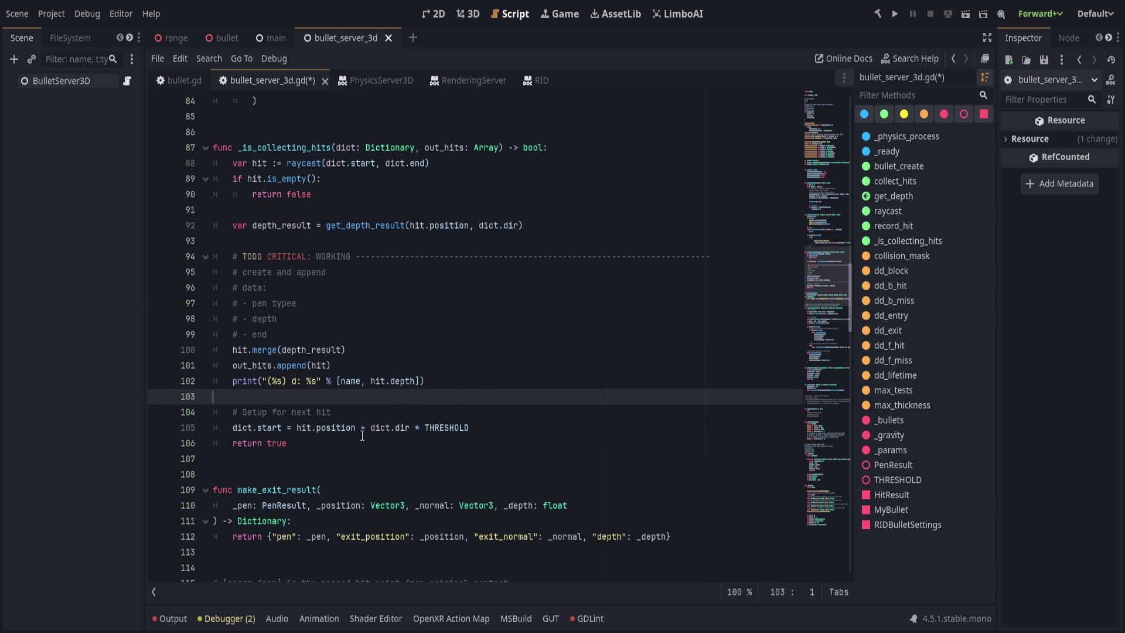
Relabel the print string to 'depth dictionary: %s' and pass hit as an extra argument
{"action": "left_click", "coordinate": [370, 382]}
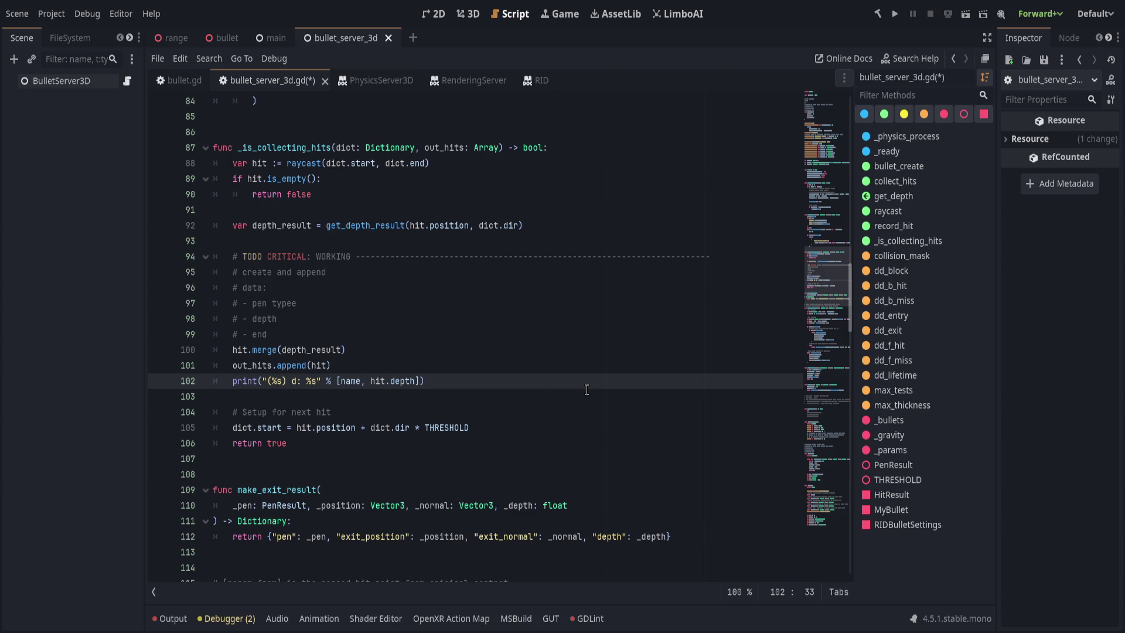
{"action": "left_click", "coordinate": [296, 381]}
{"action": "key", "text": "BackSpace"}
{"action": "key", "text": "BackSpace"}
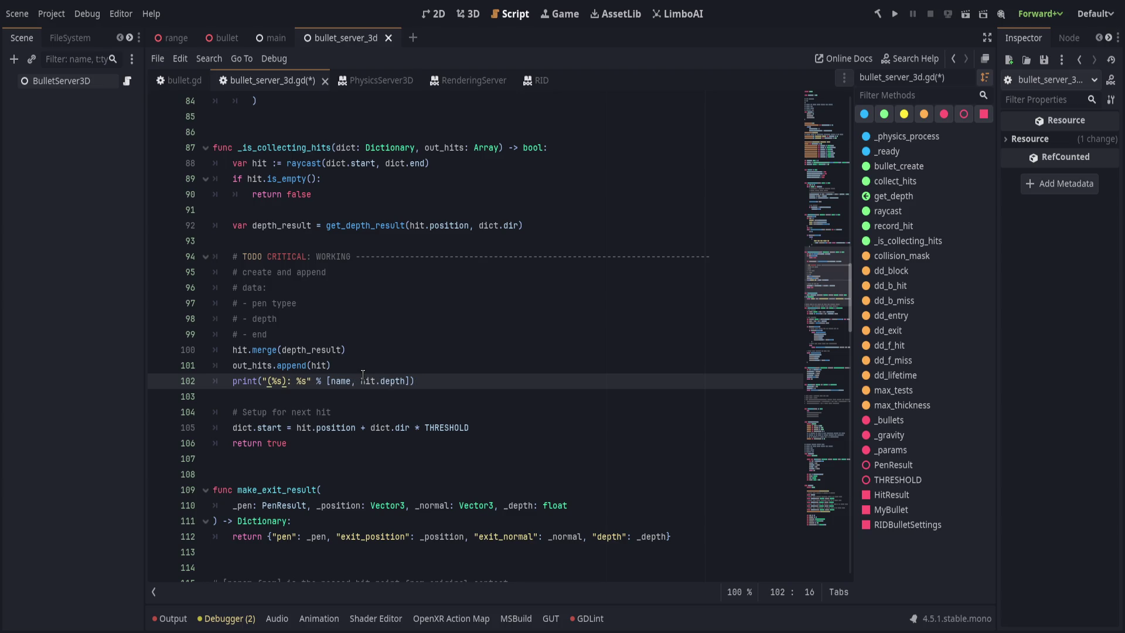
{"action": "type", "text": "w"}
{"action": "key", "text": "BackSpace"}
{"action": "type", "text": "depth"}
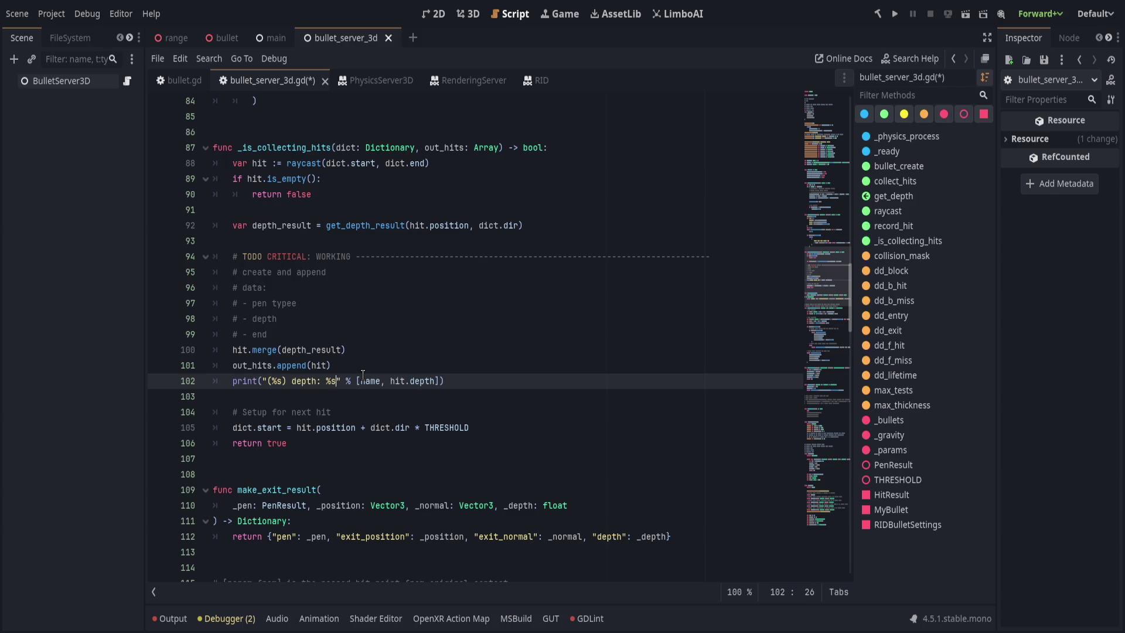
{"action": "type", "text": " dictionary: %s"}
{"action": "key", "text": "End"}
{"action": "key", "text": "Left"}
{"action": "type", "text": "hit"}
{"action": "key", "text": "End"}
{"action": "left_click", "coordinate": [414, 381]}
{"action": "type", "text": "\\n"}
Remove the trailing newline escape from the print string, save, and delete the debug print line
{"action": "left_click", "coordinate": [461, 360]}
{"action": "key", "text": "ctrl+s"}
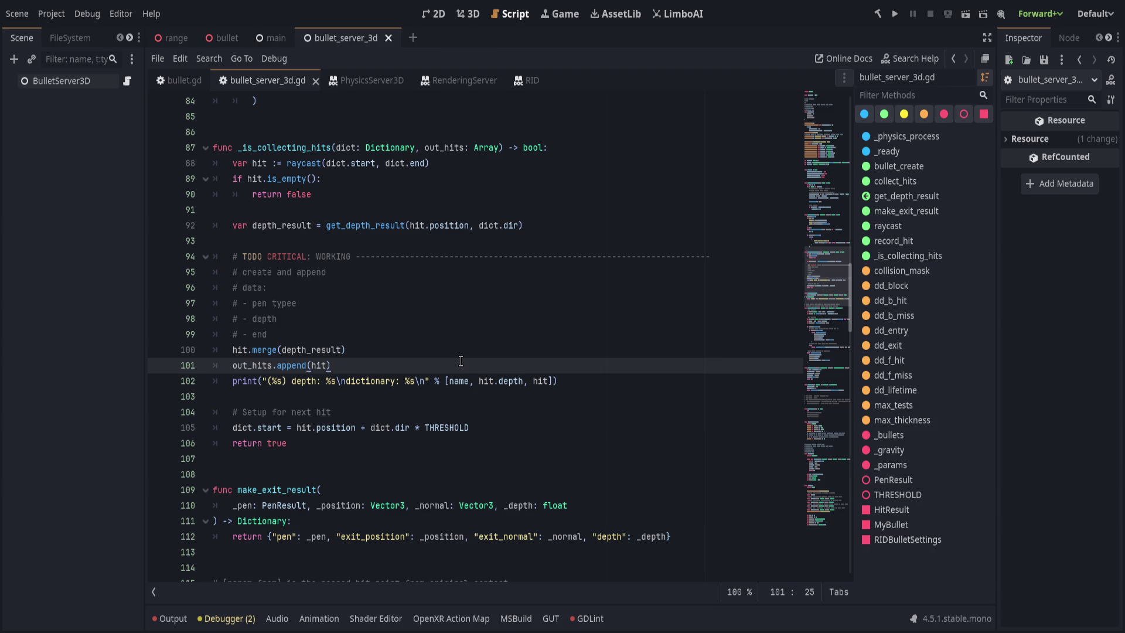
{"action": "left_click", "coordinate": [241, 347]}
{"action": "left_click", "coordinate": [436, 329]}
{"action": "left_click", "coordinate": [445, 346]}
{"action": "left_click", "coordinate": [450, 360]}
{"action": "left_click", "coordinate": [427, 376]}
{"action": "key", "text": "BackSpace"}
{"action": "key", "text": "BackSpace"}
{"action": "key", "text": "End"}
{"action": "scroll", "coordinate": [469, 352], "scroll_direction": "up", "scroll_amount": 1}
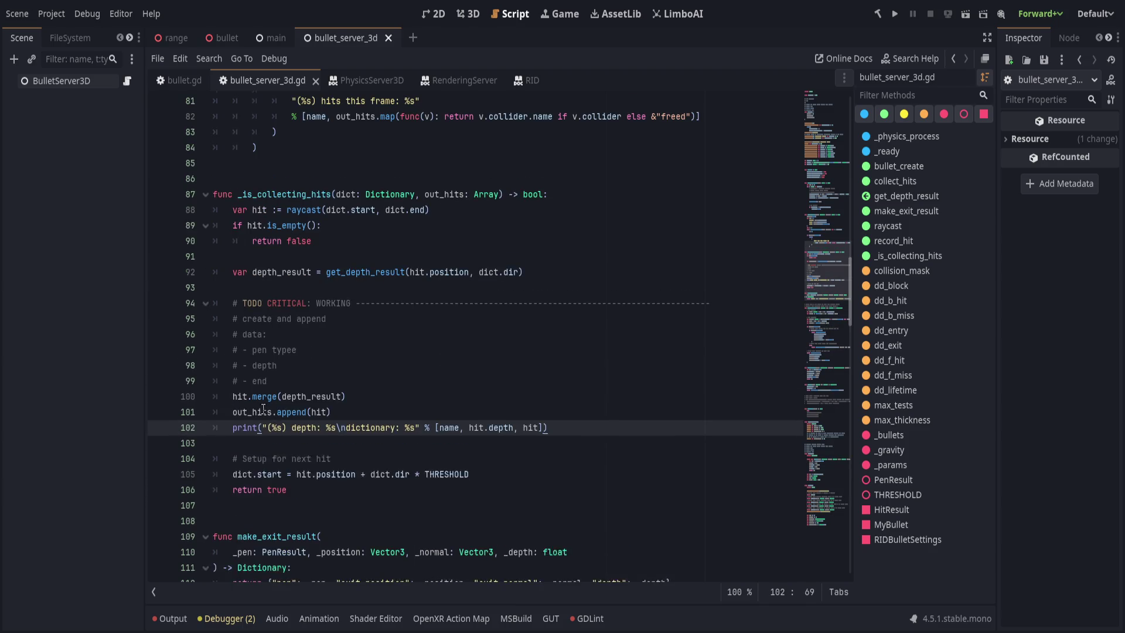
{"action": "key", "text": "ctrl+s"}
{"action": "key", "text": "ctrl+shift+k"}
Delete the TODO comment block above the merge call and save the script
{"action": "scroll", "coordinate": [529, 423], "scroll_direction": "up", "scroll_amount": 6}
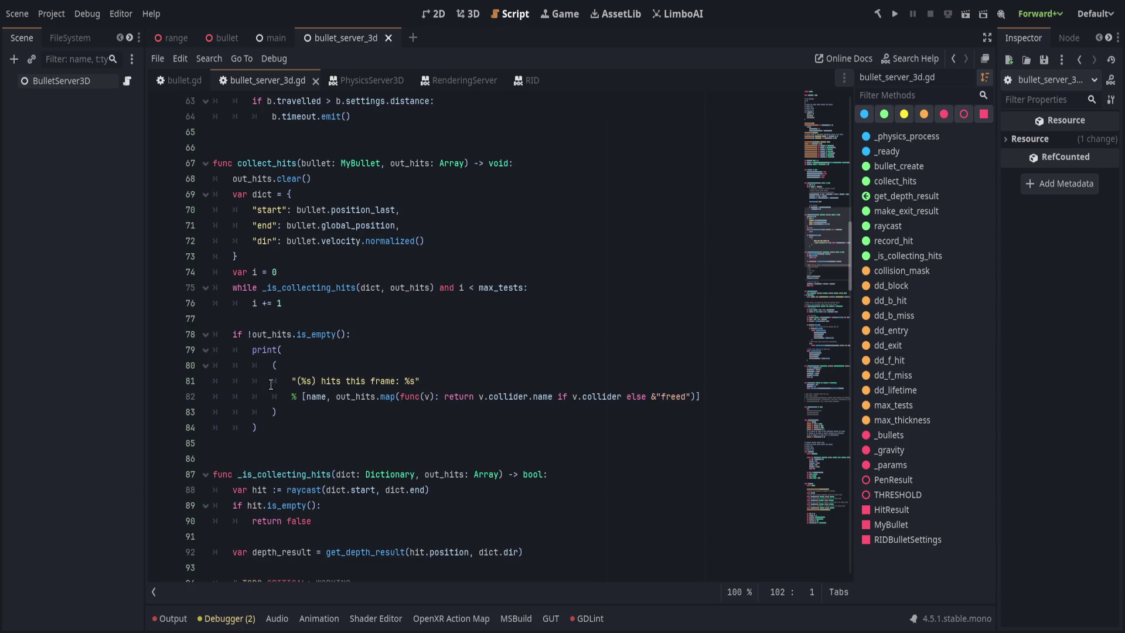
{"action": "left_click", "coordinate": [423, 426]}
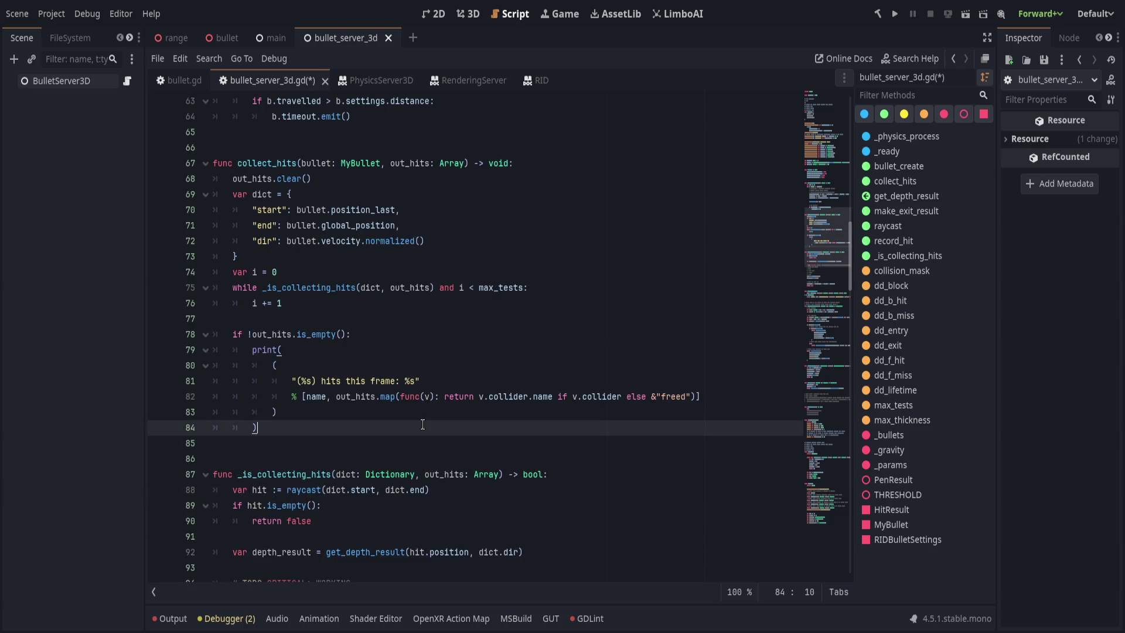
{"action": "scroll", "coordinate": [408, 430], "scroll_direction": "down", "scroll_amount": 5}
{"action": "left_click", "coordinate": [400, 434]}
{"action": "left_click", "coordinate": [207, 350], "text": "shift"}
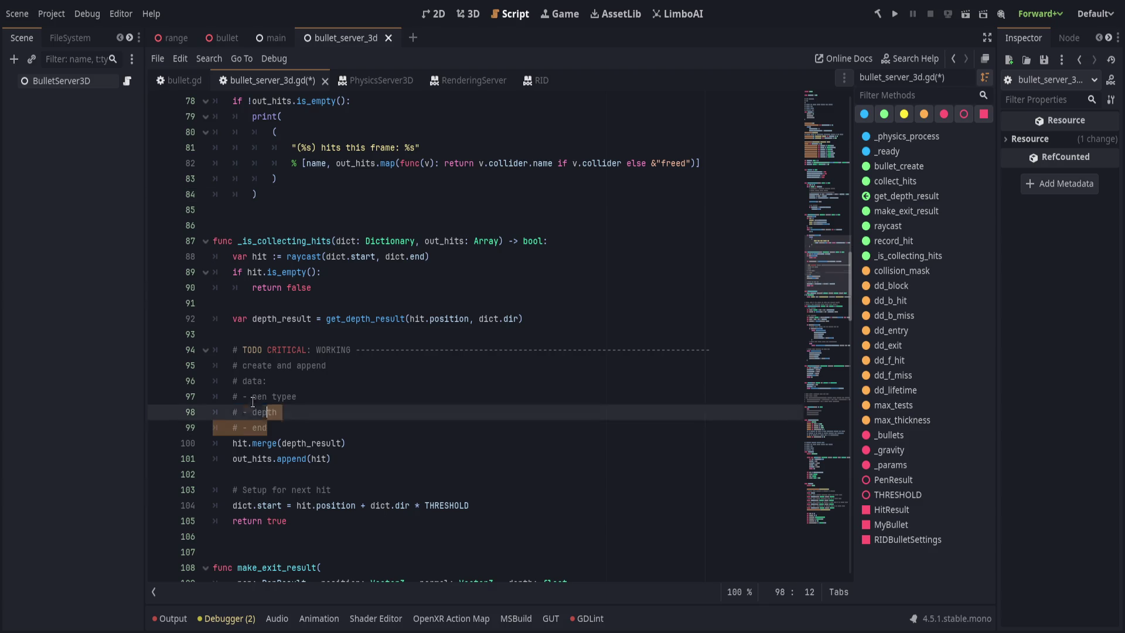
{"action": "key", "text": "ctrl+shift+k"}
{"action": "key", "text": "ctrl+s"}
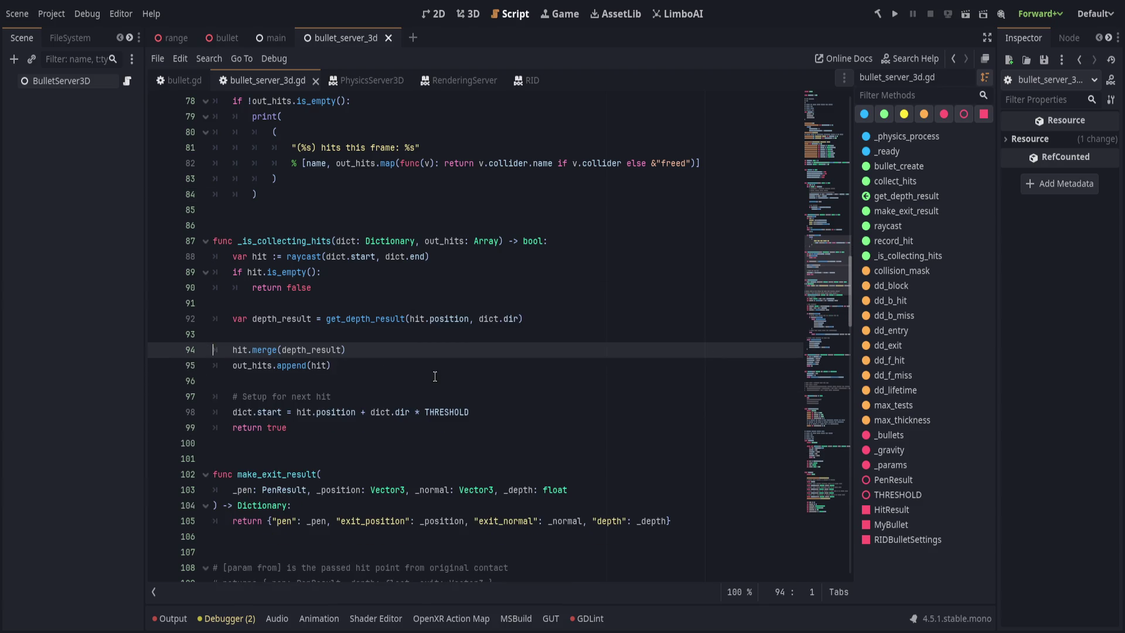
Add '# Merge depth_result with traditional .intersect_ray dictionary result' above hit.merge and save
{"action": "key", "text": "ctrl+shift+Return"}
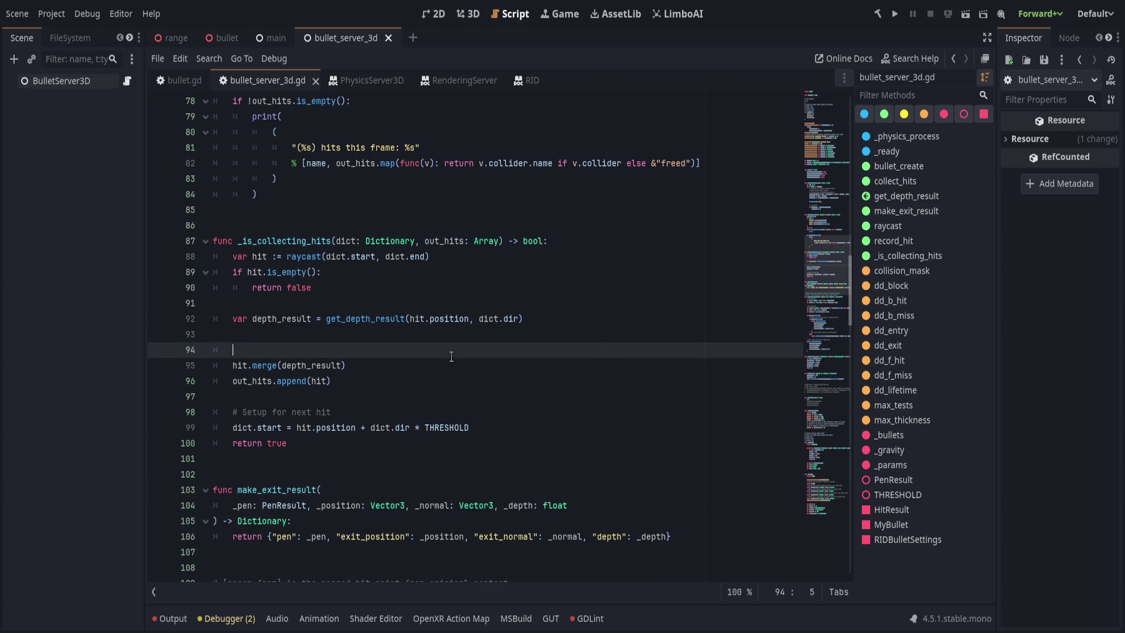
{"action": "type", "text": "# Merge"}
{"action": "type", "text": " depth_result with "}
{"action": "type", "text": "traditionary"}
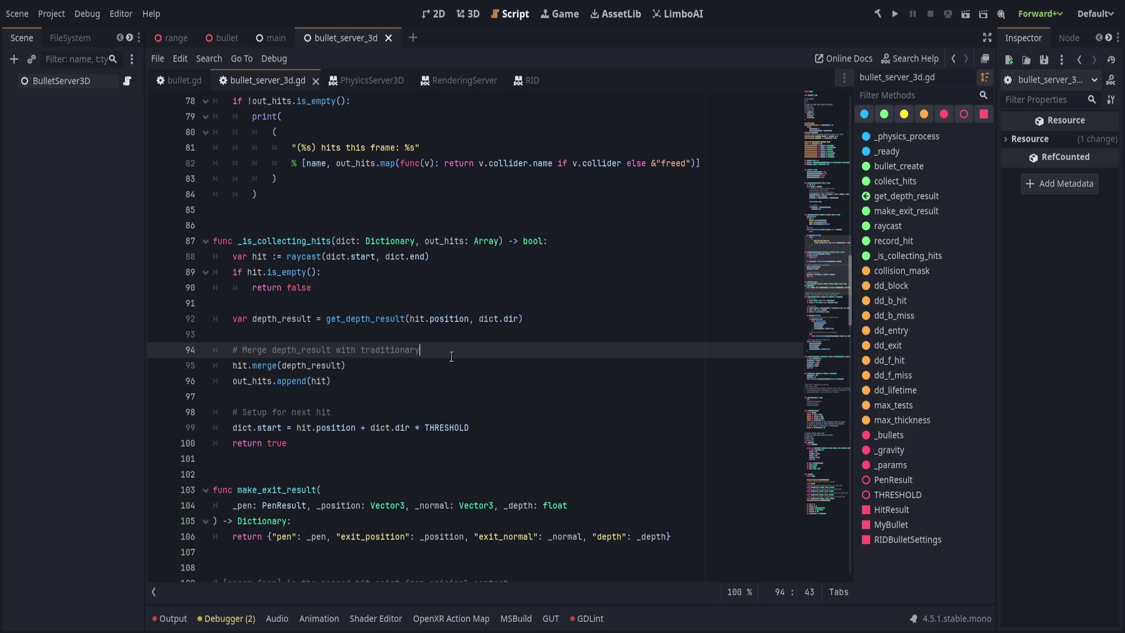
{"action": "scroll", "coordinate": [451, 357], "scroll_direction": "down", "scroll_amount": 5}
{"action": "scroll", "coordinate": [434, 357], "scroll_direction": "up", "scroll_amount": 7}
{"action": "scroll", "coordinate": [412, 356], "scroll_direction": "down", "scroll_amount": 10}
{"action": "scroll", "coordinate": [412, 356], "scroll_direction": "down", "scroll_amount": 18}
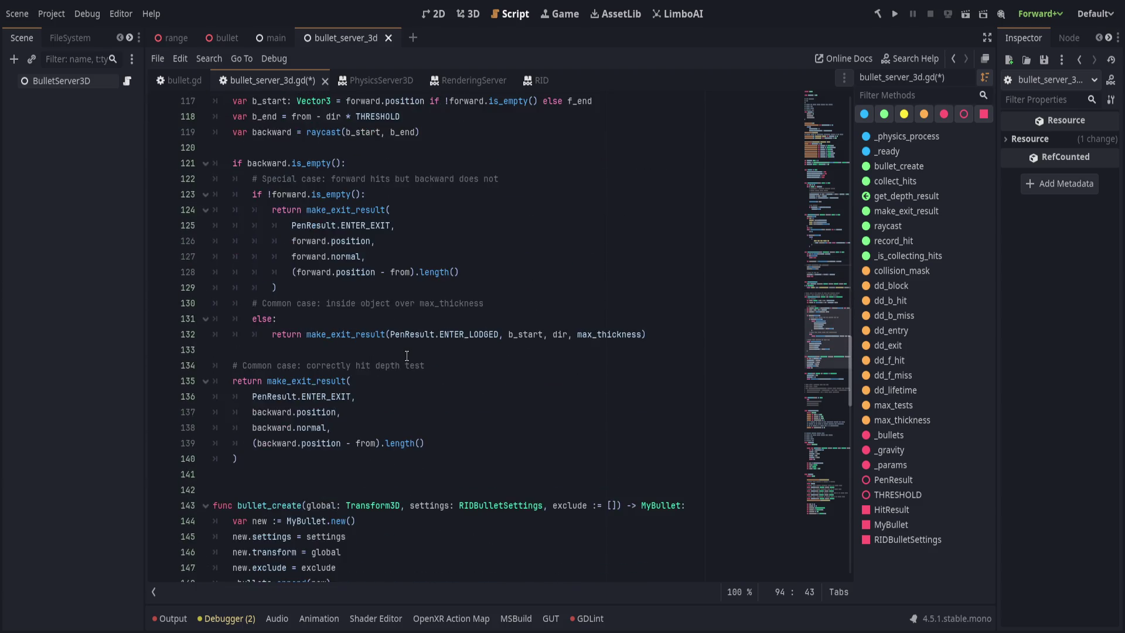
{"action": "scroll", "coordinate": [405, 356], "scroll_direction": "down", "scroll_amount": 5}
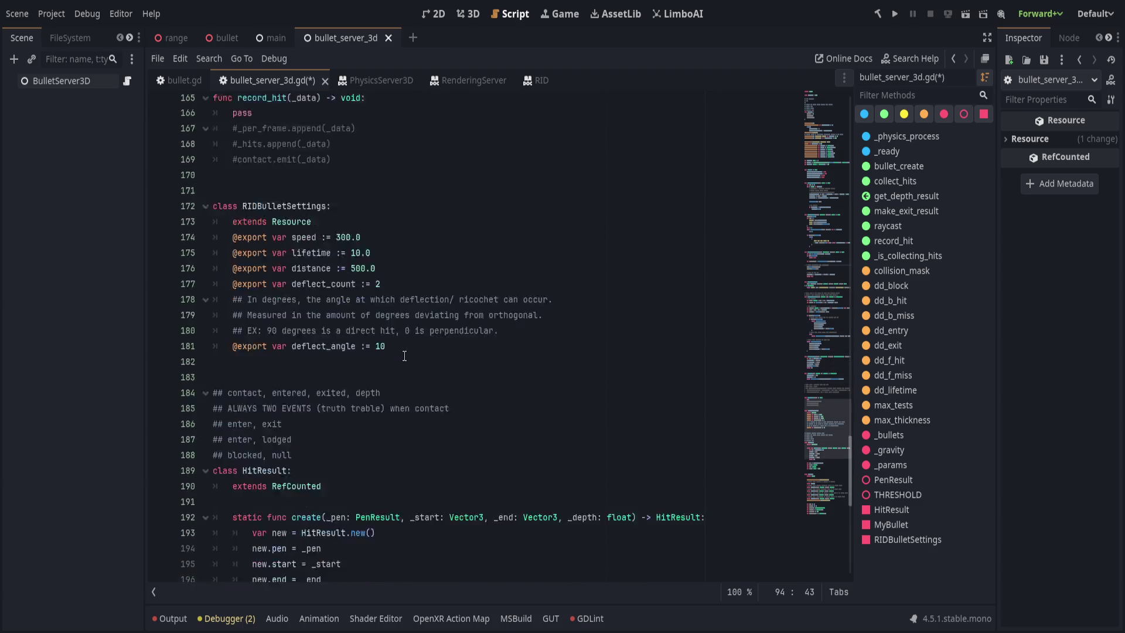
{"action": "scroll", "coordinate": [401, 410], "scroll_direction": "up", "scroll_amount": 13}
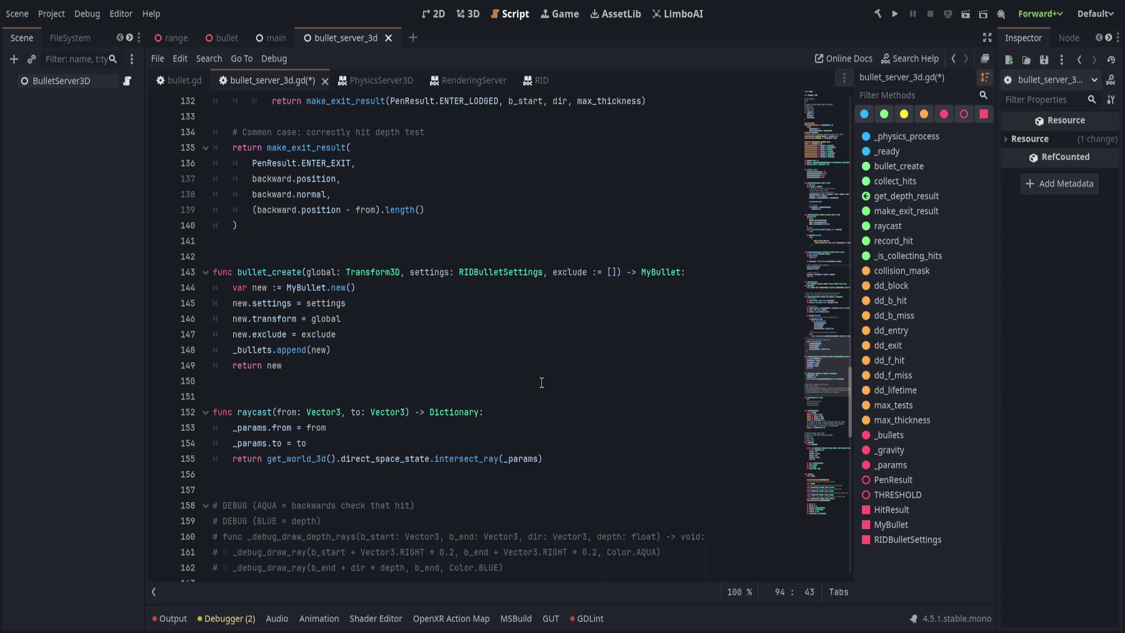
{"action": "type", "text": ".intersec"}
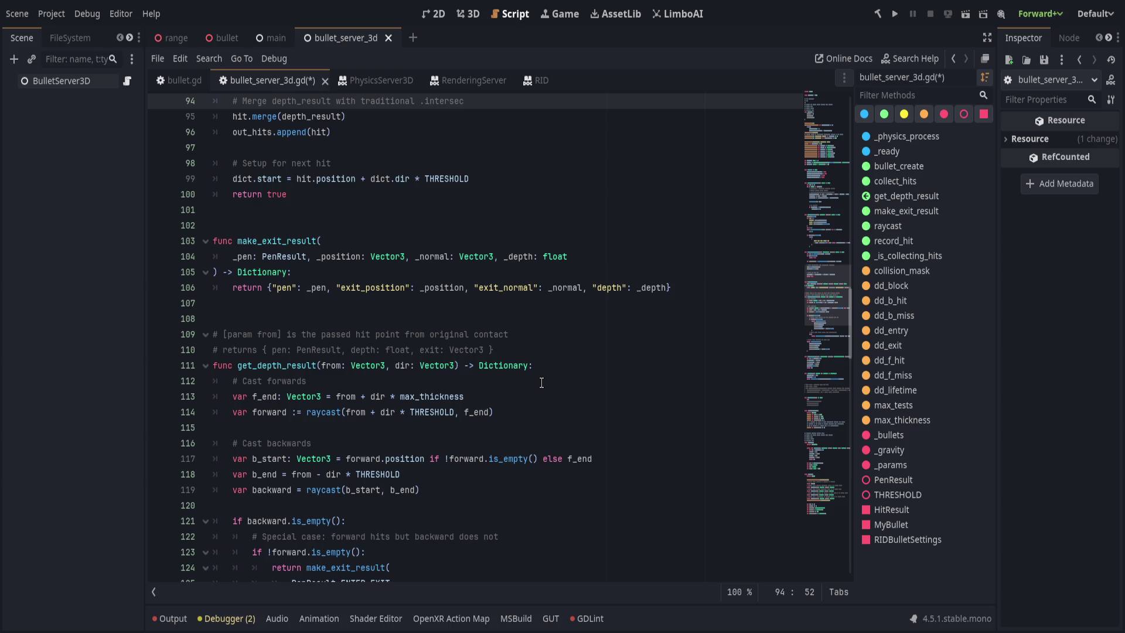
{"action": "type", "text": "t_ray"}
{"action": "type", "text": " dictionary result"}
{"action": "key", "text": "ctrl+s"}
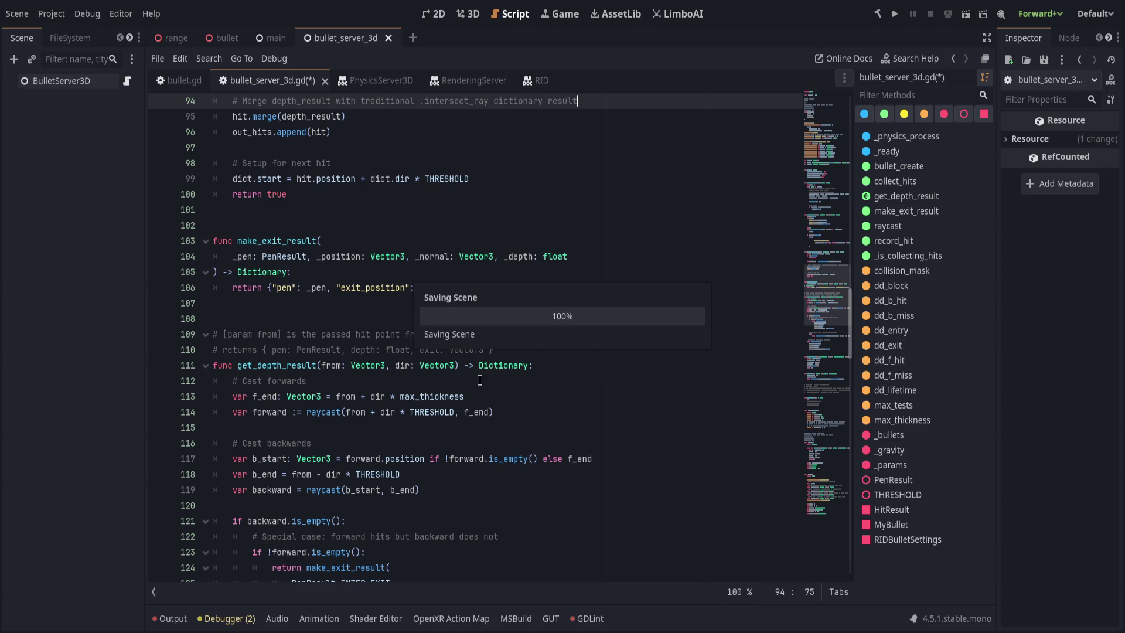
Review the make_exit_result calls in the ENTER_EXIT and ENTER_LODGED depth-test branches
{"action": "scroll", "coordinate": [357, 311], "scroll_direction": "down", "scroll_amount": 3}
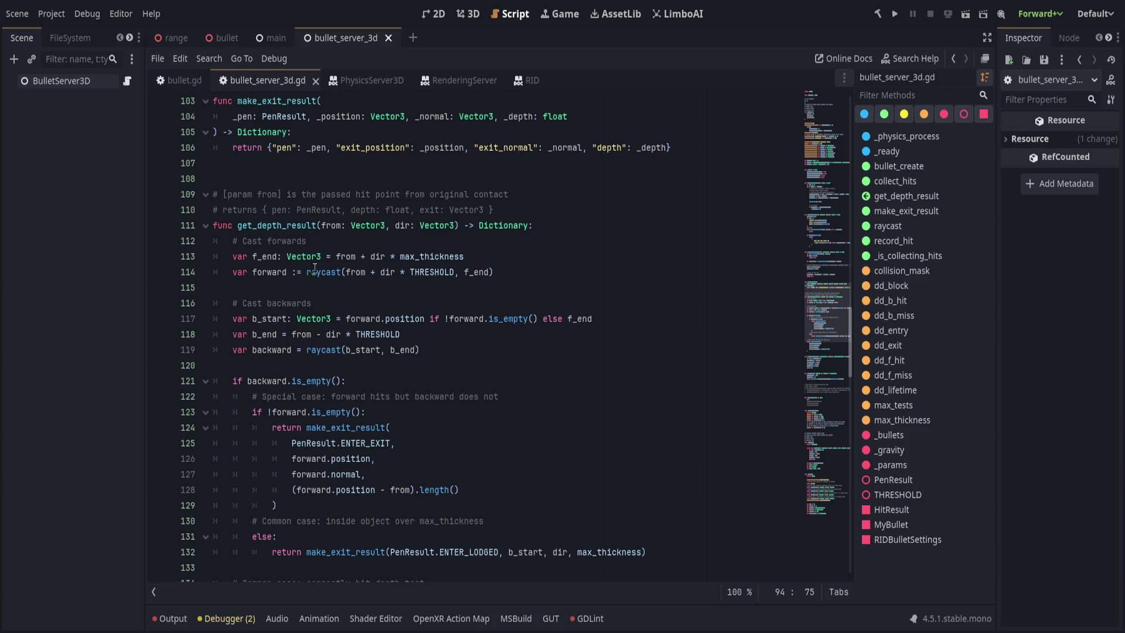
{"action": "double_click", "coordinate": [280, 101]}
{"action": "left_click", "coordinate": [357, 428]}
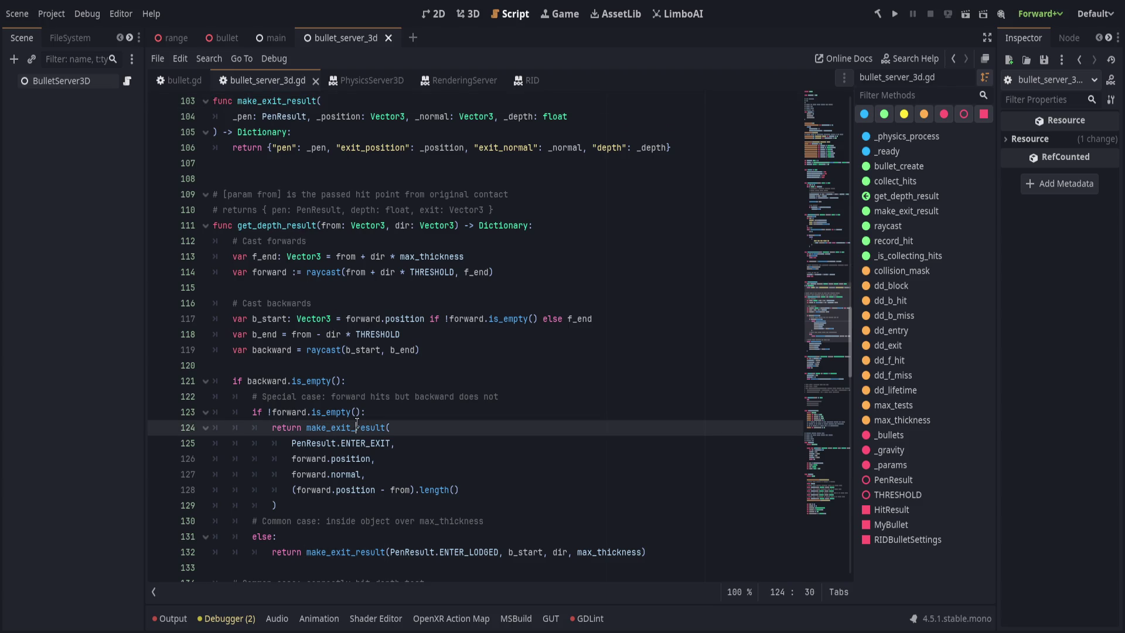
{"action": "left_click", "coordinate": [410, 443]}
{"action": "scroll", "coordinate": [412, 458], "scroll_direction": "down", "scroll_amount": 2}
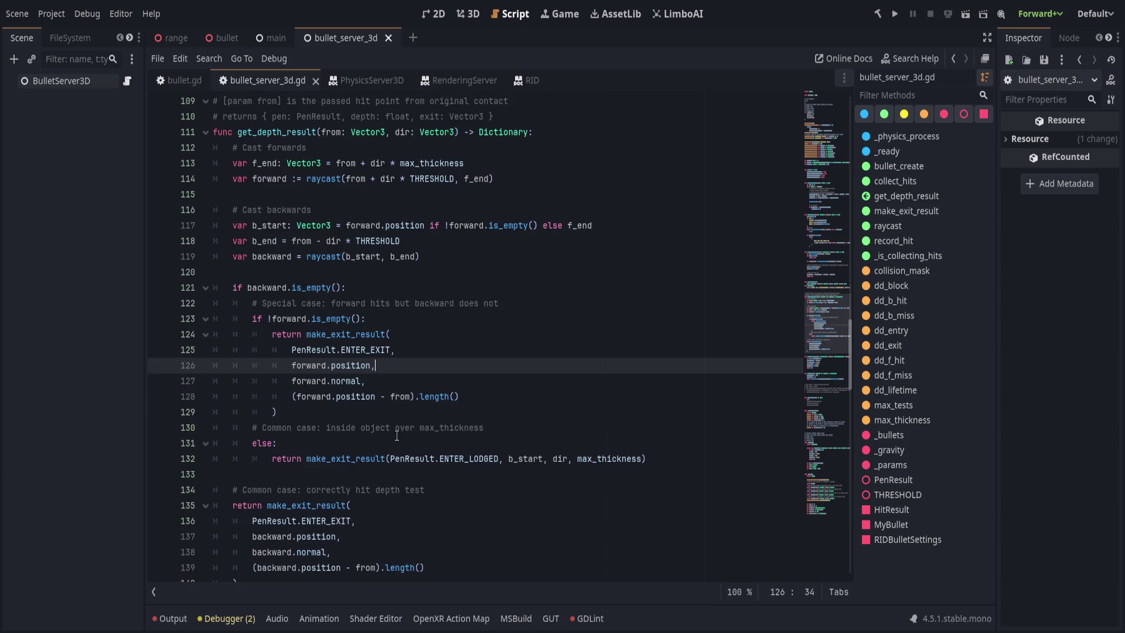
{"action": "left_click", "coordinate": [396, 522]}
{"action": "scroll", "coordinate": [397, 482], "scroll_direction": "down", "scroll_amount": 1}
{"action": "left_click", "coordinate": [399, 461]}
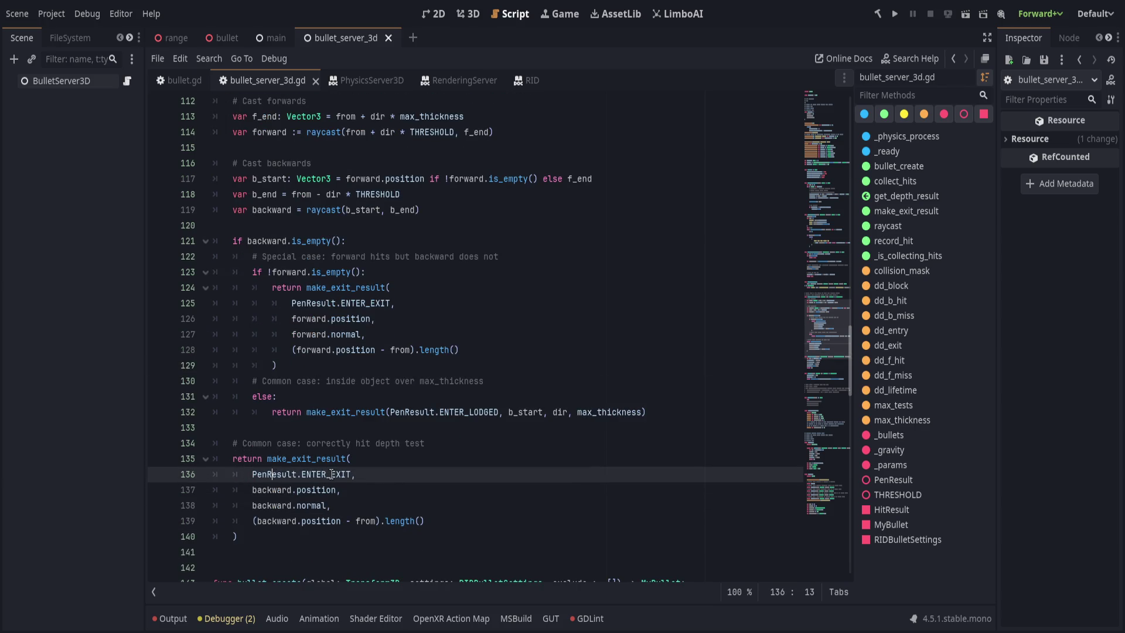
{"action": "double_click", "coordinate": [416, 413]}
{"action": "left_click", "coordinate": [483, 414]}
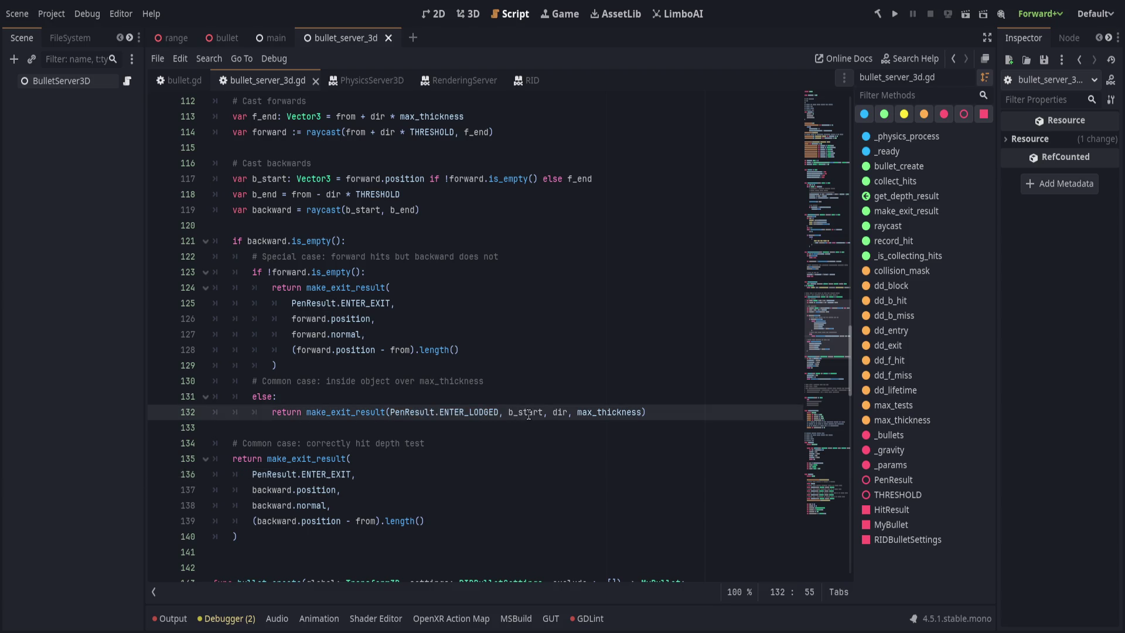
{"action": "left_click", "coordinate": [454, 437]}
{"action": "left_click", "coordinate": [382, 463]}
{"action": "key", "text": "Down"}
{"action": "key", "text": "Down"}
{"action": "key", "text": "Down"}
{"action": "left_click", "coordinate": [384, 521]}
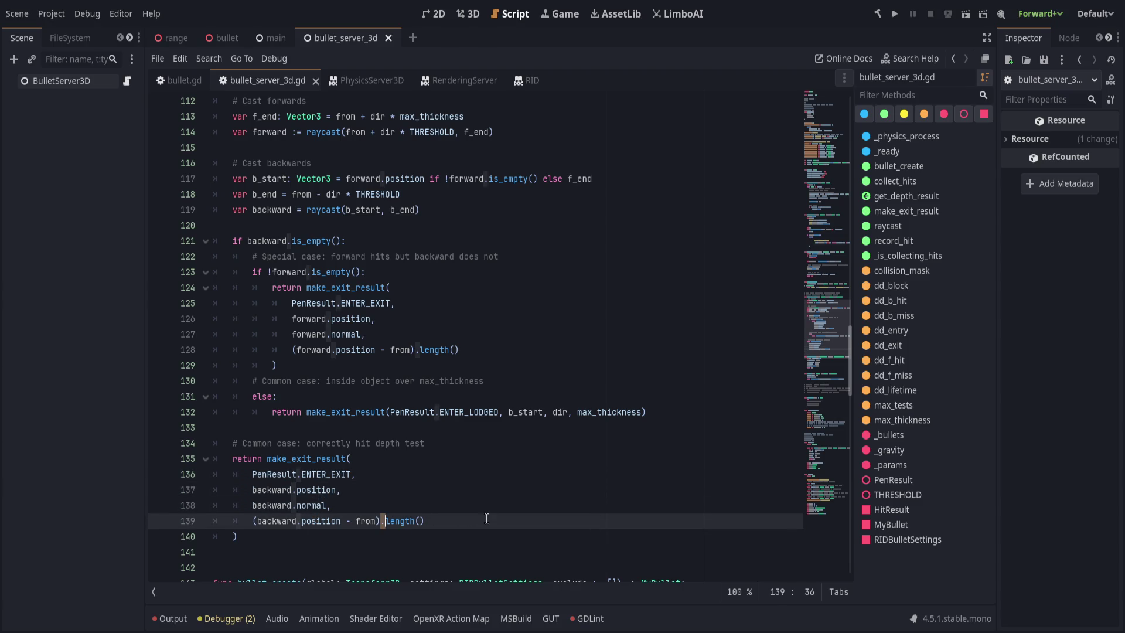
{"action": "left_click", "coordinate": [487, 441]}
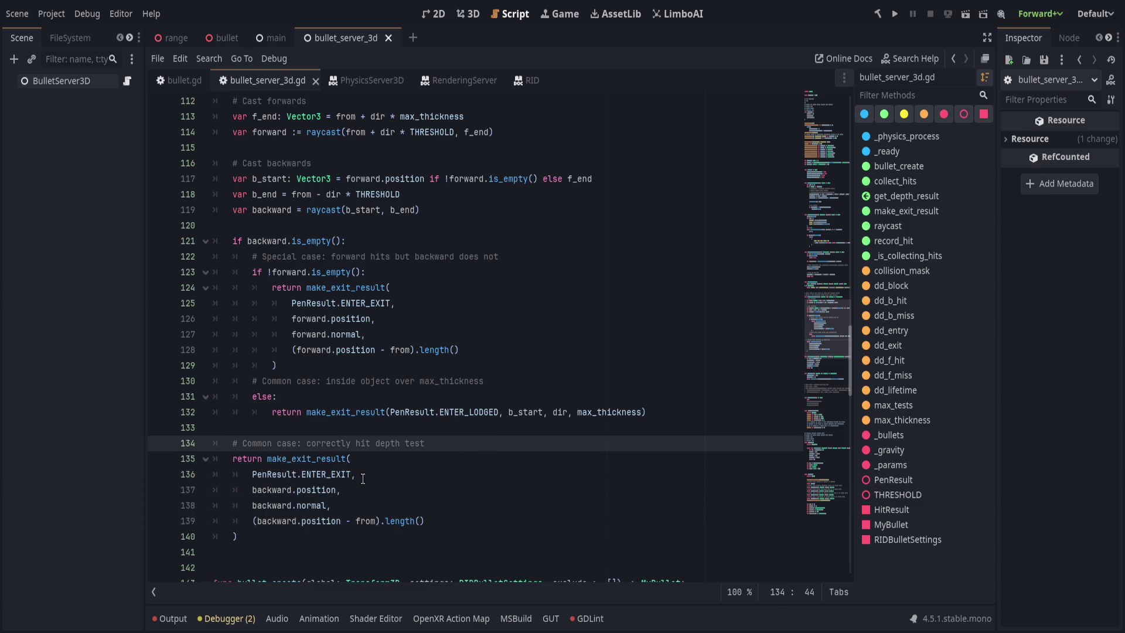
Scroll up to the get_depth_result comments and select its Dictionary return type
{"action": "scroll", "coordinate": [347, 470], "scroll_direction": "up", "scroll_amount": 2}
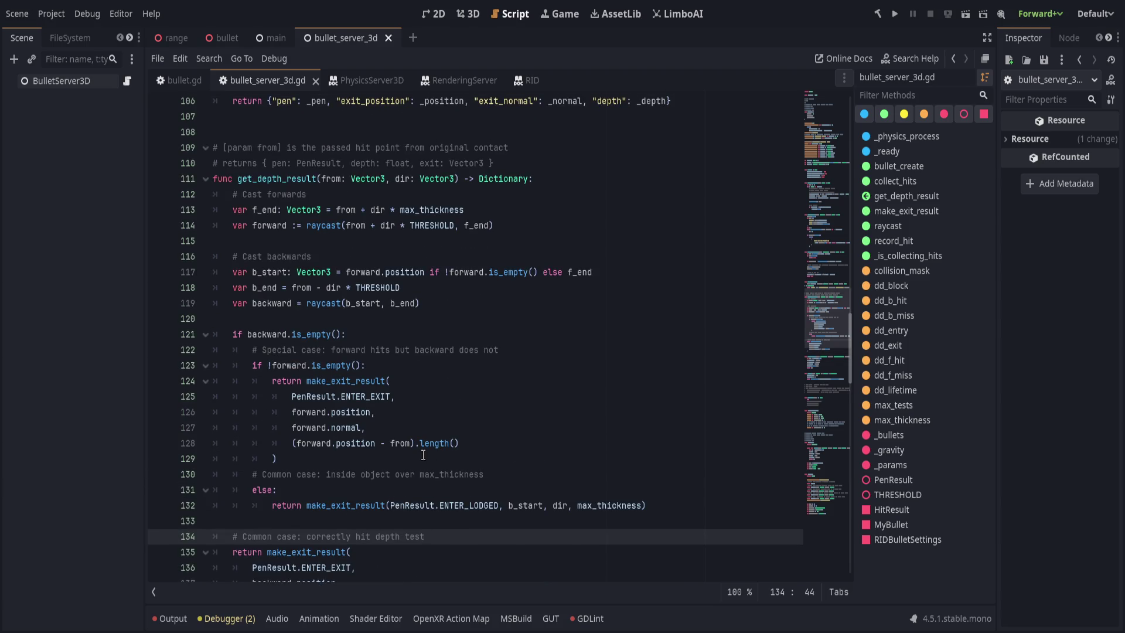
{"action": "scroll", "coordinate": [422, 454], "scroll_direction": "up", "scroll_amount": 2}
{"action": "left_click", "coordinate": [411, 428]}
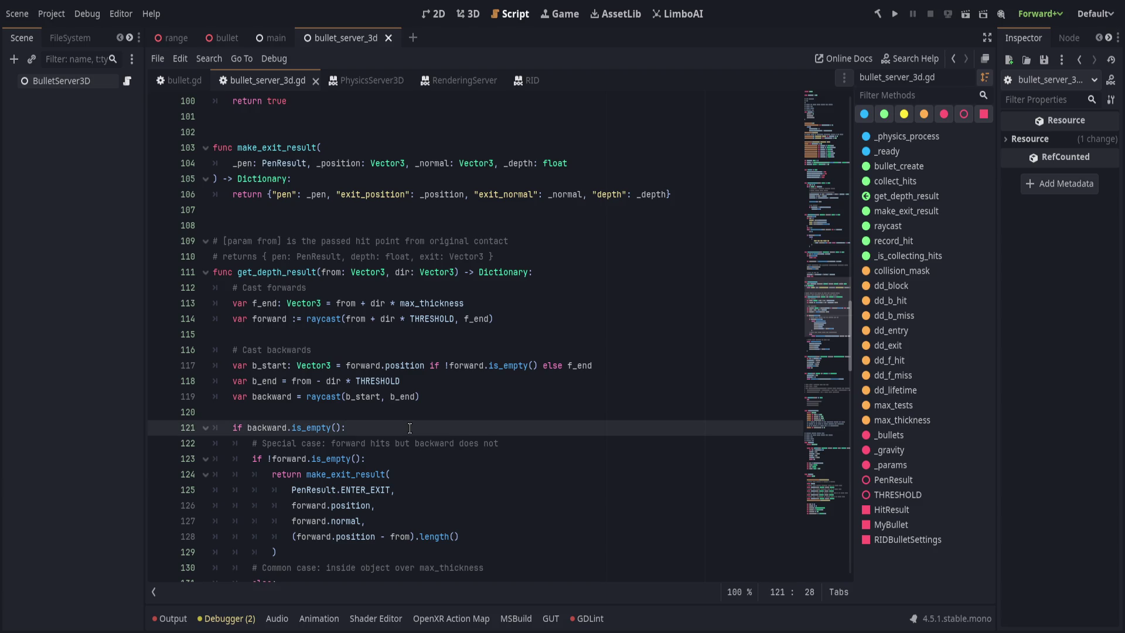
{"action": "scroll", "coordinate": [407, 427], "scroll_direction": "up", "scroll_amount": 2}
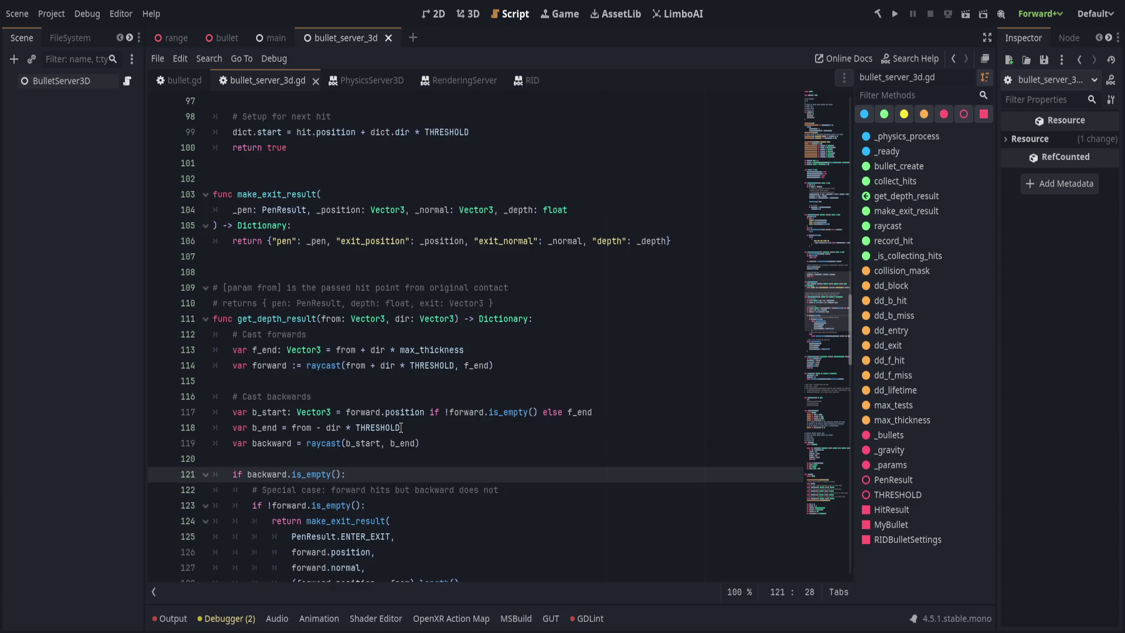
{"action": "scroll", "coordinate": [401, 428], "scroll_direction": "up", "scroll_amount": 1}
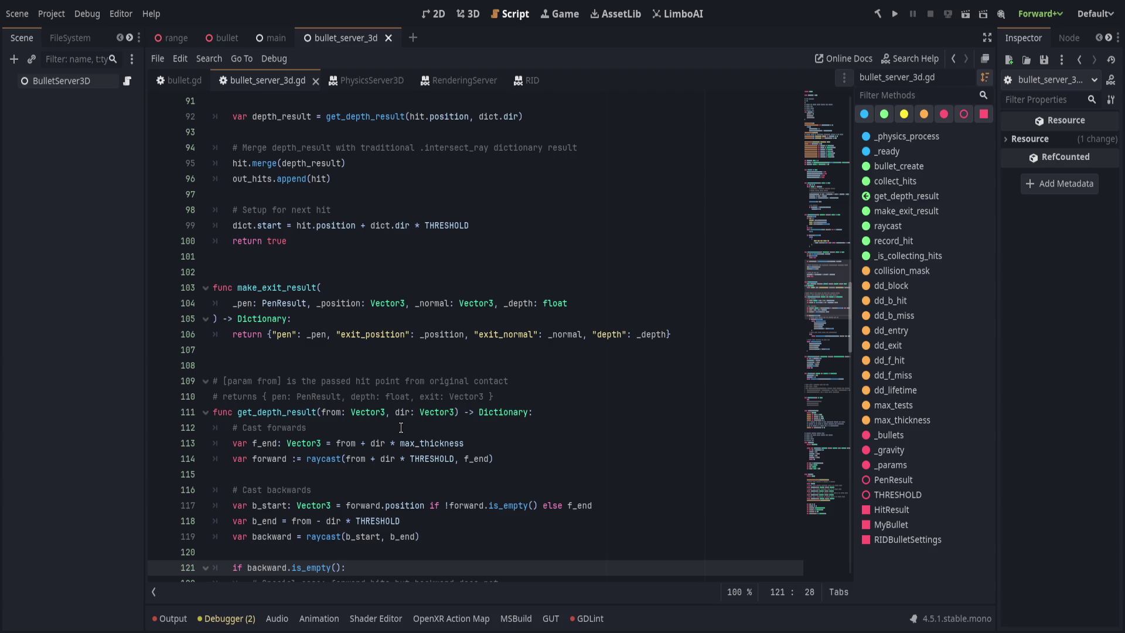
{"action": "left_click", "coordinate": [533, 395]}
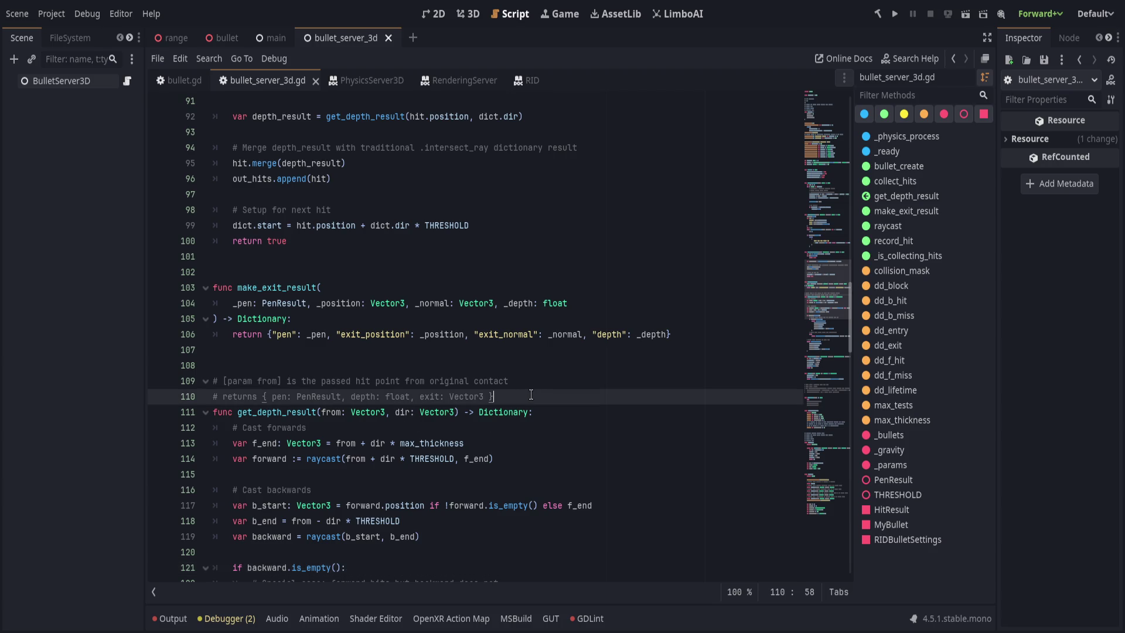
{"action": "double_click", "coordinate": [519, 413]}
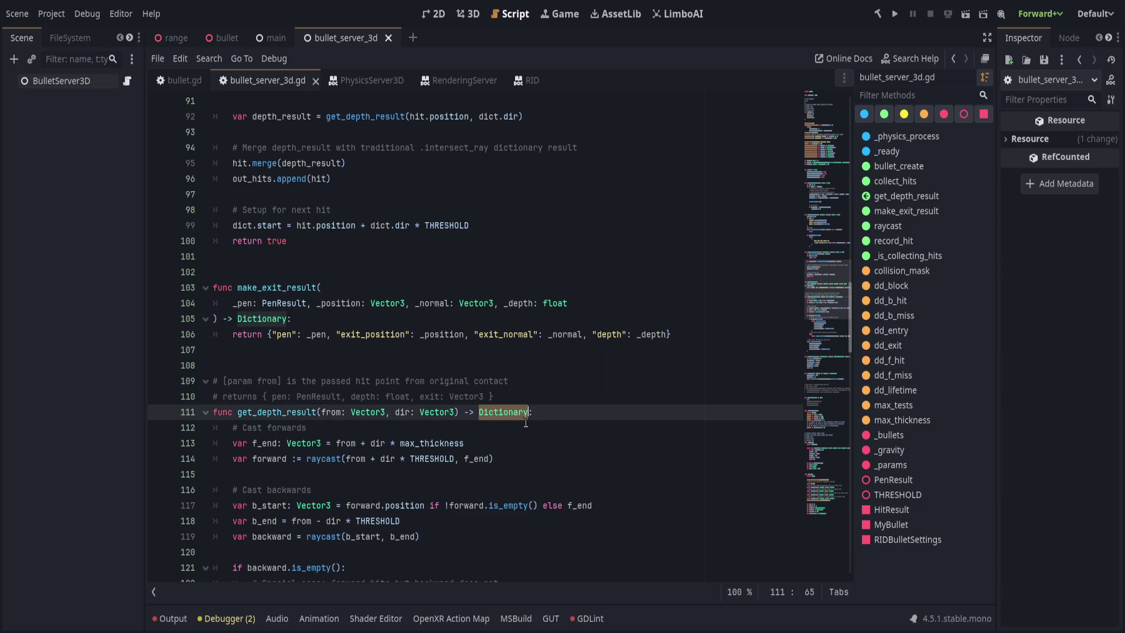
Rewrite the returns comment as 'Dictionary from [method make_exit_result]' and save
{"action": "left_click_drag", "start_coordinate": [534, 396], "coordinate": [262, 394]}
{"action": "key", "text": "BackSpace"}
{"action": "type", "text": "Dictionary from "}
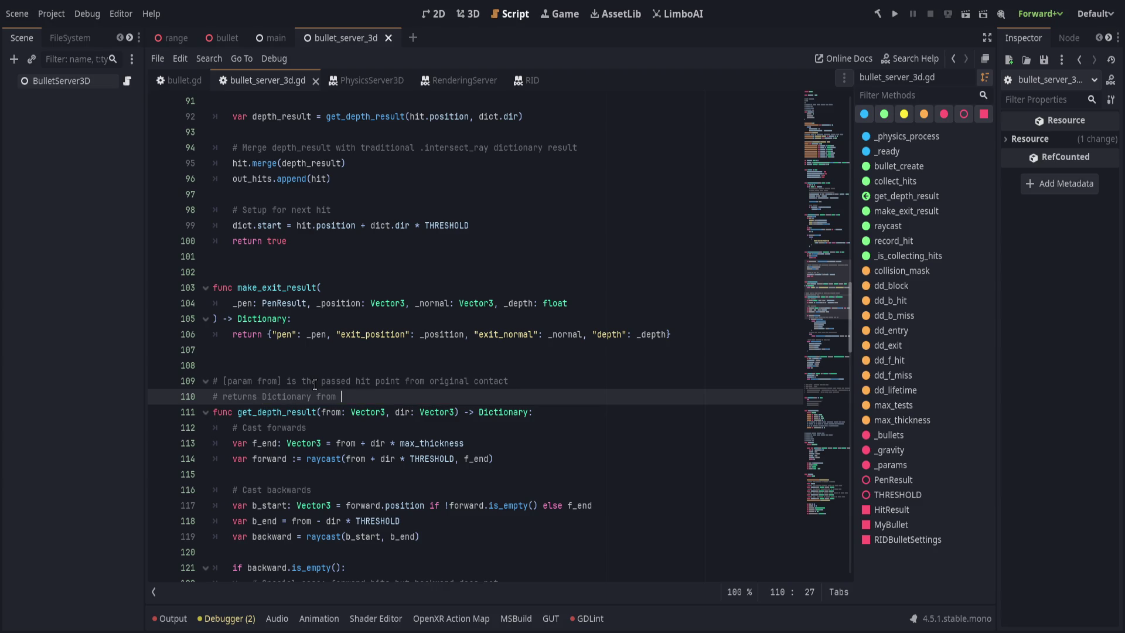
{"action": "type", "text": "make_exit_result"}
{"action": "key", "text": "ctrl+shift+Left"}
{"action": "type", "text": "["}
{"action": "key", "text": "Right"}
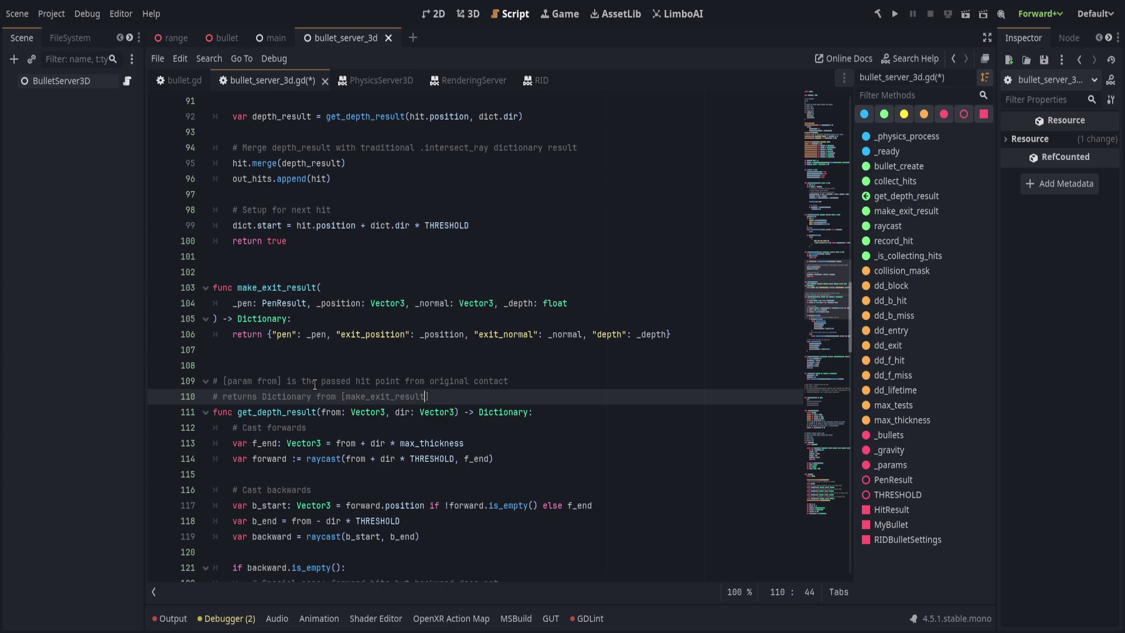
{"action": "type", "text": "method m"}
{"action": "key", "text": "ctrl+s"}
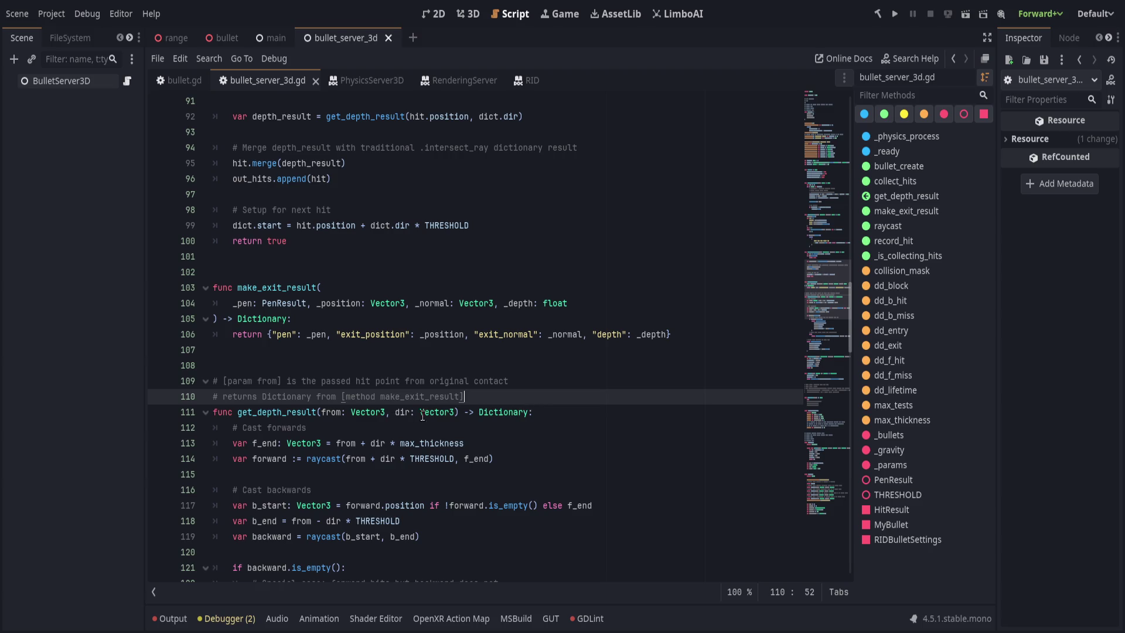
Inspect the make_exit_result definition, then return to the get_depth_result comments
{"action": "left_click", "coordinate": [274, 368]}
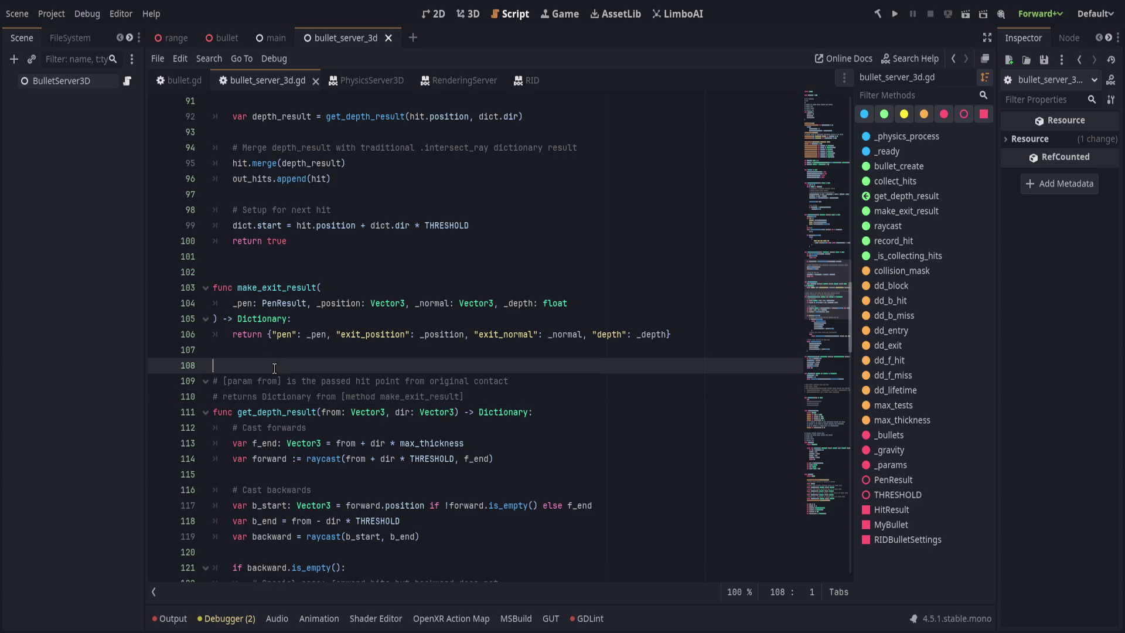
{"action": "left_click", "coordinate": [583, 409]}
{"action": "left_click", "coordinate": [512, 399]}
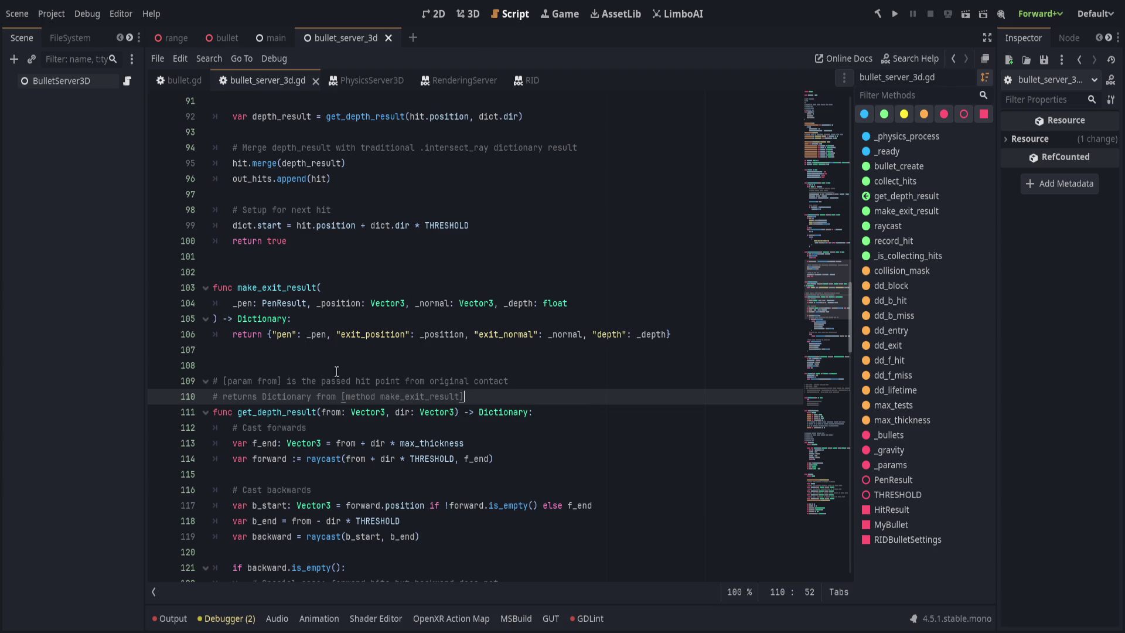
{"action": "left_click", "coordinate": [610, 276], "text": "shift"}
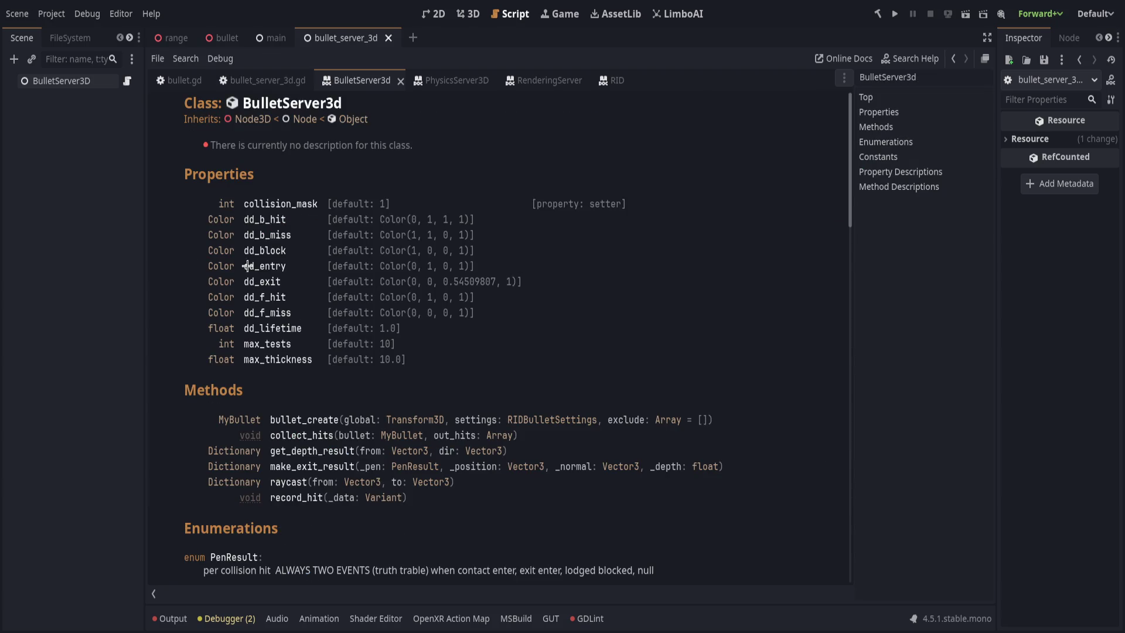
{"action": "scroll", "coordinate": [306, 394], "scroll_direction": "down", "scroll_amount": 8}
{"action": "scroll", "coordinate": [308, 397], "scroll_direction": "up", "scroll_amount": 4}
{"action": "scroll", "coordinate": [309, 396], "scroll_direction": "up", "scroll_amount": 10}
{"action": "key", "text": "alt+Left"}
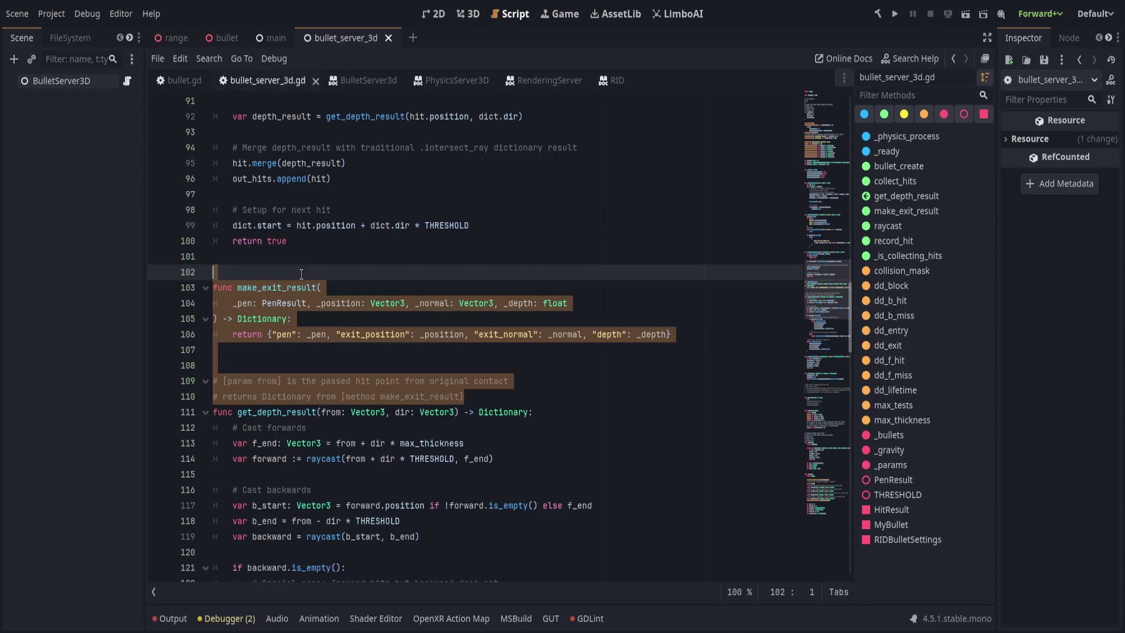
Turn both get_depth_result comment lines into ## doc comments and save
{"action": "left_click", "coordinate": [343, 326]}
{"action": "left_click", "coordinate": [220, 381]}
{"action": "type", "text": "#"}
{"action": "key", "text": "Down"}
{"action": "type", "text": "#"}
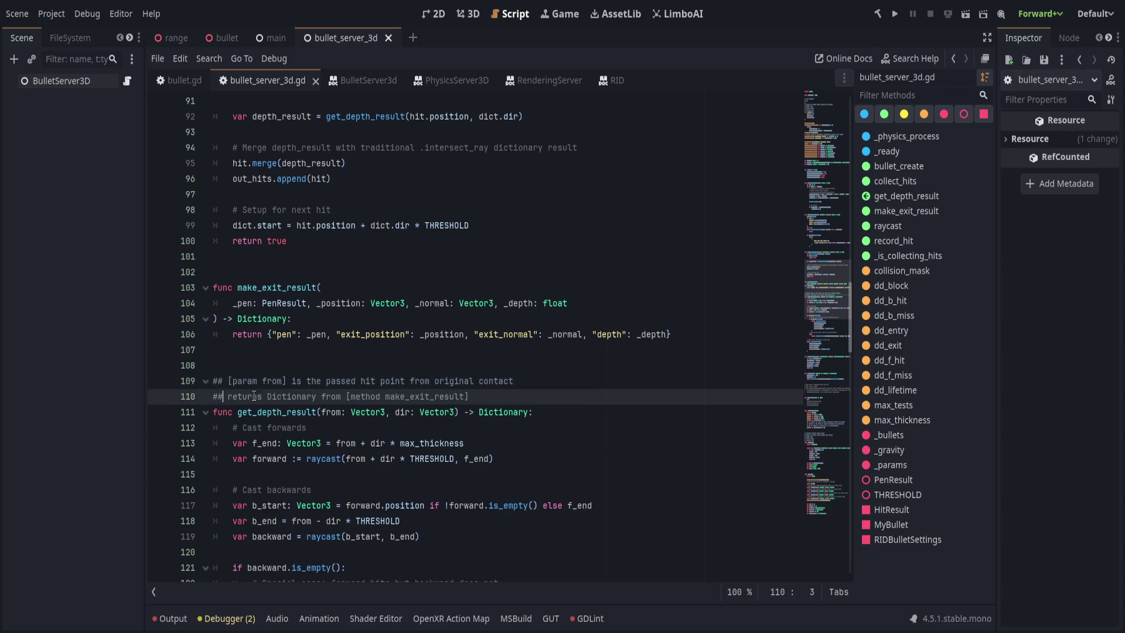
{"action": "scroll", "coordinate": [410, 373], "scroll_direction": "down", "scroll_amount": 5}
{"action": "scroll", "coordinate": [411, 373], "scroll_direction": "down", "scroll_amount": 14}
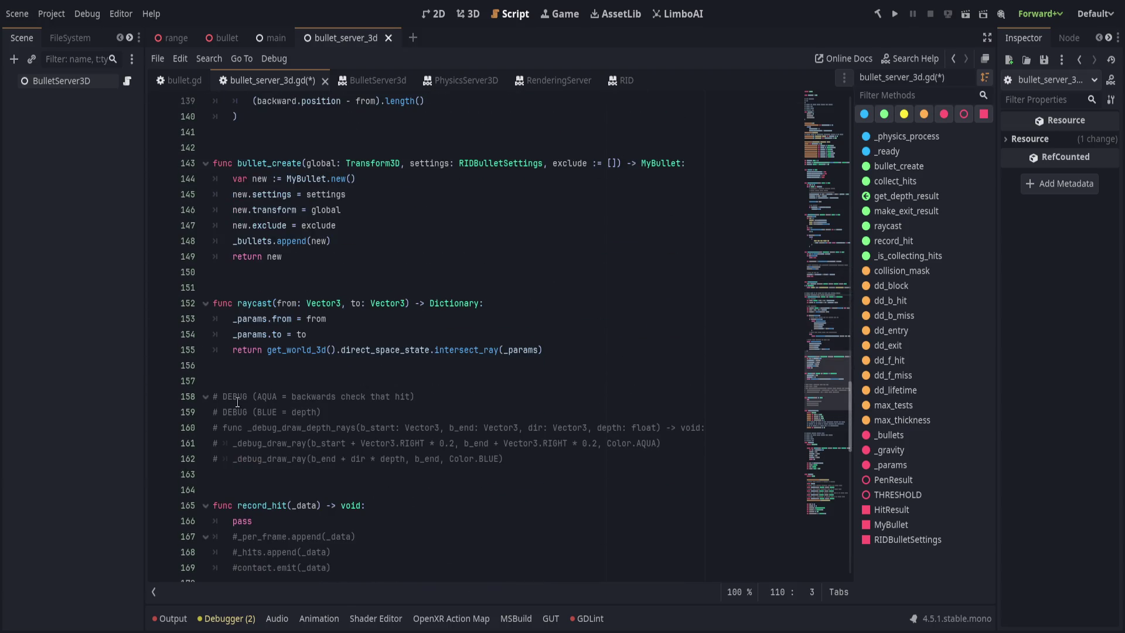
{"action": "scroll", "coordinate": [236, 430], "scroll_direction": "down", "scroll_amount": 5}
{"action": "scroll", "coordinate": [236, 429], "scroll_direction": "up", "scroll_amount": 7}
{"action": "scroll", "coordinate": [425, 349], "scroll_direction": "down", "scroll_amount": 5}
{"action": "key", "text": "ctrl+s"}
Run and stop the project, then check the get_depth_result description on the BulletServer3d help page
{"action": "scroll", "coordinate": [411, 293], "scroll_direction": "up", "scroll_amount": 14}
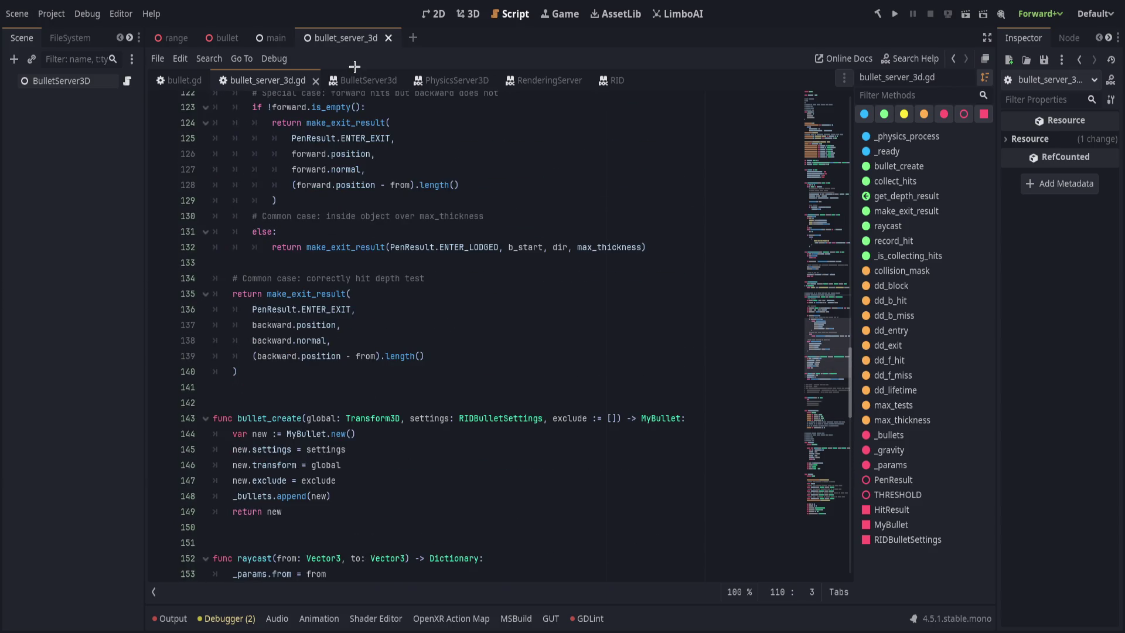
{"action": "left_click", "coordinate": [357, 80]}
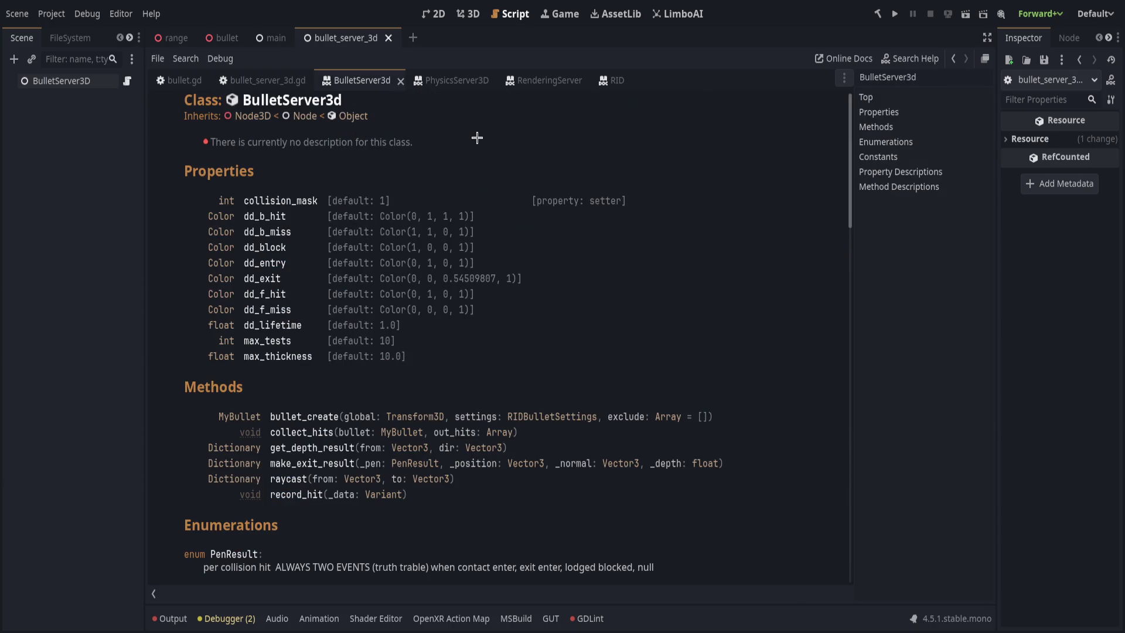
{"action": "key", "text": "F5"}
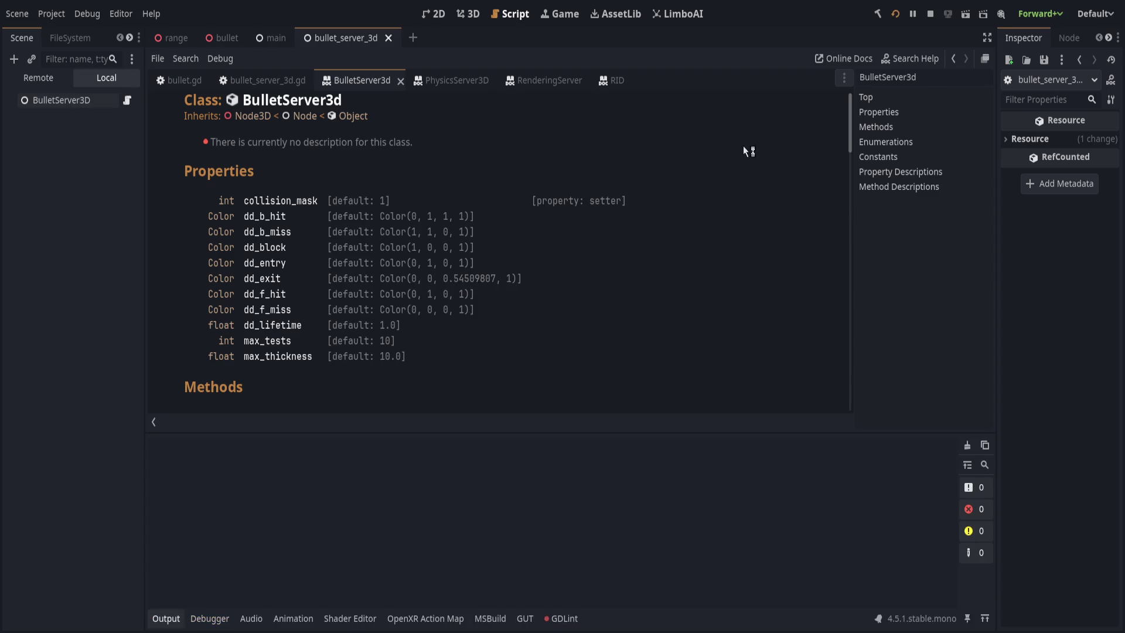
{"action": "left_click", "coordinate": [930, 14]}
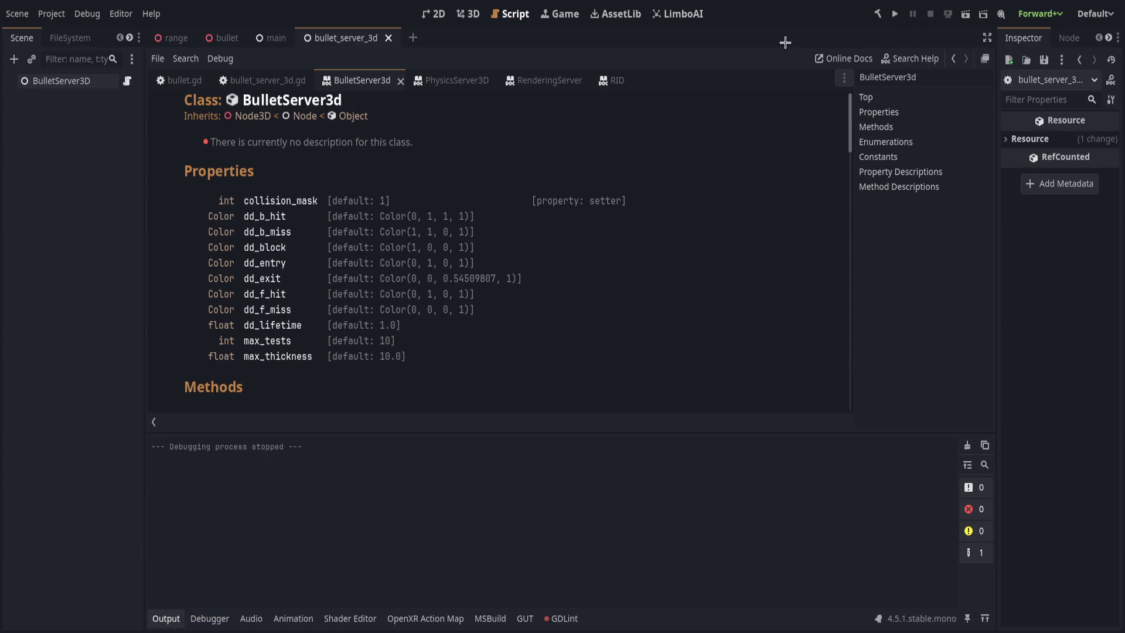
{"action": "left_click", "coordinate": [166, 618]}
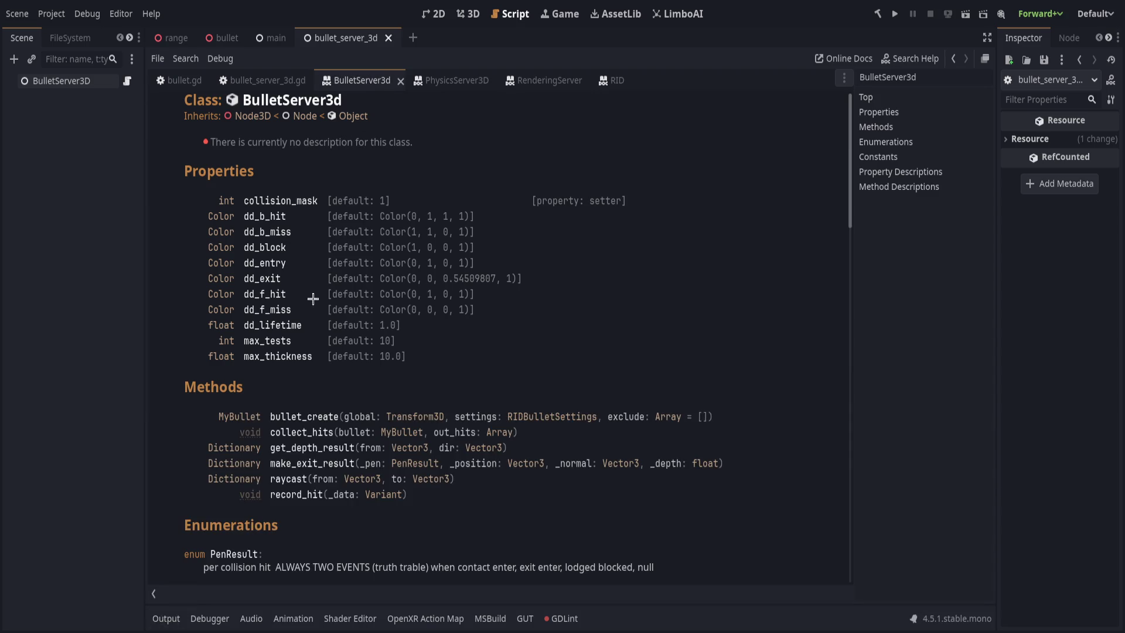
{"action": "scroll", "coordinate": [310, 293], "scroll_direction": "down", "scroll_amount": 5}
{"action": "scroll", "coordinate": [316, 309], "scroll_direction": "down", "scroll_amount": 15}
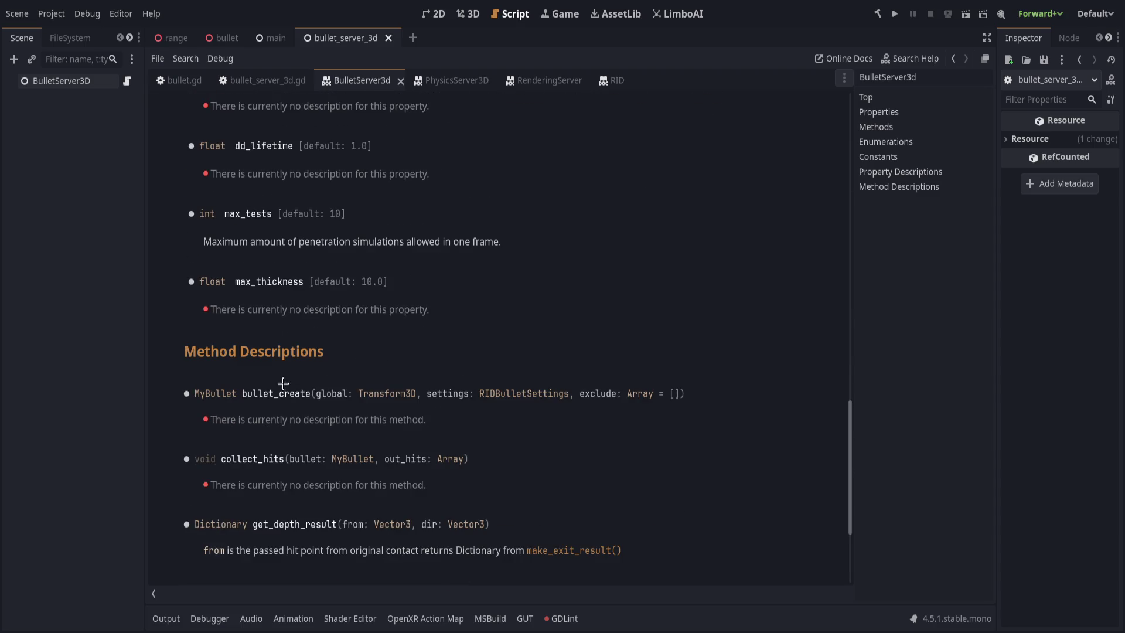
{"action": "scroll", "coordinate": [291, 451], "scroll_direction": "down", "scroll_amount": 2}
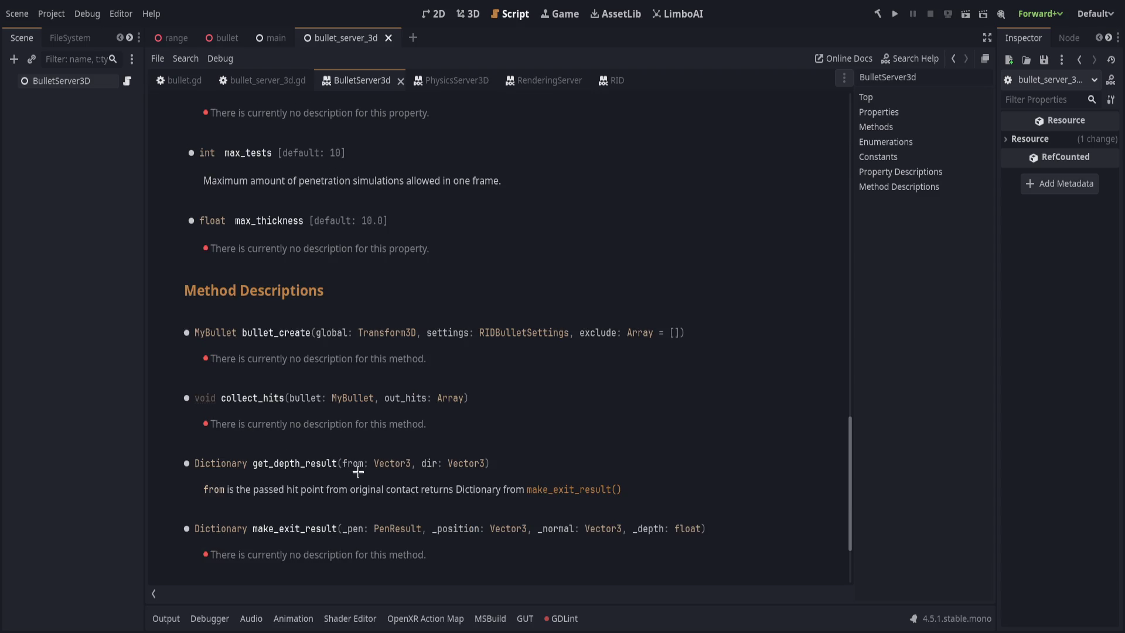
{"action": "left_click_drag", "start_coordinate": [227, 490], "coordinate": [327, 490]}
{"action": "left_click_drag", "start_coordinate": [475, 490], "coordinate": [536, 487]}
{"action": "left_click", "coordinate": [663, 485]}
{"action": "scroll", "coordinate": [535, 485], "scroll_direction": "down", "scroll_amount": 4}
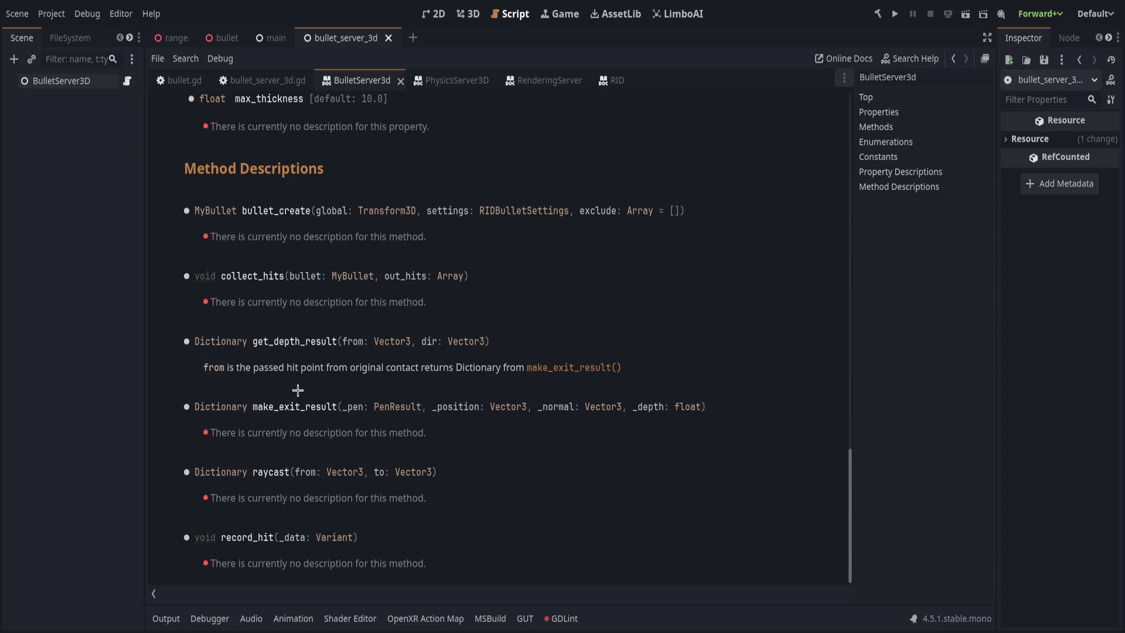
{"action": "left_click", "coordinate": [263, 82]}
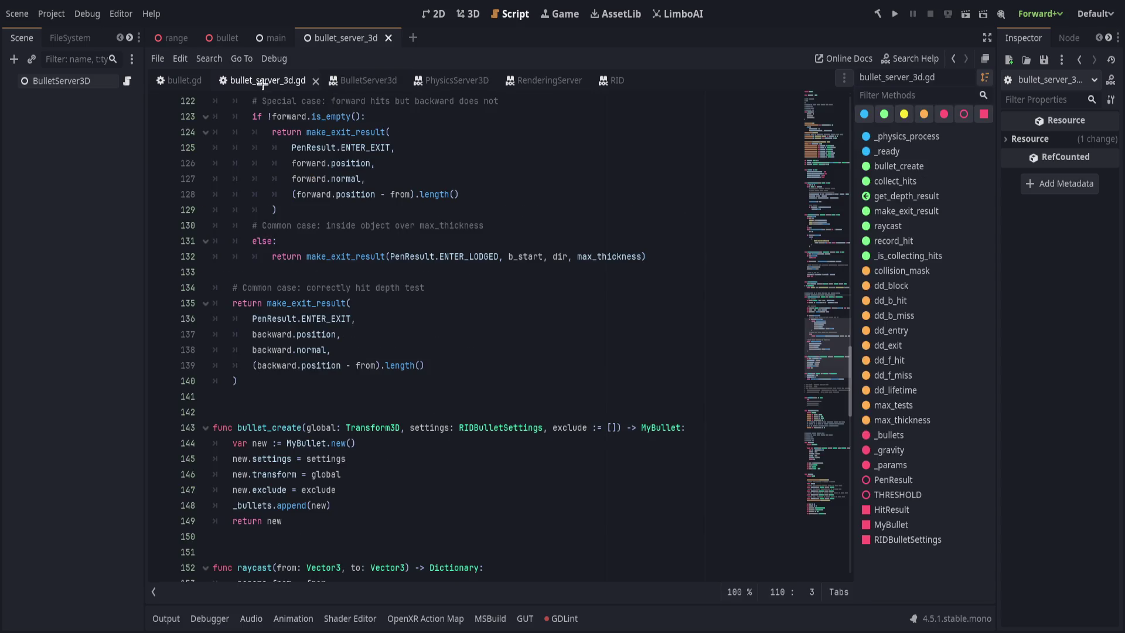
Write '## Returns a dictionary with the following members' above make_exit_result
{"action": "left_click", "coordinate": [308, 303]}
{"action": "left_click", "coordinate": [307, 303], "text": "ctrl"}
{"action": "scroll", "coordinate": [349, 294], "scroll_direction": "up", "scroll_amount": 5}
{"action": "left_click", "coordinate": [349, 295]}
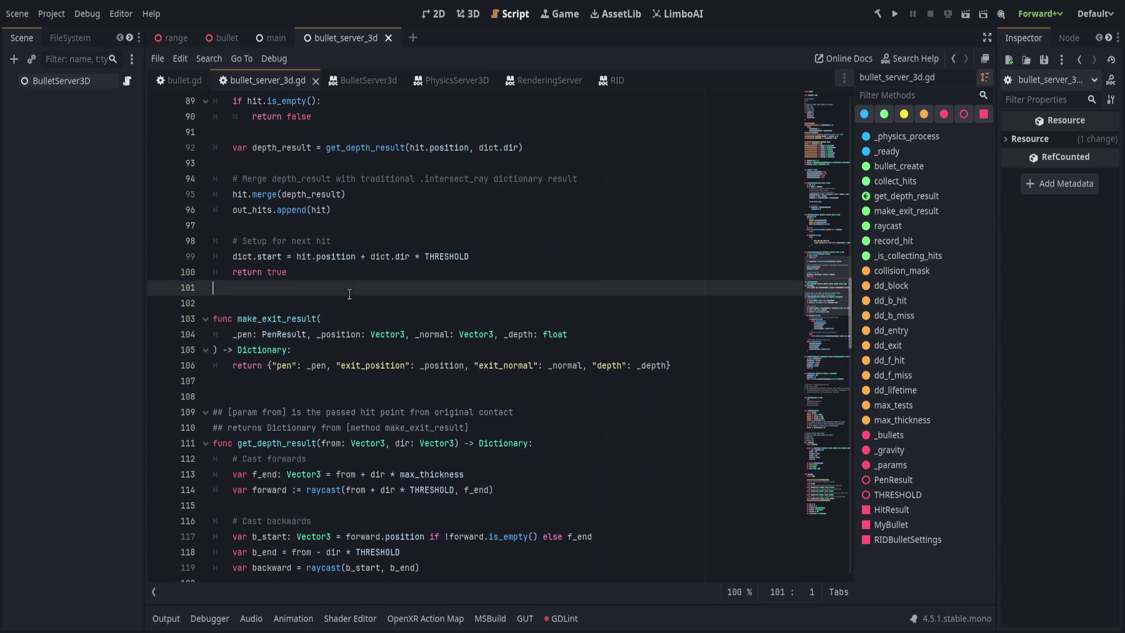
{"action": "left_click", "coordinate": [356, 306]}
{"action": "type", "text": "## Returns a dictinoary"}
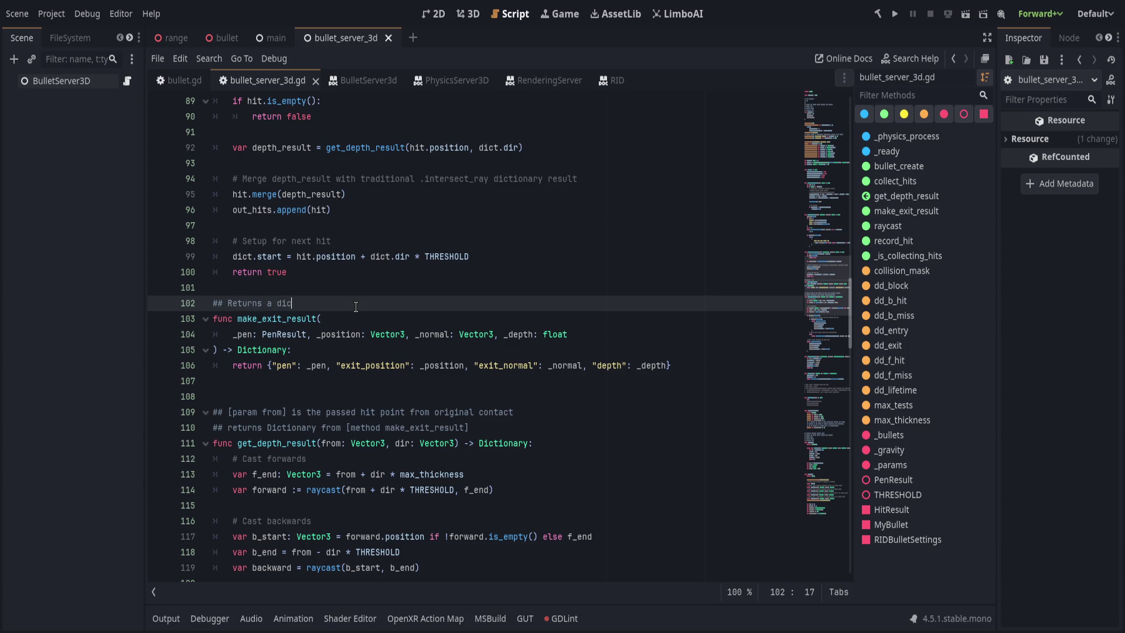
{"action": "key", "text": "ctrl+BackSpace"}
{"action": "type", "text": "dictionary with r"}
{"action": "type", "text": "he following"}
{"action": "type", "text": " memeb"}
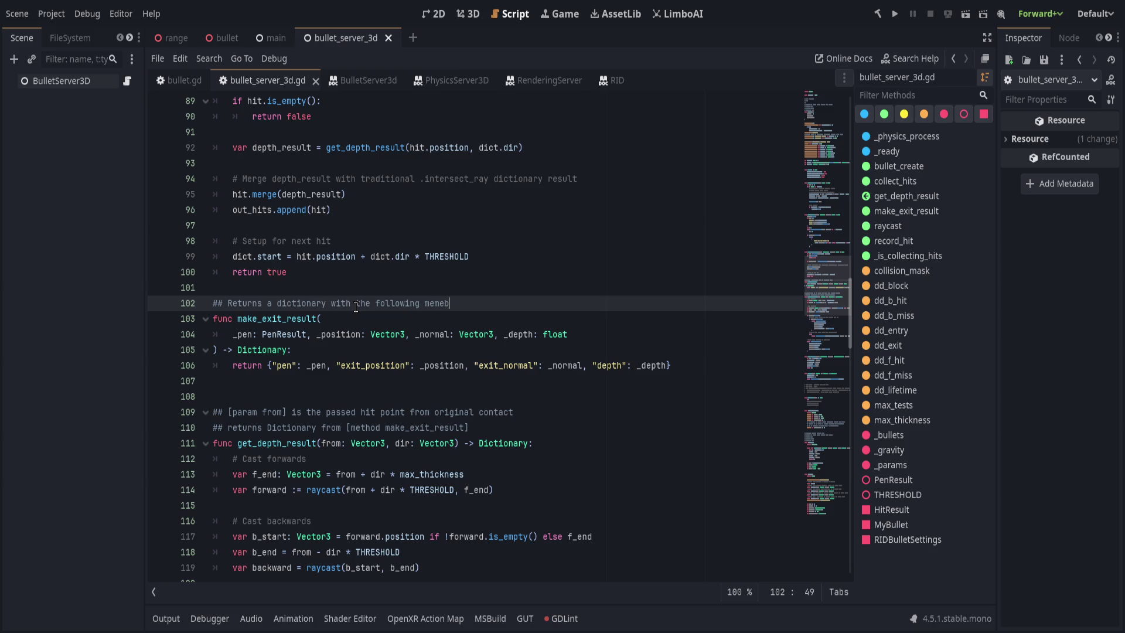
{"action": "key", "text": "BackSpace"}
{"action": "key", "text": "BackSpace"}
{"action": "type", "text": "bers"}
Add a '## [code][/code]' member line below it and repeat it to make four
{"action": "key", "text": "Return"}
{"action": "type", "text": "#"}
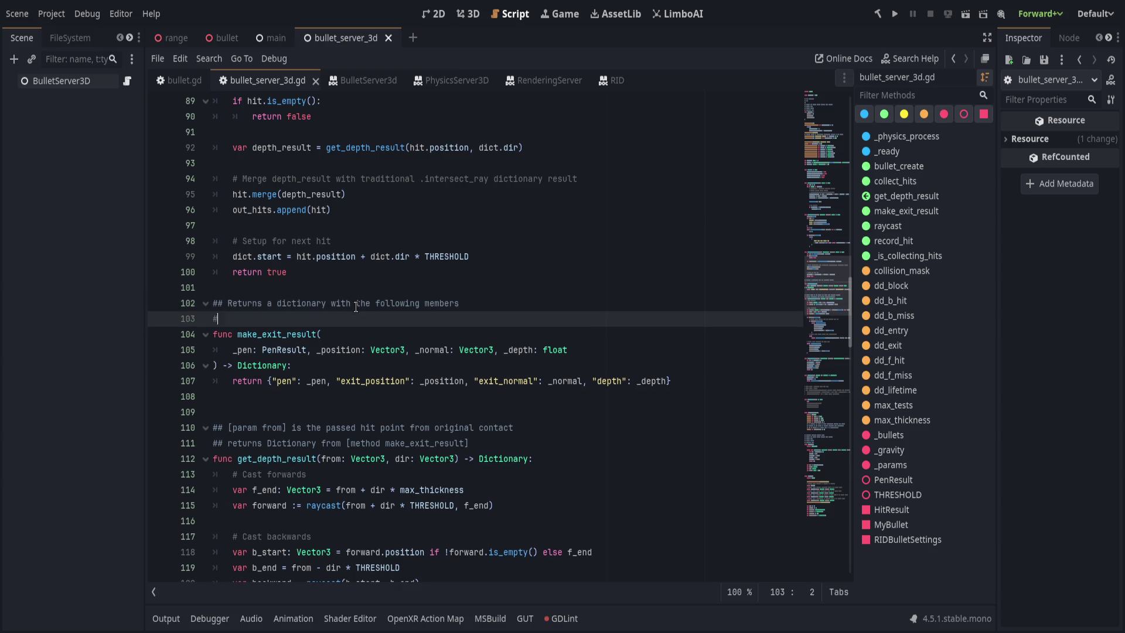
{"action": "type", "text": "# [code]"}
{"action": "type", "text": "[/code"}
{"action": "type", "text": "]:"}
{"action": "key", "text": "ctrl+shift+Left"}
{"action": "key", "text": "ctrl+shift+Left"}
{"action": "key", "text": "ctrl+shift+Left"}
{"action": "key", "text": "ctrl+c"}
{"action": "key", "text": "End"}
{"action": "key", "text": "Return"}
{"action": "key", "text": "ctrl+v"}
{"action": "key", "text": "Return"}
{"action": "key", "text": "ctrl+v"}
{"action": "key", "text": "Return"}
{"action": "key", "text": "ctrl+v"}
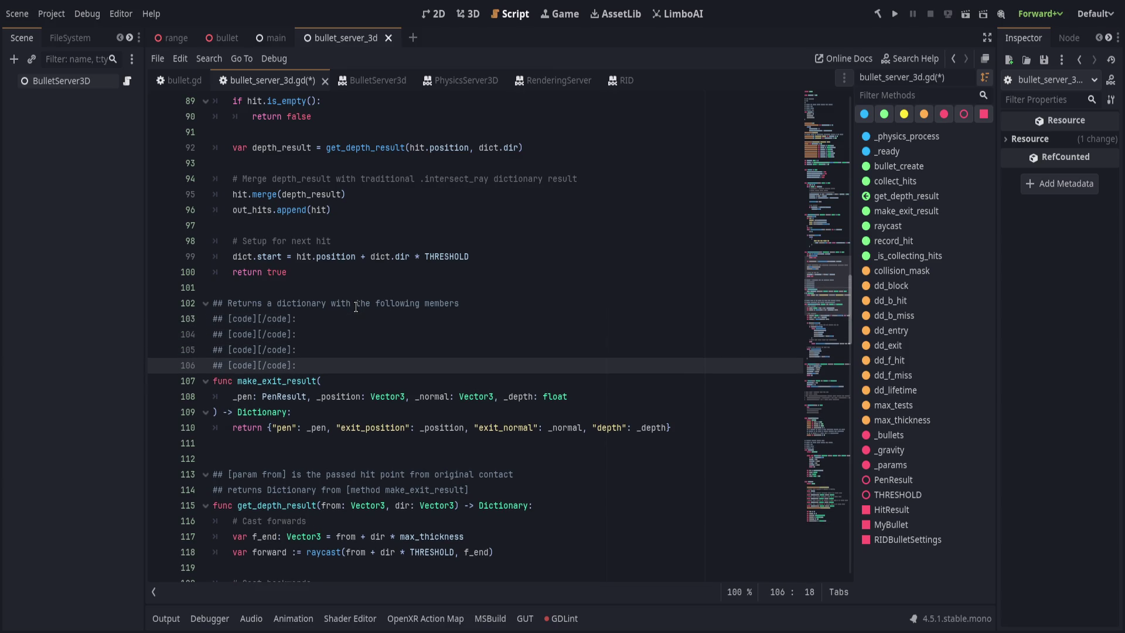
Fill the four [code] tags with pen, exit_position, exit_normal and depth
{"action": "left_click", "coordinate": [258, 319]}
{"action": "type", "text": "pen"}
{"action": "key", "text": "Down"}
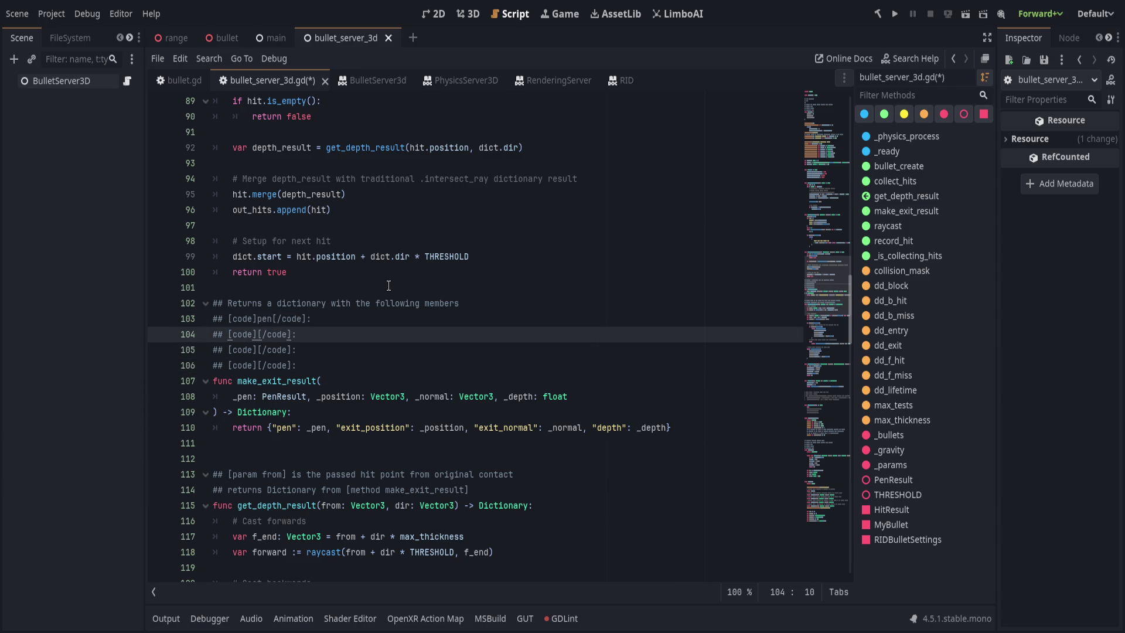
{"action": "key", "text": "Left"}
{"action": "type", "text": "exit_position"}
{"action": "key", "text": "Down"}
{"action": "key", "text": "ctrl+Left"}
{"action": "key", "text": "ctrl+Left"}
{"action": "key", "text": "ctrl+Left"}
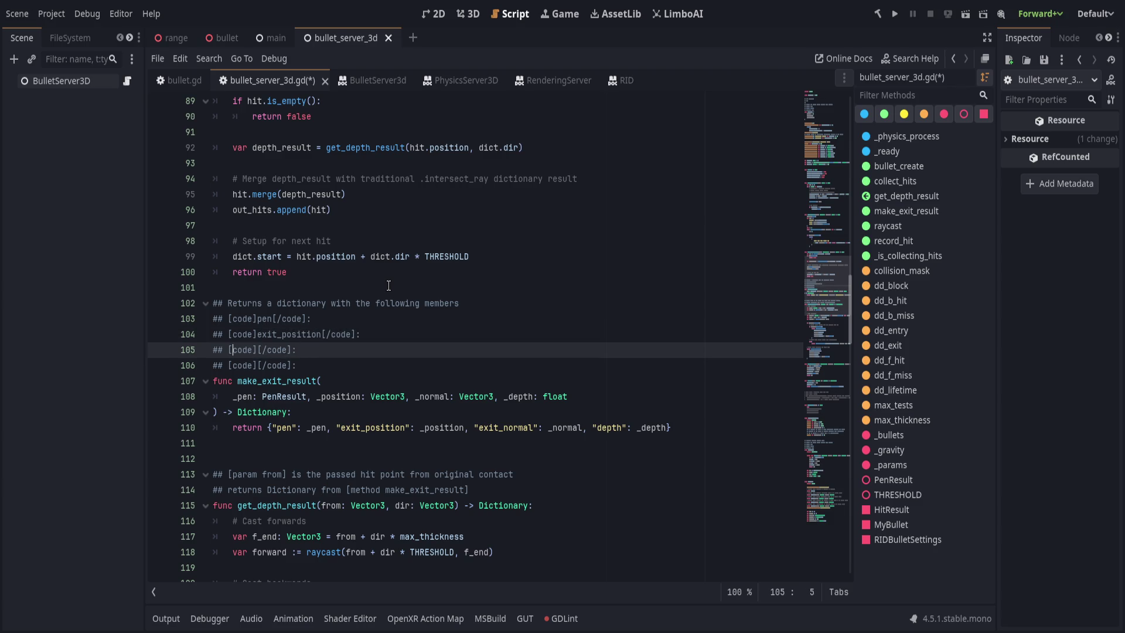
{"action": "key", "text": "Right"}
{"action": "type", "text": "exit_normal"}
{"action": "key", "text": "Down"}
{"action": "key", "text": "ctrl+Left"}
{"action": "key", "text": "ctrl+Left"}
{"action": "key", "text": "ctrl+Left"}
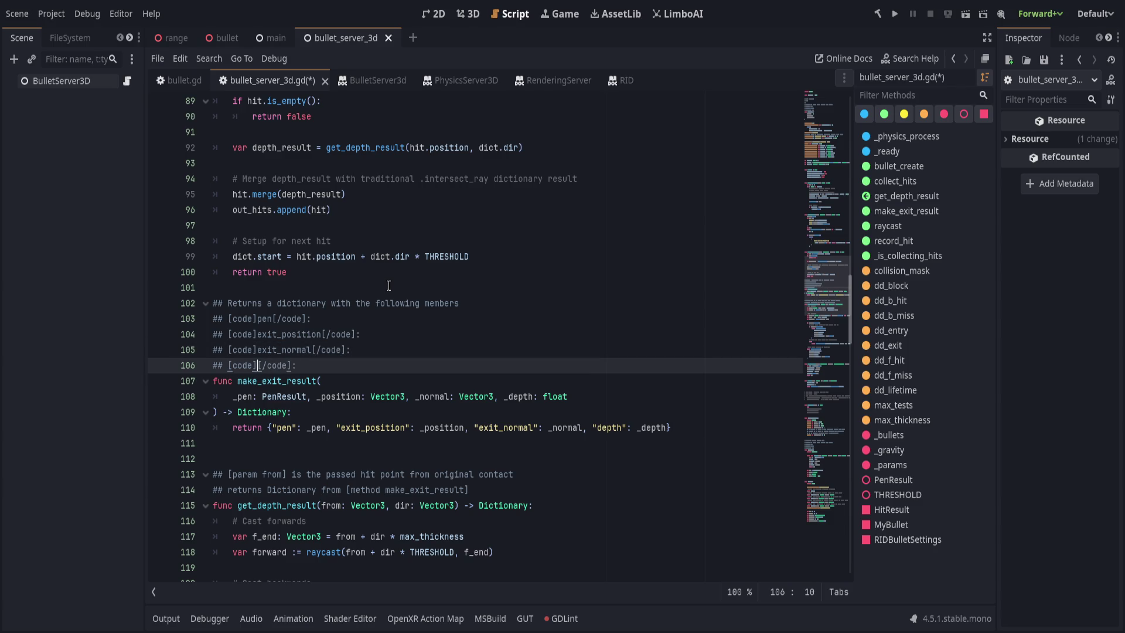
{"action": "type", "text": "depth"}
Describe pen as 'enum describing how the penetration went' and exit_position as possibly inside an object
{"action": "key", "text": "Up"}
{"action": "key", "text": "Up"}
{"action": "key", "text": "Up"}
{"action": "type", "text": "enum describing how the penetration went"}
{"action": "key", "text": "Down"}
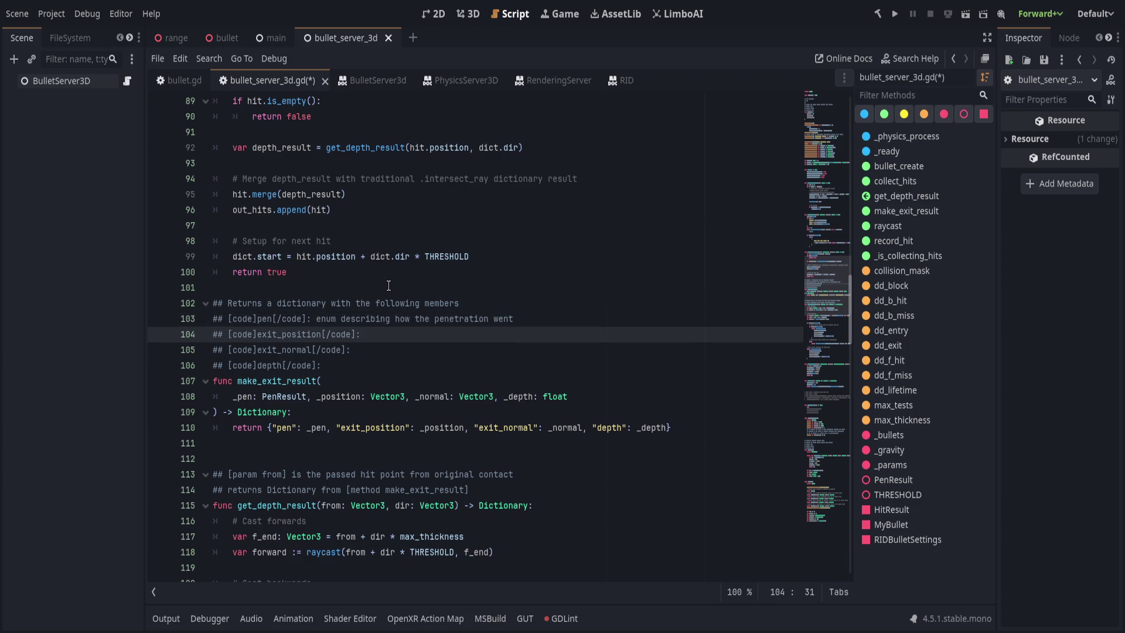
{"action": "type", "text": " position"}
{"action": "type", "text": " of the exiting"}
{"action": "key", "text": "BackSpace"}
{"action": "key", "text": "BackSpace"}
{"action": "key", "text": "BackSpace"}
{"action": "type", "text": "may "}
{"action": "type", "text": "be inside "}
{"action": "type", "text": "an obj"}
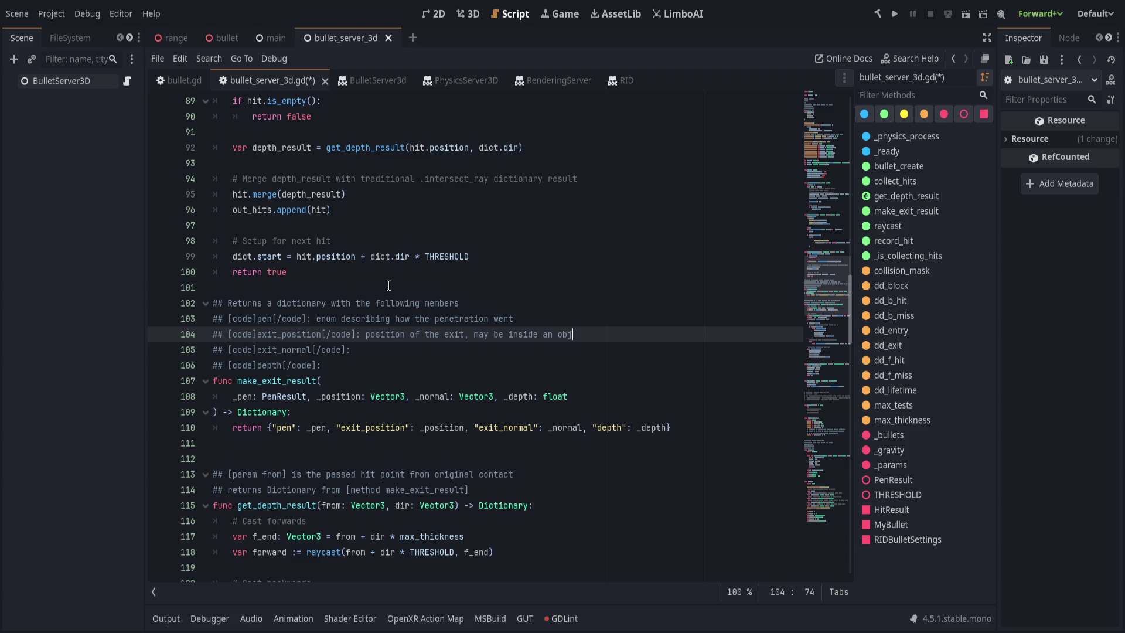
{"action": "type", "text": "ect if the pen result is"}
Add a continuation line with the [member PenResult.ENTER_LODGED] link and save the script
{"action": "key", "text": "Return"}
{"action": "type", "text": "## "}
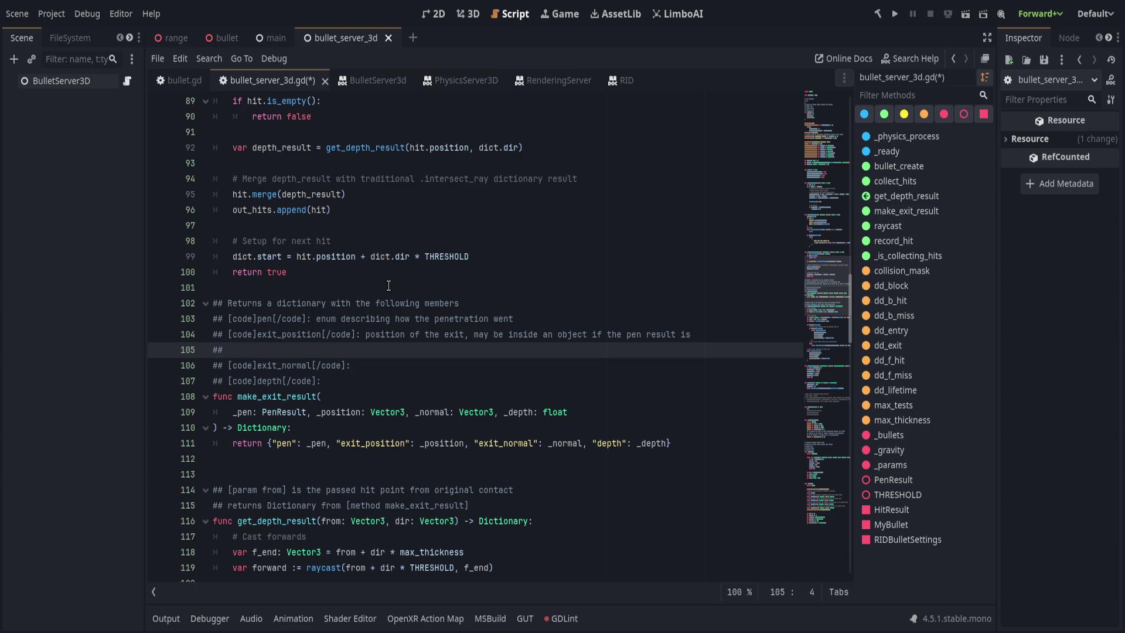
{"action": "type", "text": "ENTER_LO"}
{"action": "type", "text": "DGED"}
{"action": "key", "text": "ctrl+Left"}
{"action": "type", "text": "PenResult."}
{"action": "key", "text": "shift+ctrl+Left"}
{"action": "key", "text": "Left"}
{"action": "key", "text": "shift+ctrl+Right"}
{"action": "key", "text": "shift+End"}
{"action": "type", "text": "["}
{"action": "key", "text": "ctrl+Left"}
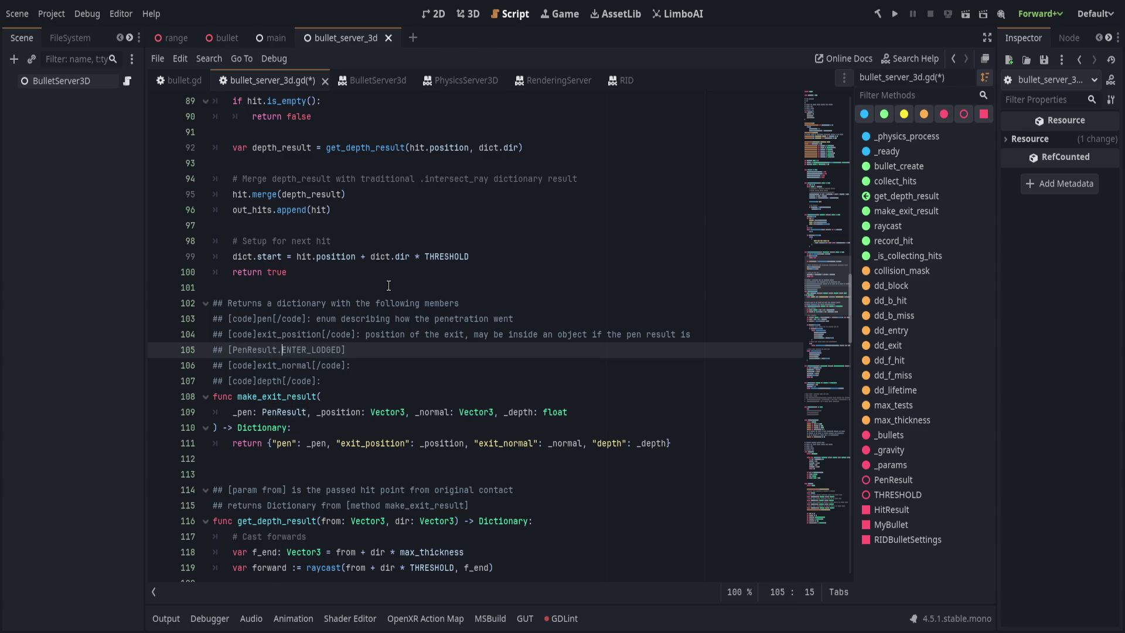
{"action": "type", "text": "member"}
{"action": "key", "text": "End"}
{"action": "key", "text": "ctrl+s"}
After previewing the help, end the pen, ENTER_LODGED, exit_normal and depth lines with [br] and save
{"action": "left_click", "coordinate": [361, 80]}
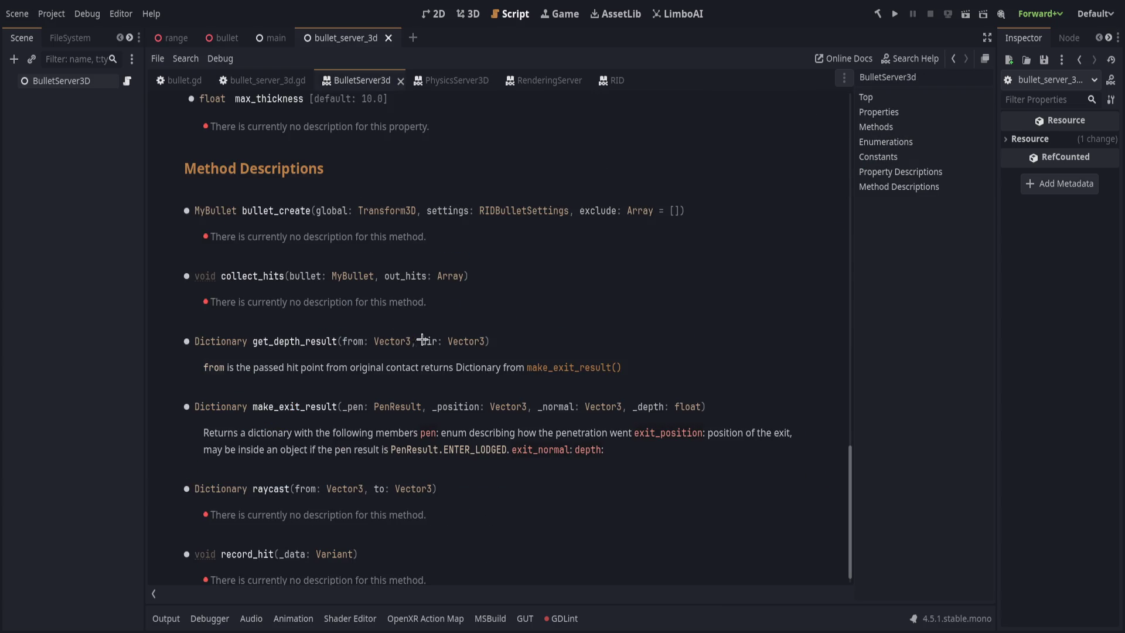
{"action": "left_click", "coordinate": [267, 83]}
{"action": "left_click", "coordinate": [544, 319]}
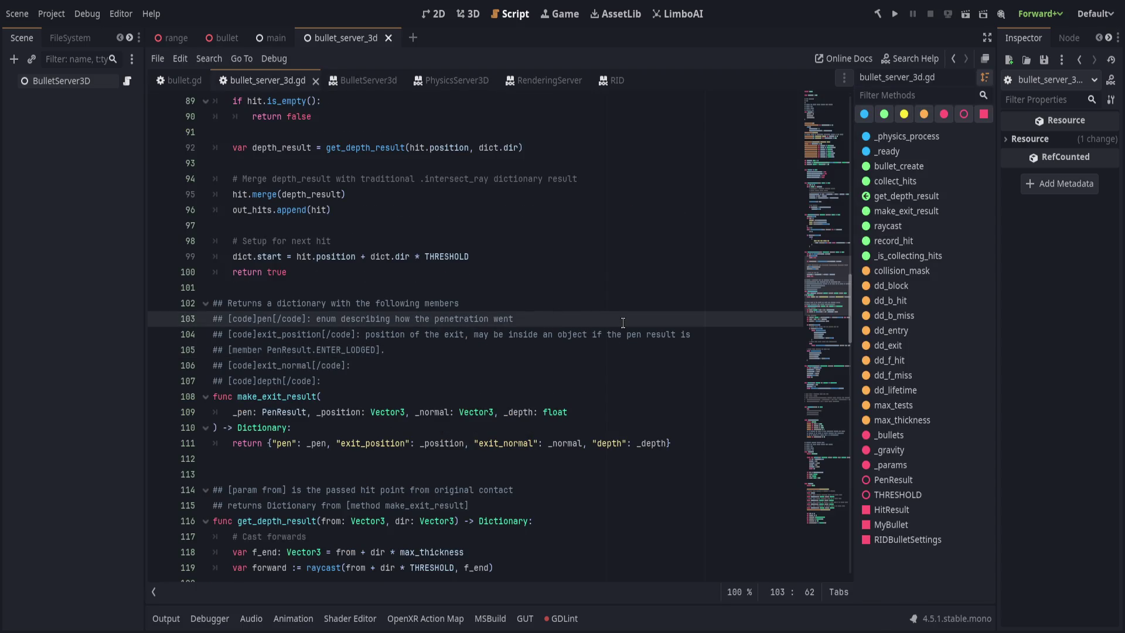
{"action": "type", "text": "[br]"}
{"action": "key", "text": "Down"}
{"action": "key", "text": "Down"}
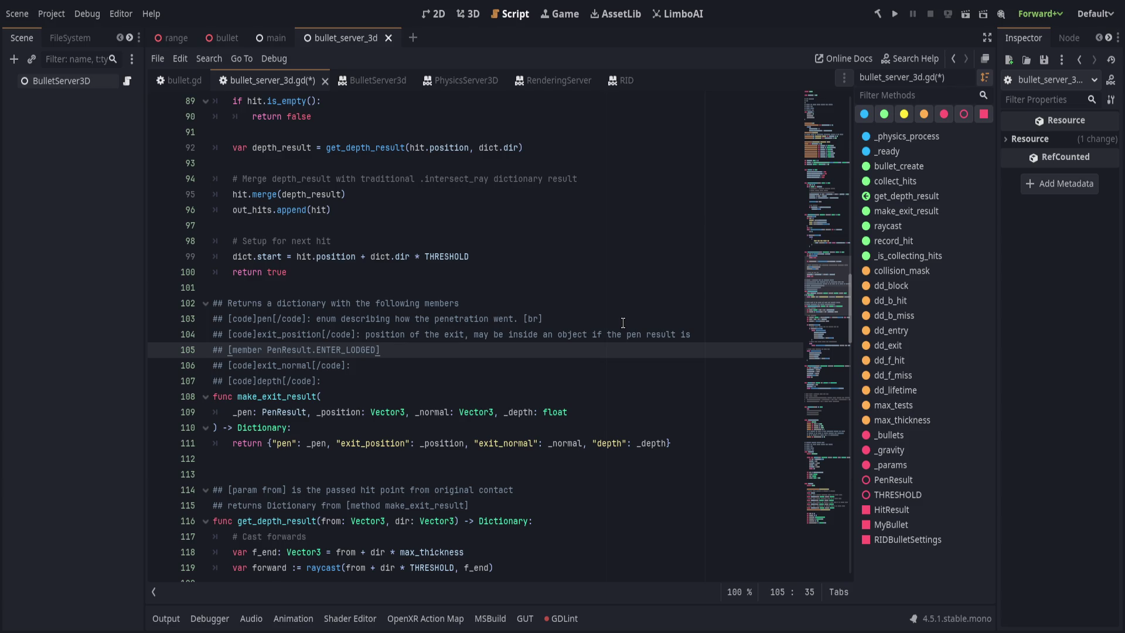
{"action": "type", "text": " [br]"}
{"action": "key", "text": "Down"}
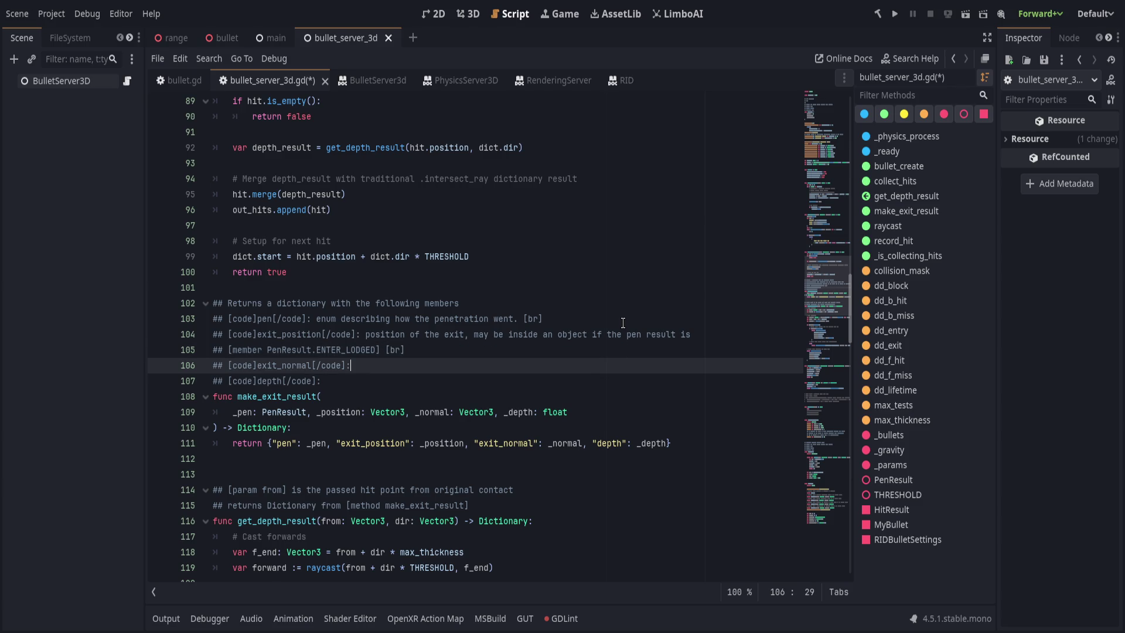
{"action": "type", "text": "[br]"}
{"action": "key", "text": "Down"}
{"action": "type", "text": "[br]"}
{"action": "key", "text": "ctrl+s"}
Check the regenerated BulletServer3d help page, then go to the end of the intro comment line
{"action": "left_click", "coordinate": [362, 81]}
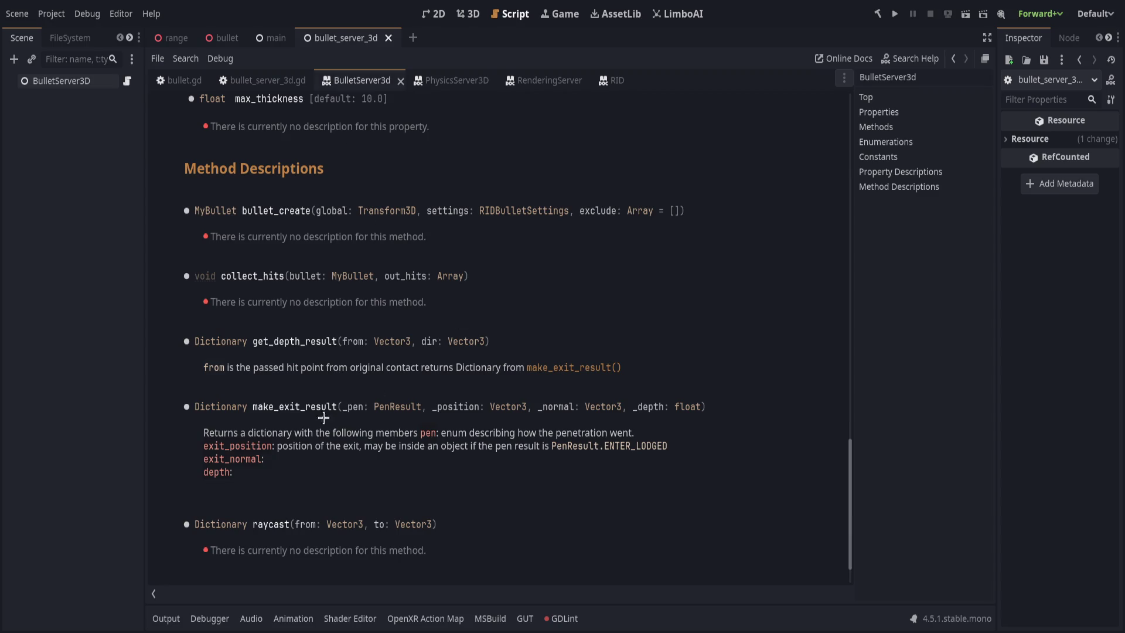
{"action": "left_click", "coordinate": [257, 82]}
{"action": "left_click", "coordinate": [569, 305]}
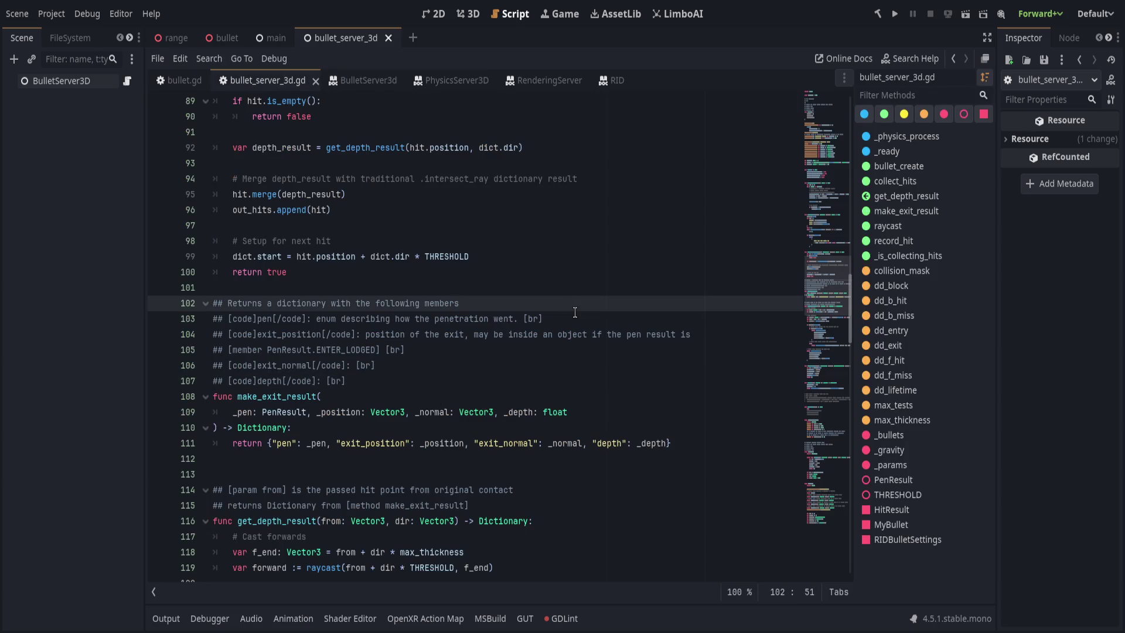
End the intro comment line with a colon and [br]
{"action": "type", "text": "[br]"}
{"action": "key", "text": "ctrl+Right"}
{"action": "type", "text": ":"}
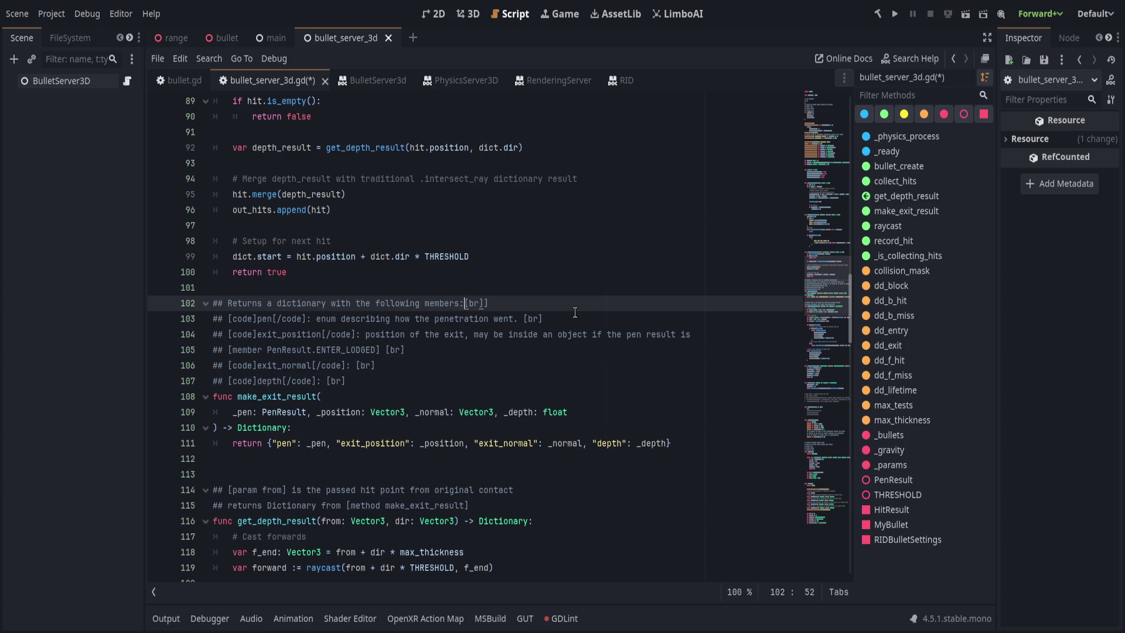
Remove the space before [br] on the pen, ENTER_LODGED, exit_normal and depth lines, and save
{"action": "left_click", "coordinate": [526, 319]}
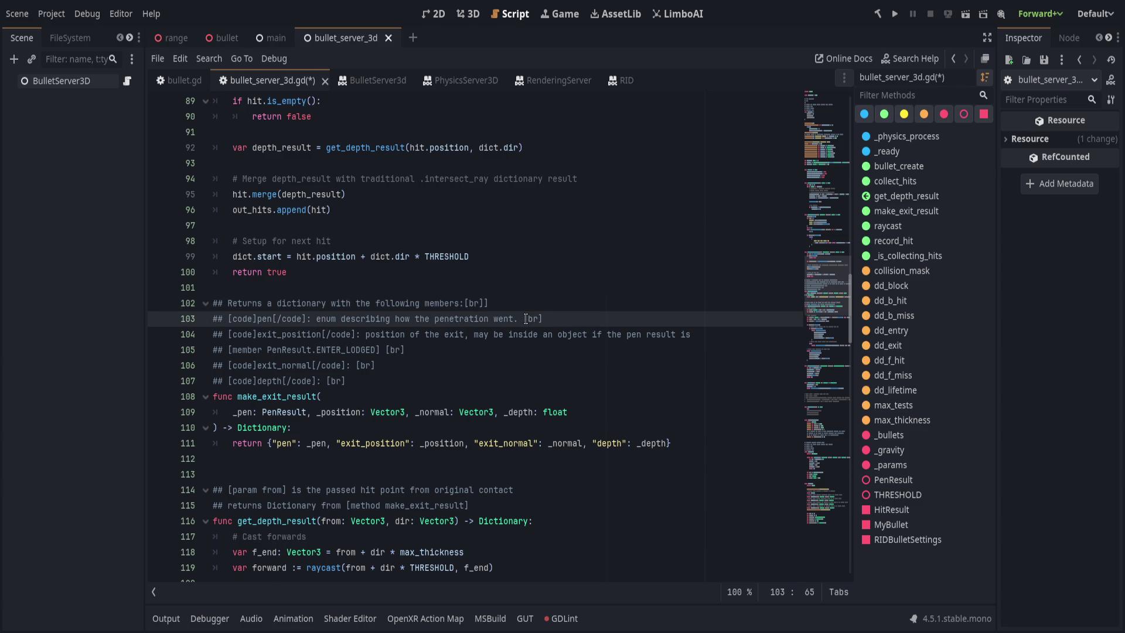
{"action": "key", "text": "BackSpace"}
{"action": "key", "text": "Down"}
{"action": "key", "text": "Down"}
{"action": "key", "text": "BackSpace"}
{"action": "key", "text": "Down"}
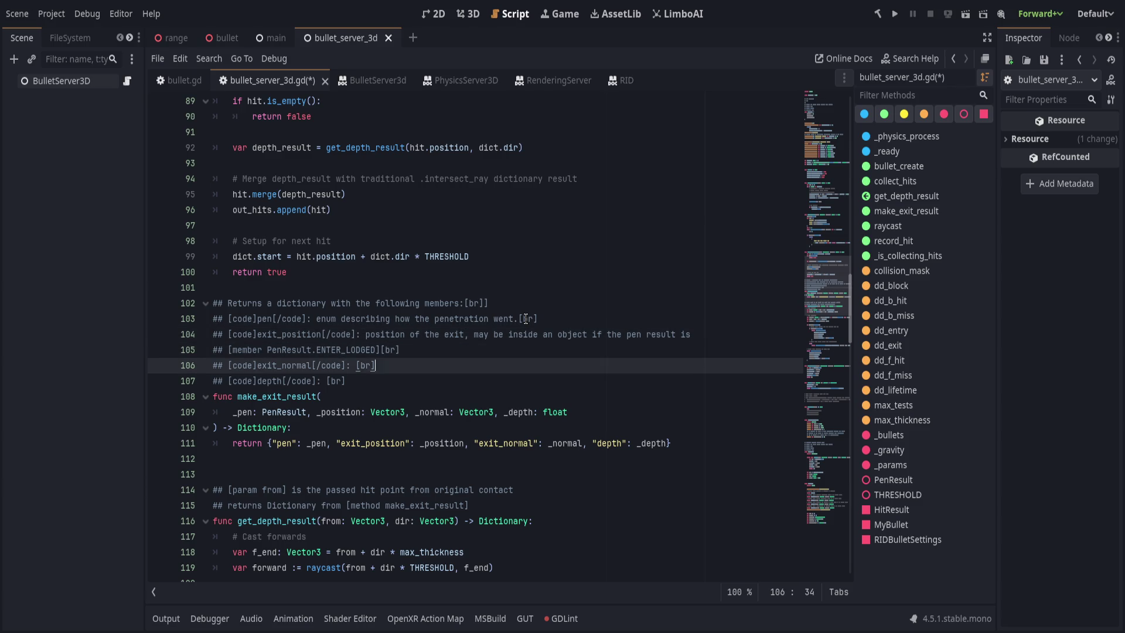
{"action": "key", "text": "Left"}
{"action": "key", "text": "Left"}
{"action": "key", "text": "Left"}
{"action": "key", "text": "BackSpace"}
{"action": "key", "text": "Down"}
{"action": "key", "text": "Left"}
{"action": "key", "text": "Left"}
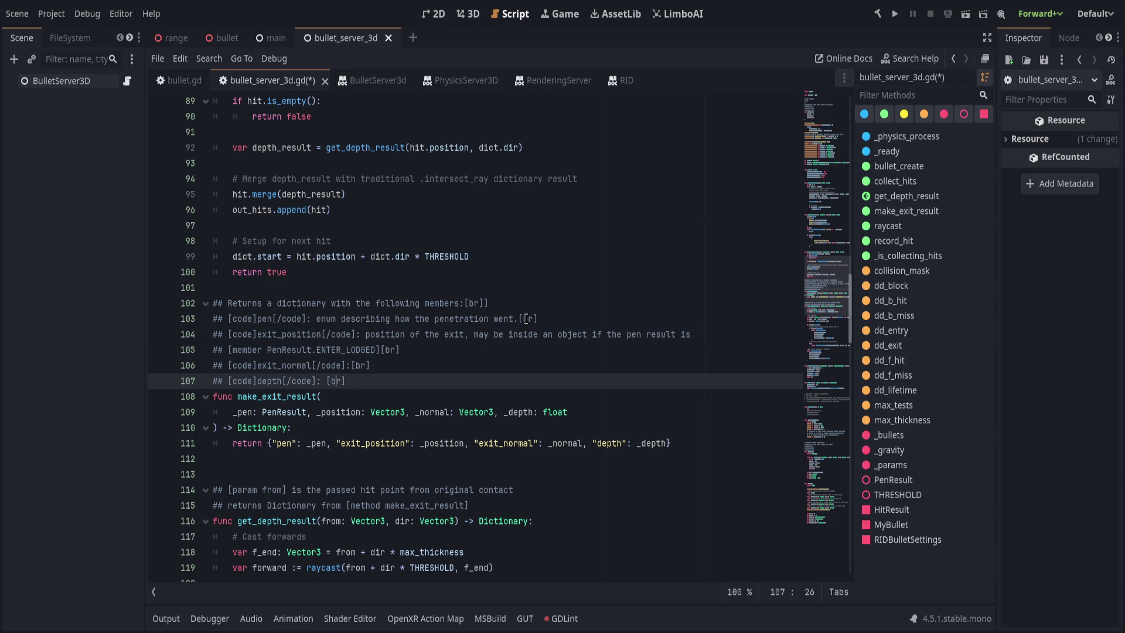
{"action": "key", "text": "BackSpace"}
{"action": "key", "text": "ctrl+s"}
Preview the regenerated help, return to the script and save again
{"action": "key", "text": "alt+Left"}
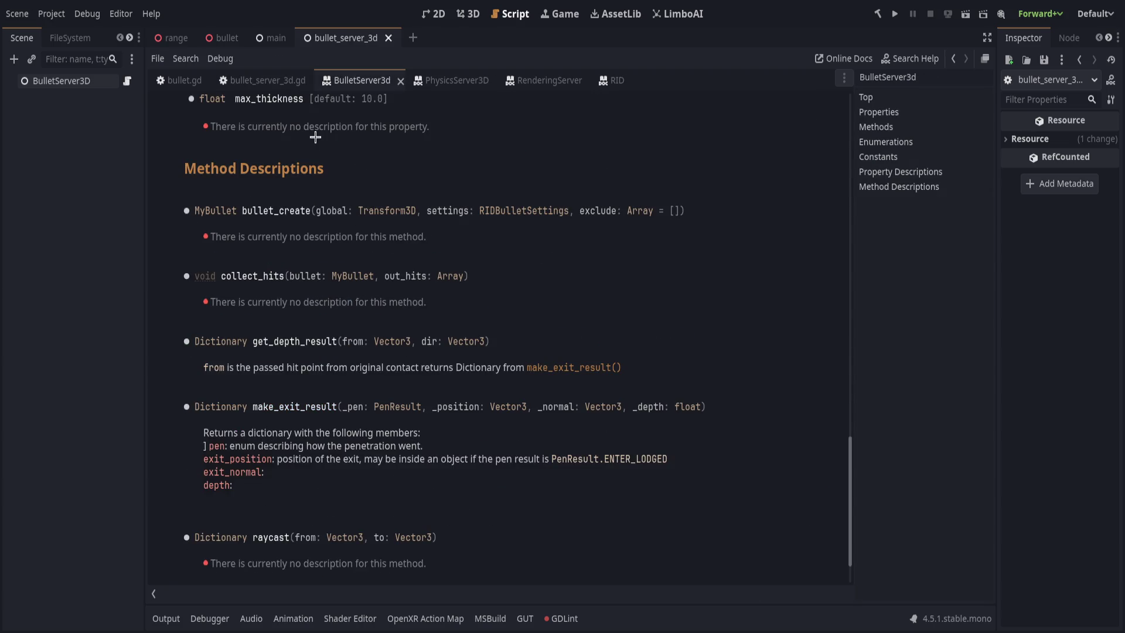
{"action": "left_click", "coordinate": [273, 85]}
{"action": "left_click", "coordinate": [538, 303]}
{"action": "key", "text": "ctrl+s"}
Inspect the make_exit_result entry on the BulletServer3d help page
{"action": "left_click", "coordinate": [361, 81]}
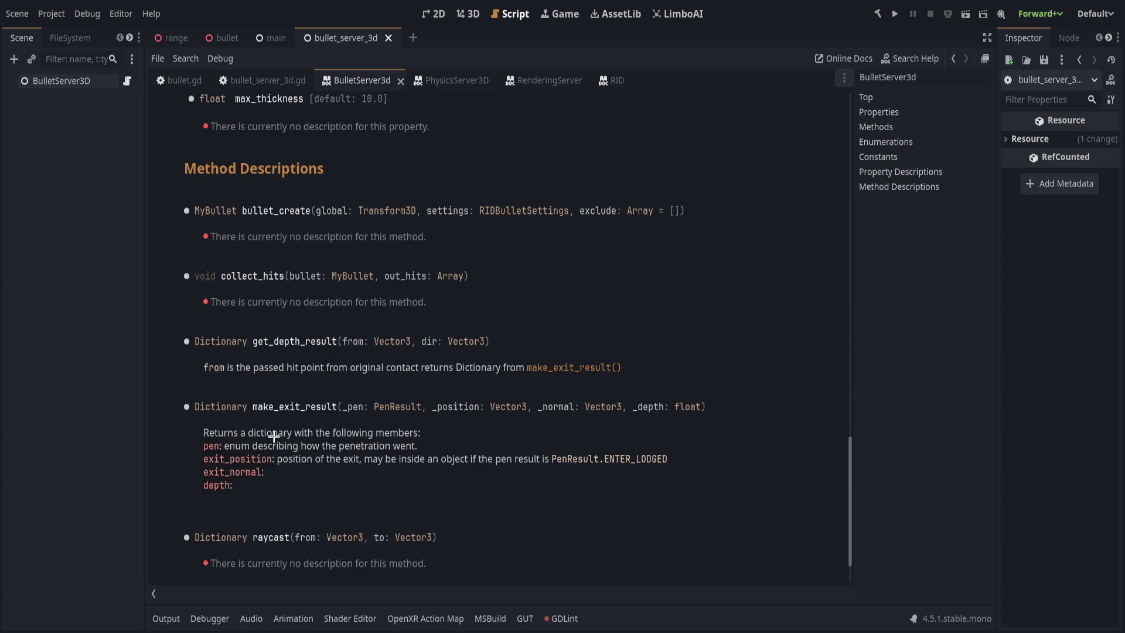
{"action": "scroll", "coordinate": [282, 454], "scroll_direction": "up", "scroll_amount": 10}
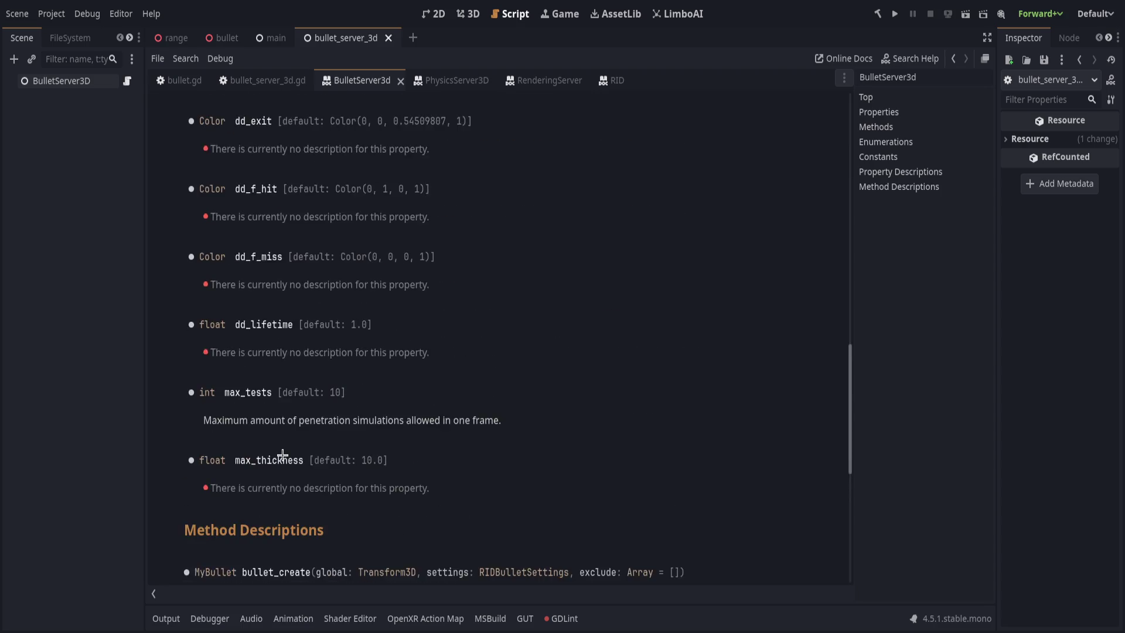
{"action": "scroll", "coordinate": [281, 455], "scroll_direction": "down", "scroll_amount": 10}
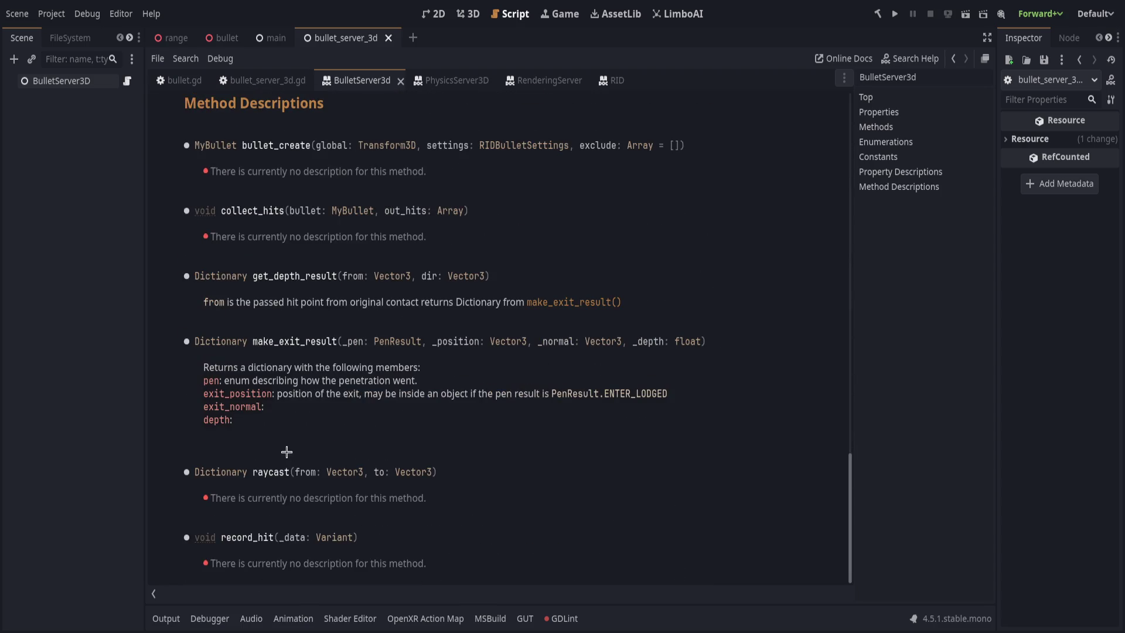
{"action": "left_click_drag", "start_coordinate": [213, 382], "coordinate": [439, 379]}
{"action": "left_click", "coordinate": [345, 394]}
{"action": "left_click_drag", "start_coordinate": [203, 391], "coordinate": [341, 393]}
{"action": "left_click", "coordinate": [373, 390]}
{"action": "double_click", "coordinate": [604, 393]}
{"action": "left_click", "coordinate": [512, 415]}
{"action": "double_click", "coordinate": [592, 393]}
{"action": "left_click", "coordinate": [410, 320]}
Insert [member PenResult] before 'enum' on the pen line and save
{"action": "left_click", "coordinate": [300, 91]}
{"action": "left_click", "coordinate": [318, 319]}
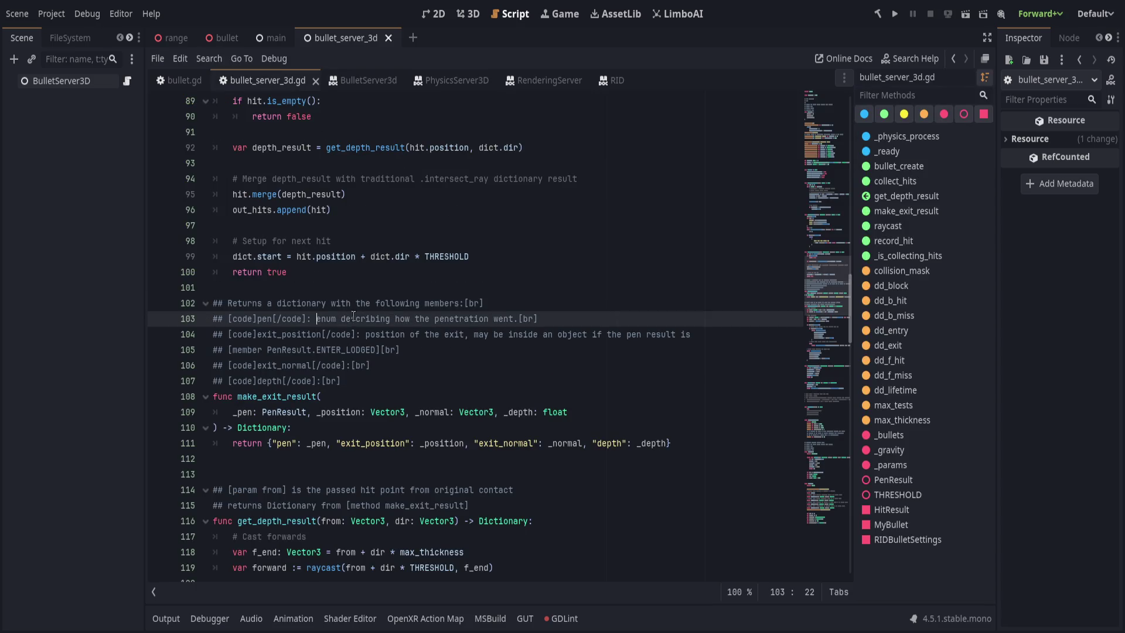
{"action": "type", "text": "["}
{"action": "type", "text": "member PenResult]"}
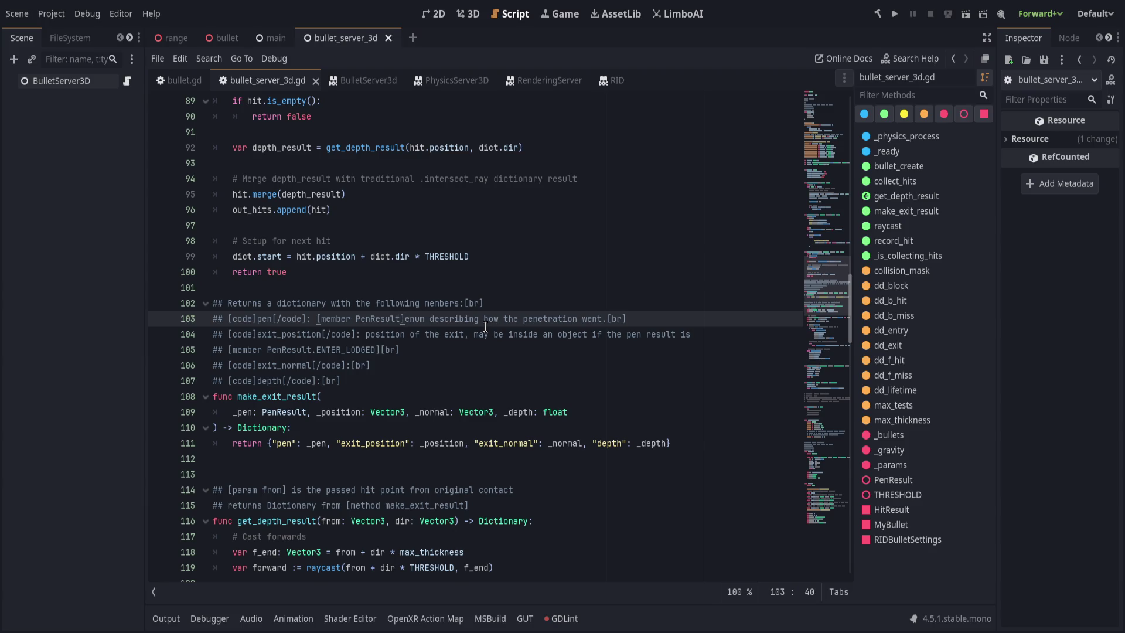
{"action": "key", "text": "ctrl+Left"}
{"action": "key", "text": "ctrl+Left"}
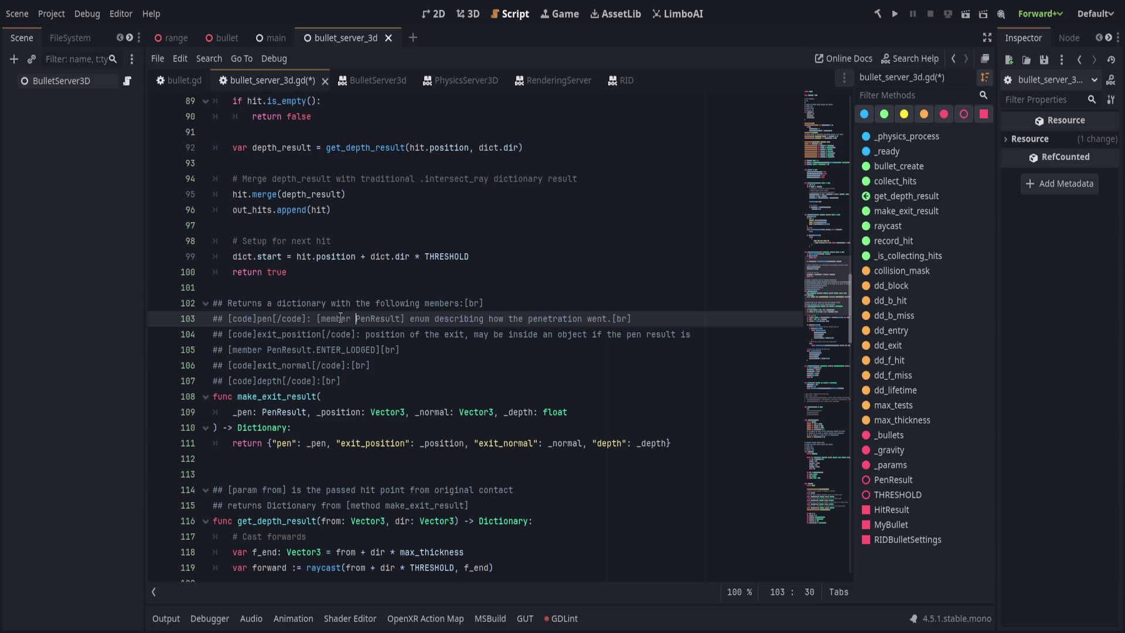
{"action": "left_click", "coordinate": [575, 293]}
{"action": "key", "text": "ctrl+s"}
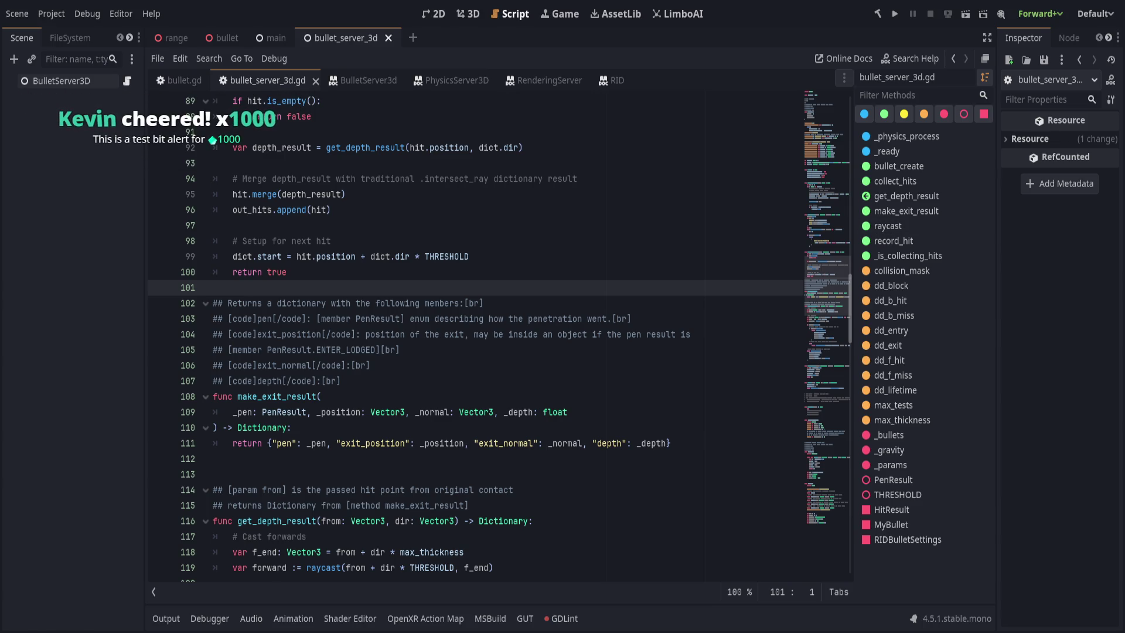
Place the caret at the end of the depth doc line
{"action": "left_click", "coordinate": [709, 396]}
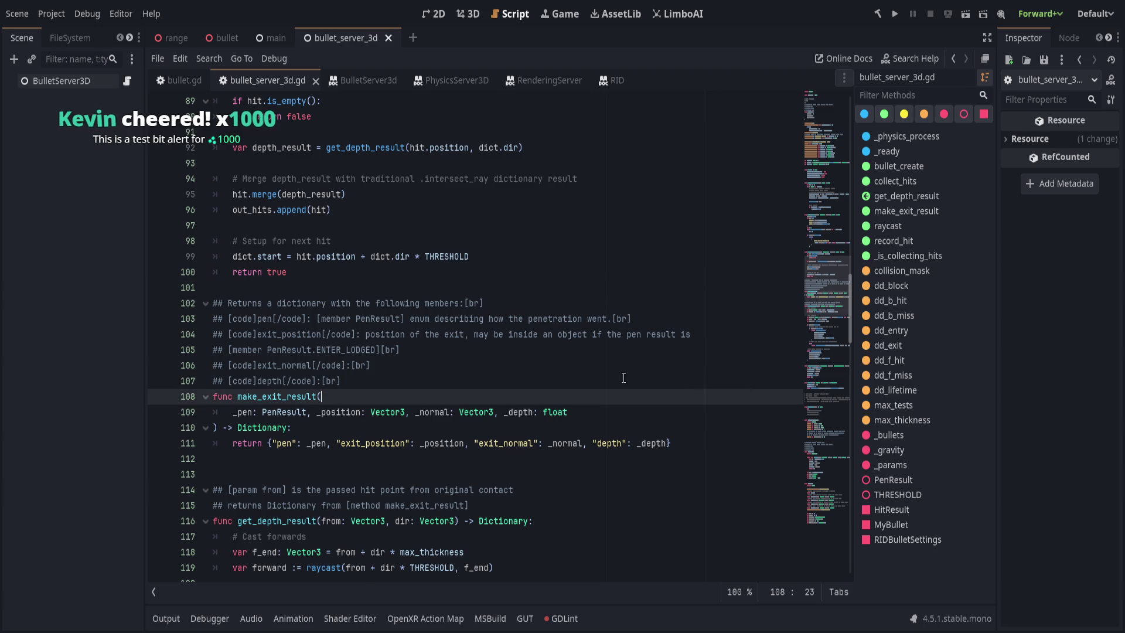
{"action": "key", "text": "Up"}
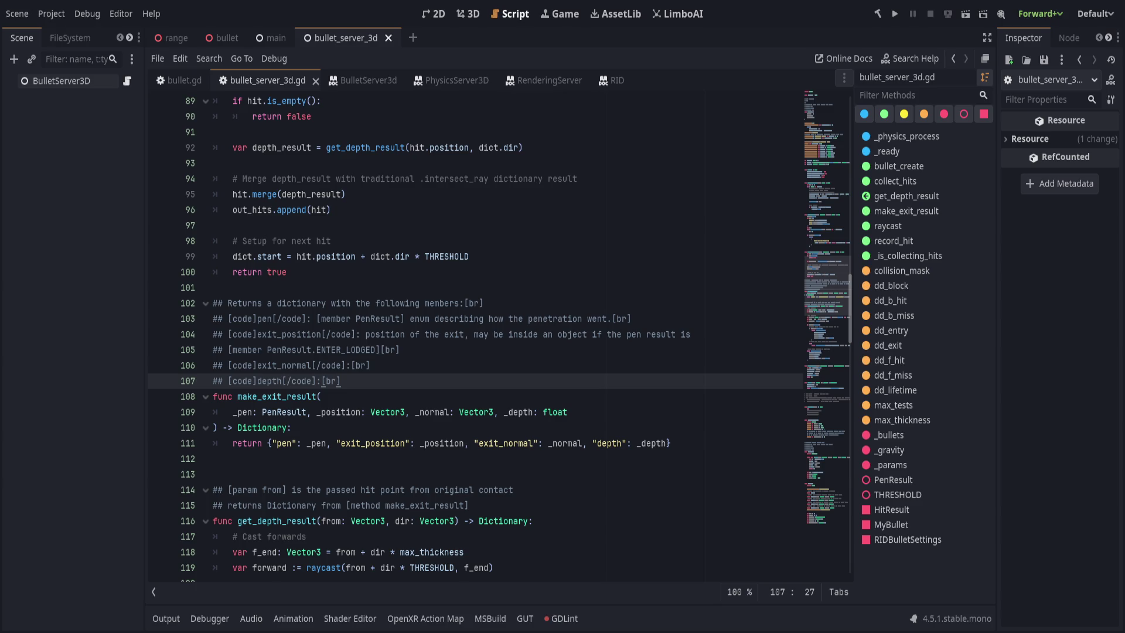
{"action": "key", "text": "Down"}
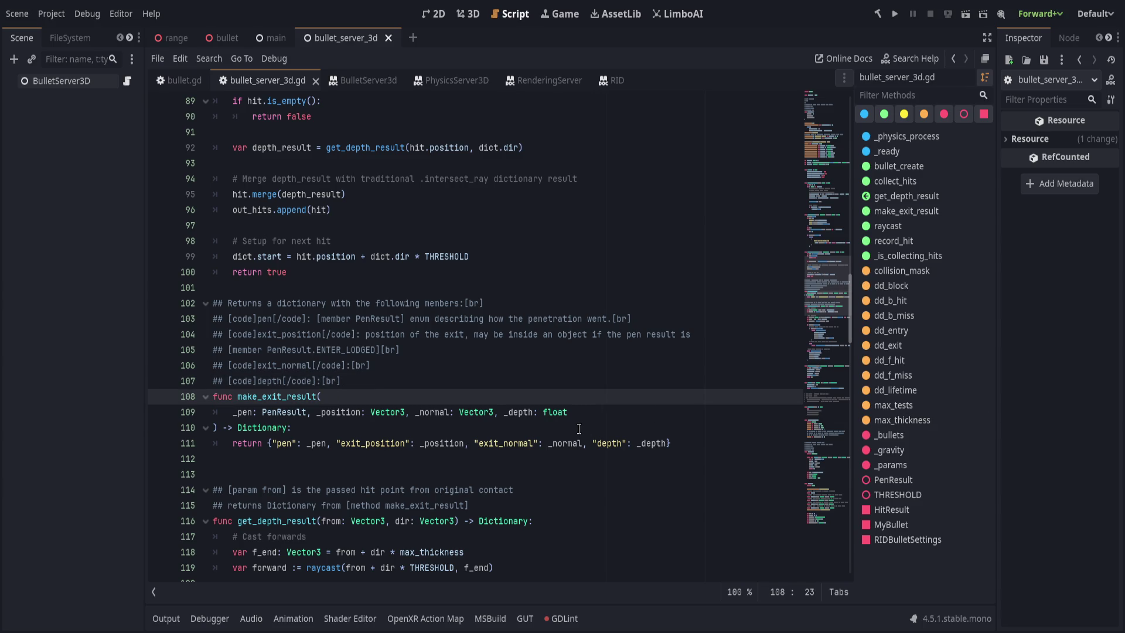
{"action": "left_click", "coordinate": [493, 369]}
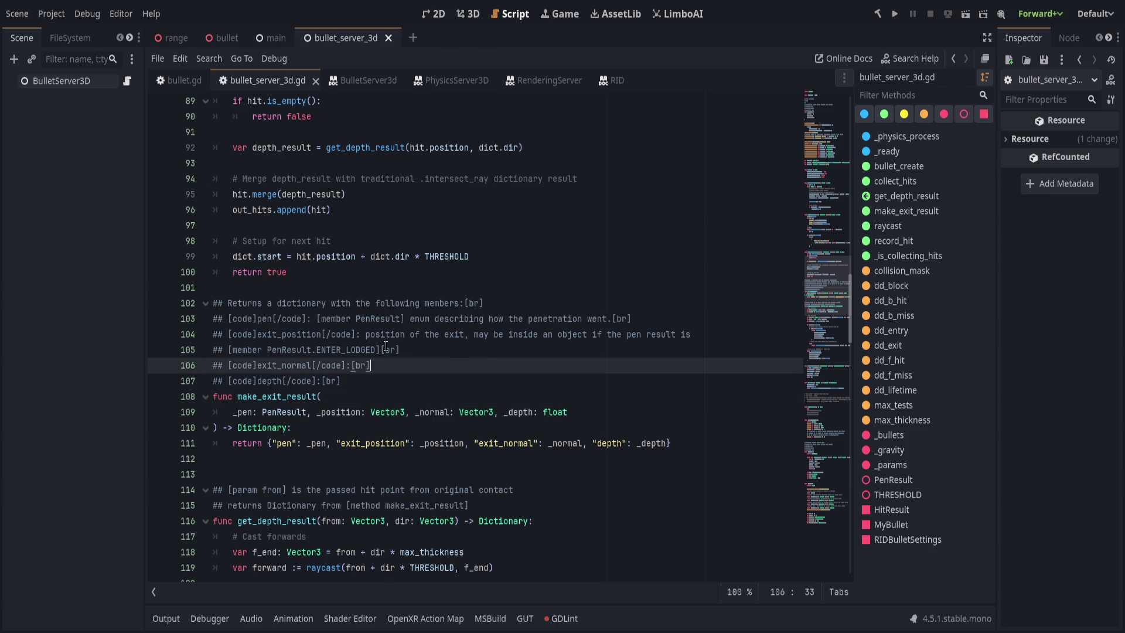
{"action": "left_click", "coordinate": [466, 348]}
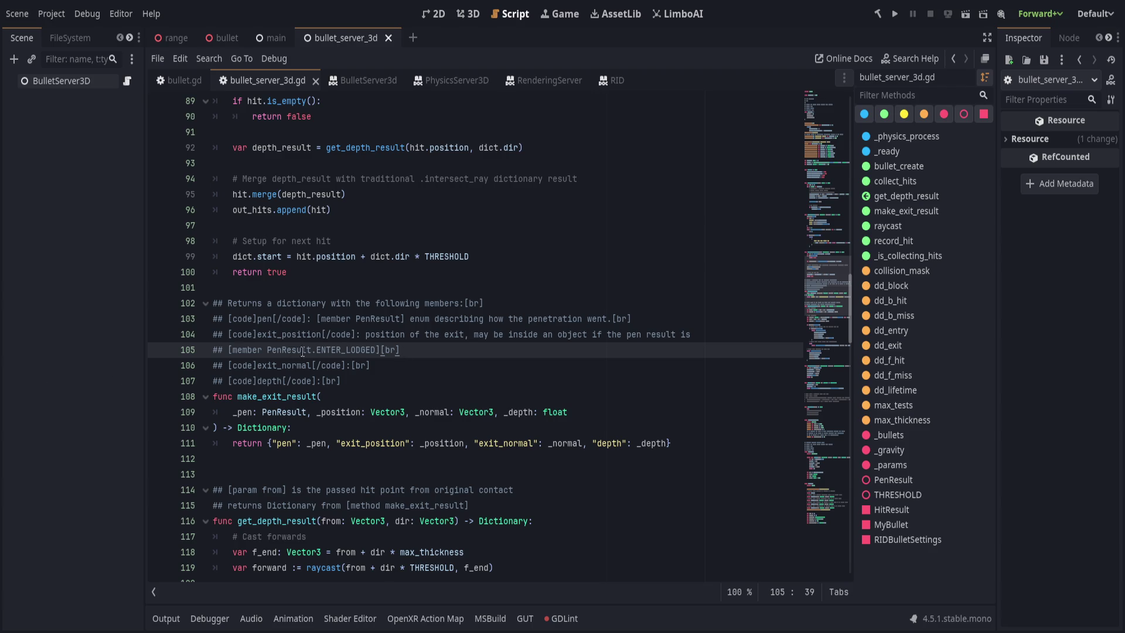
{"action": "double_click", "coordinate": [253, 351]}
Try an enum tag on the ENTER_LODGED reference, save, and check the rendered help
{"action": "type", "text": "enum"}
{"action": "key", "text": "ctrl+s"}
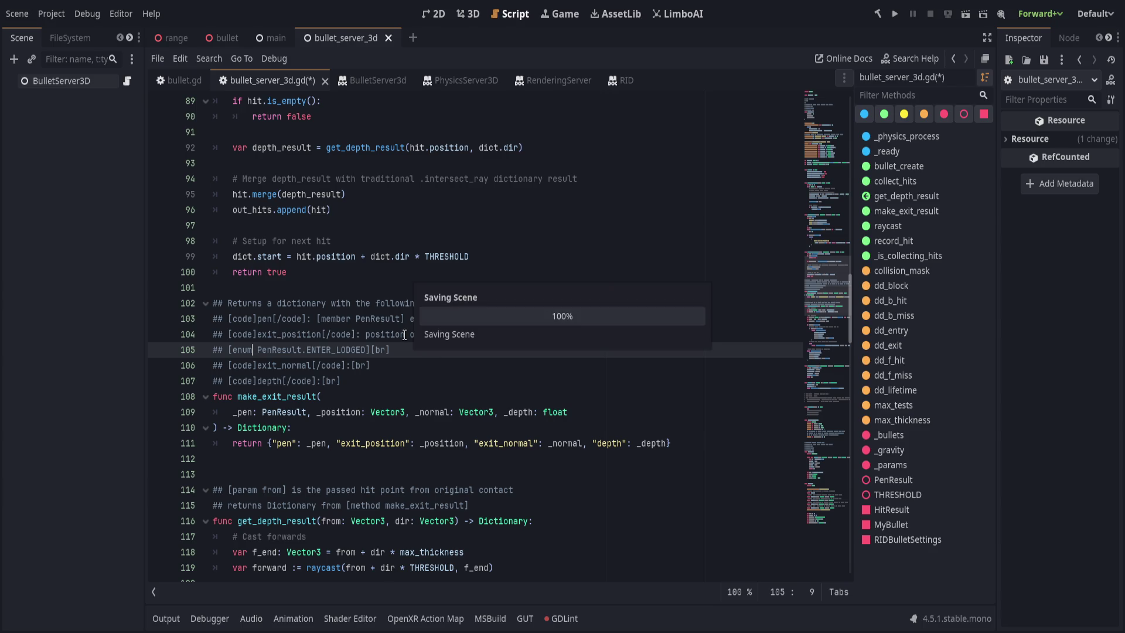
{"action": "left_click", "coordinate": [362, 80]}
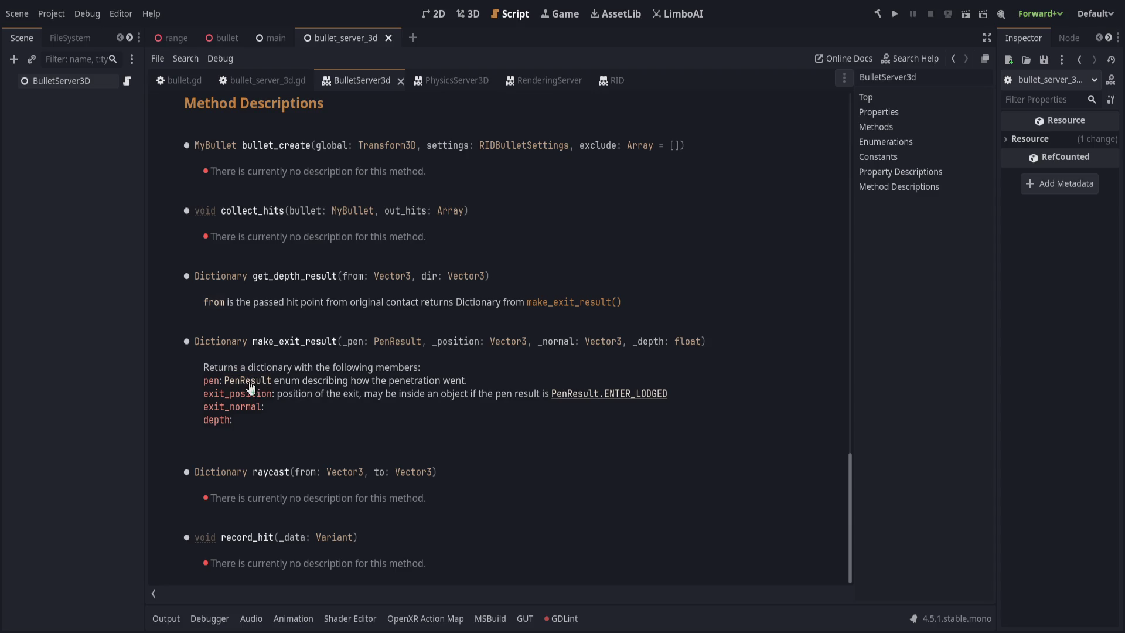
{"action": "left_click", "coordinate": [257, 80]}
Restore PenResult.ENTER_LODGED on line 105, change its tag to constant, and save
{"action": "left_click", "coordinate": [302, 350]}
{"action": "type", "text": "]"}
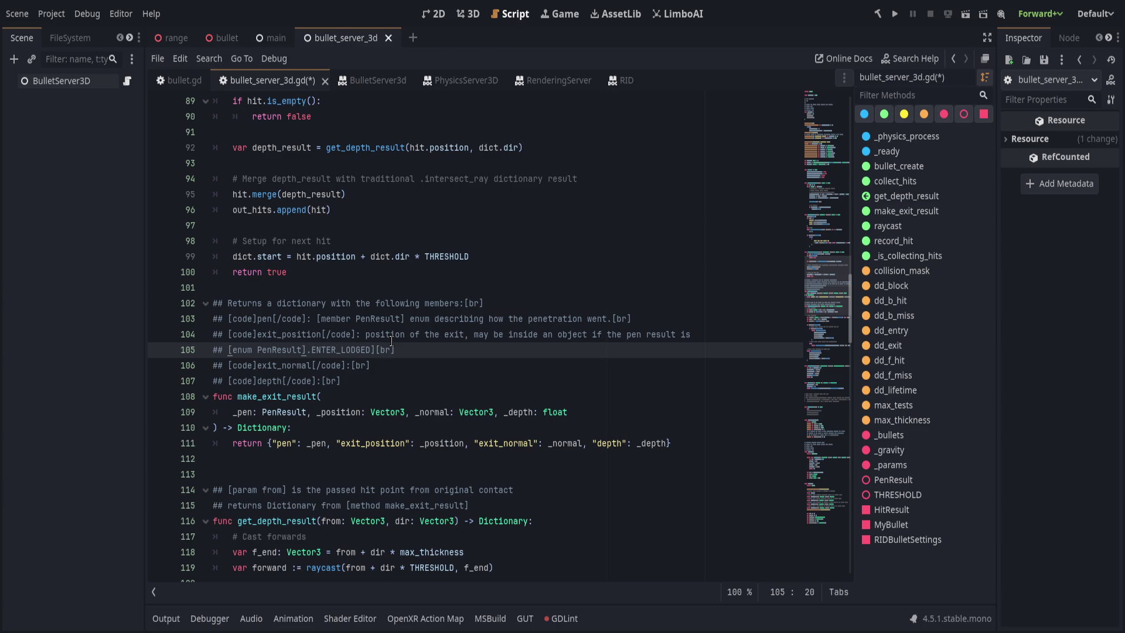
{"action": "left_click", "coordinate": [310, 349]}
{"action": "key", "text": "BackSpace"}
{"action": "key", "text": "BackSpace"}
{"action": "type", "text": "."}
{"action": "key", "text": "BackSpace"}
{"action": "key", "text": "BackSpace"}
{"action": "key", "text": "BackSpace"}
{"action": "type", "text": "constant"}
{"action": "key", "text": "ctrl+s"}
Check the constant link in the rendered docs, then close the BulletServer3d help page
{"action": "left_click", "coordinate": [310, 349], "text": "ctrl"}
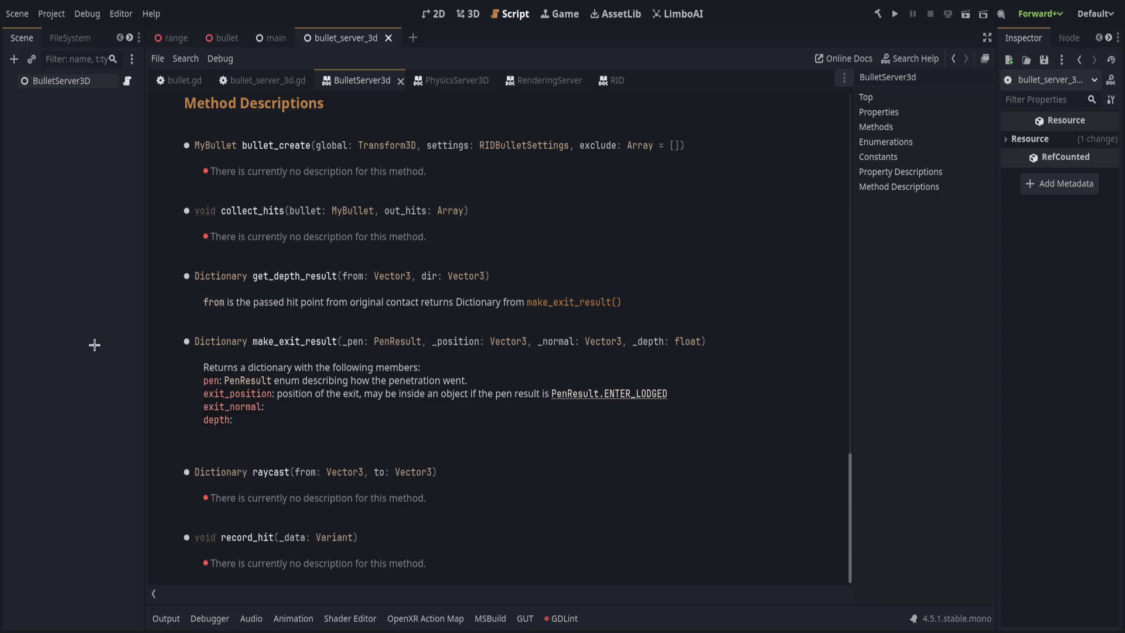
{"action": "left_click", "coordinate": [264, 78]}
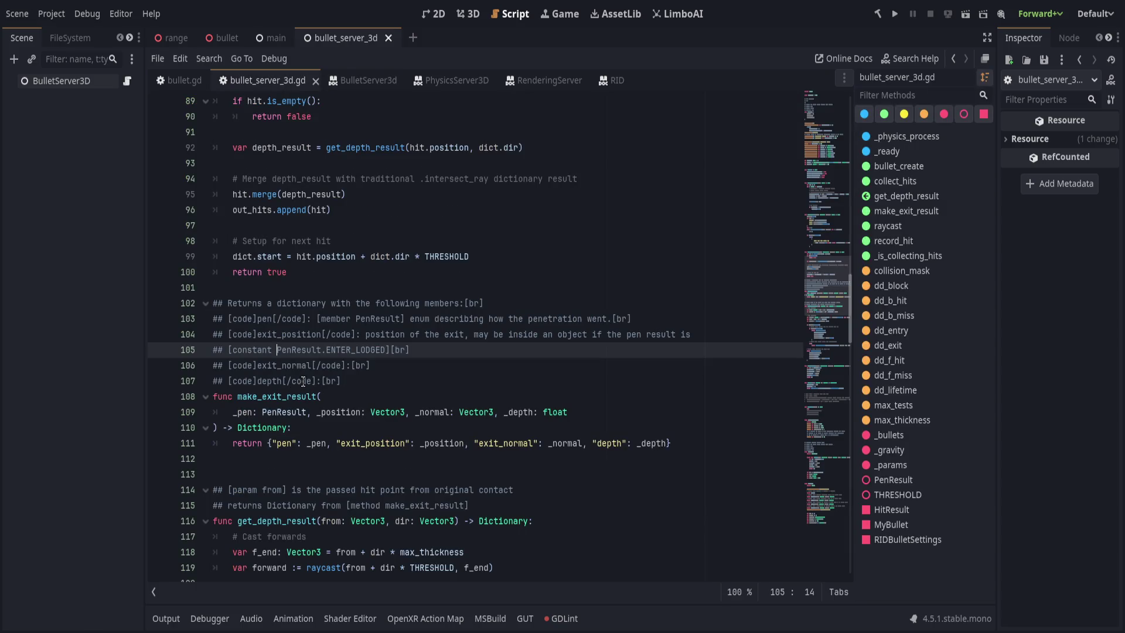
{"action": "left_click", "coordinate": [462, 350]}
{"action": "double_click", "coordinate": [286, 396]}
{"action": "left_click", "coordinate": [360, 80]}
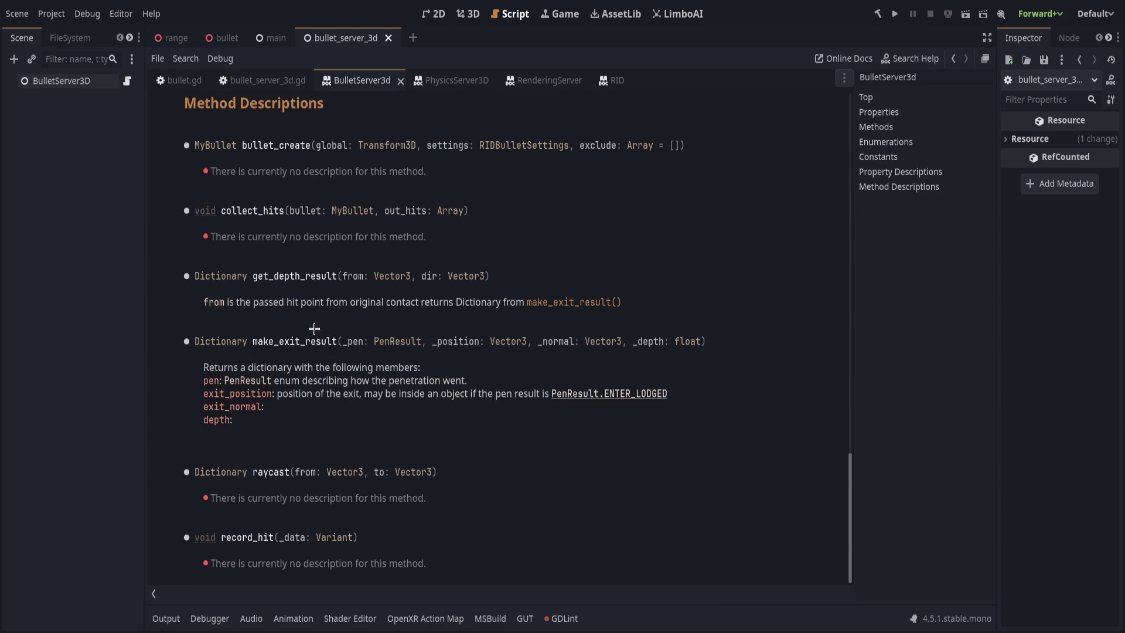
{"action": "left_click", "coordinate": [401, 81]}
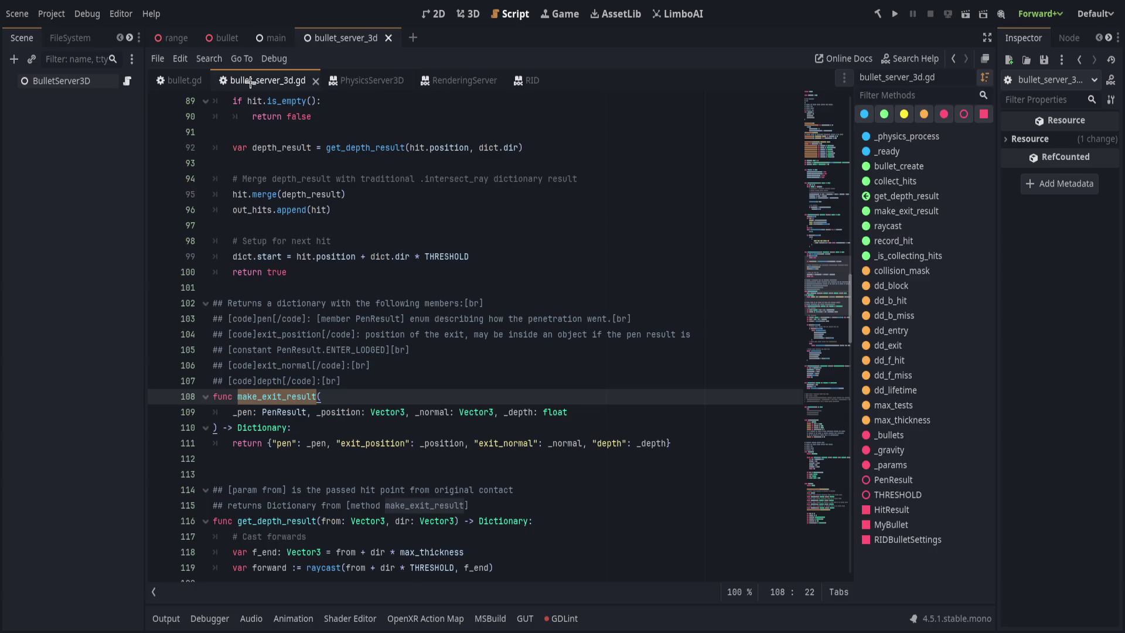
{"action": "left_click", "coordinate": [425, 413]}
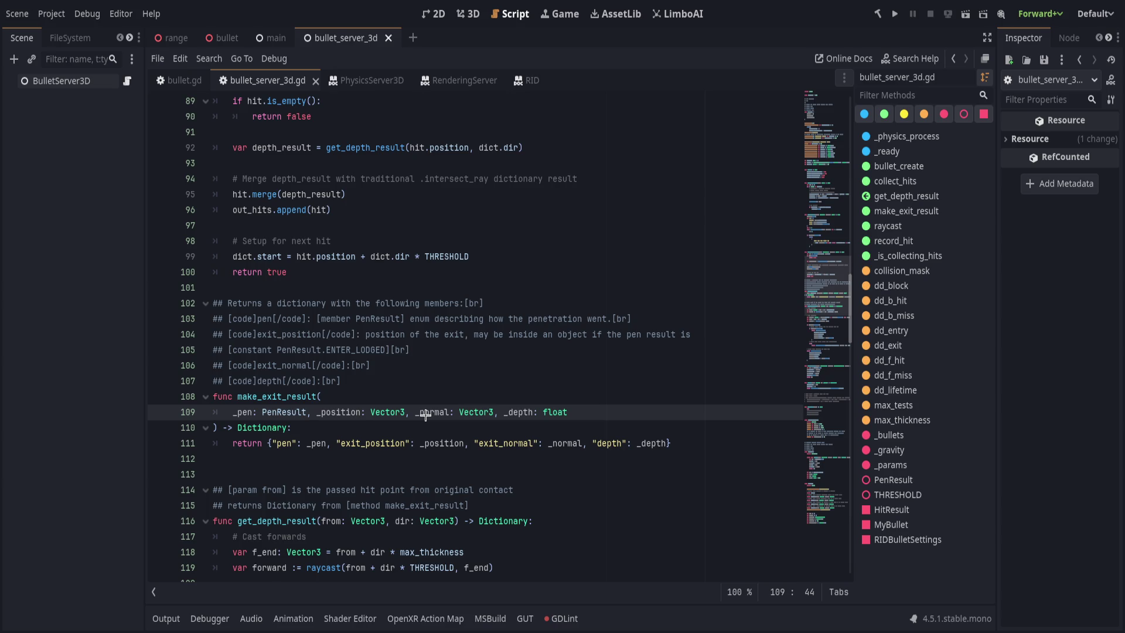
Reopen and scroll the BulletServer3d help page, then select the constant tag on line 105
{"action": "key", "text": "ctrl+shift+t"}
{"action": "scroll", "coordinate": [360, 405], "scroll_direction": "down", "scroll_amount": 10}
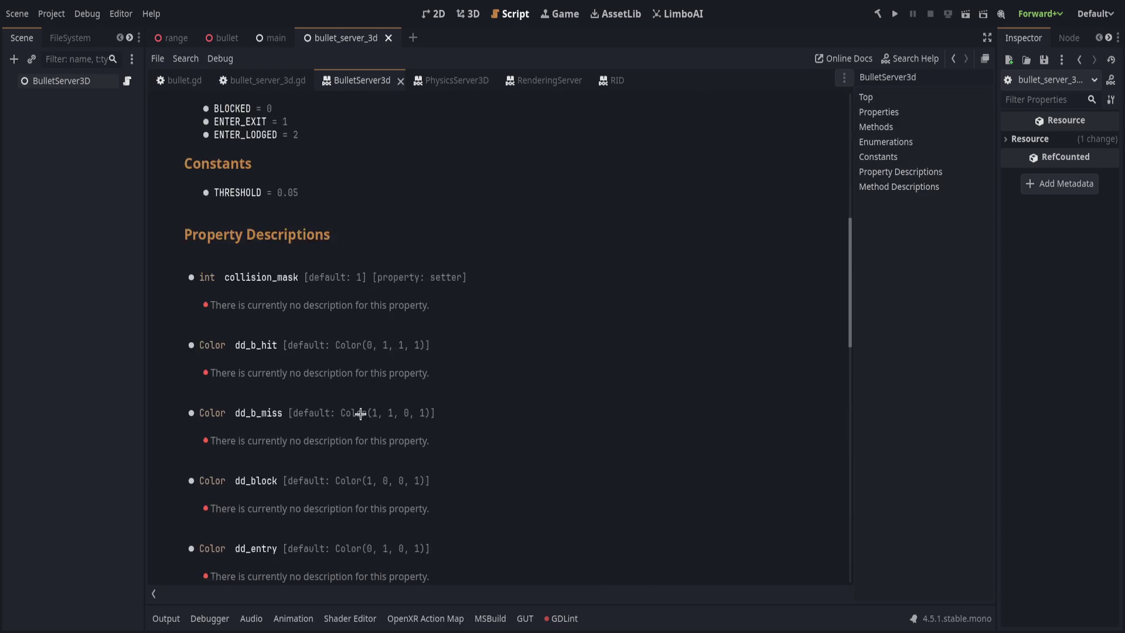
{"action": "scroll", "coordinate": [361, 414], "scroll_direction": "down", "scroll_amount": 10}
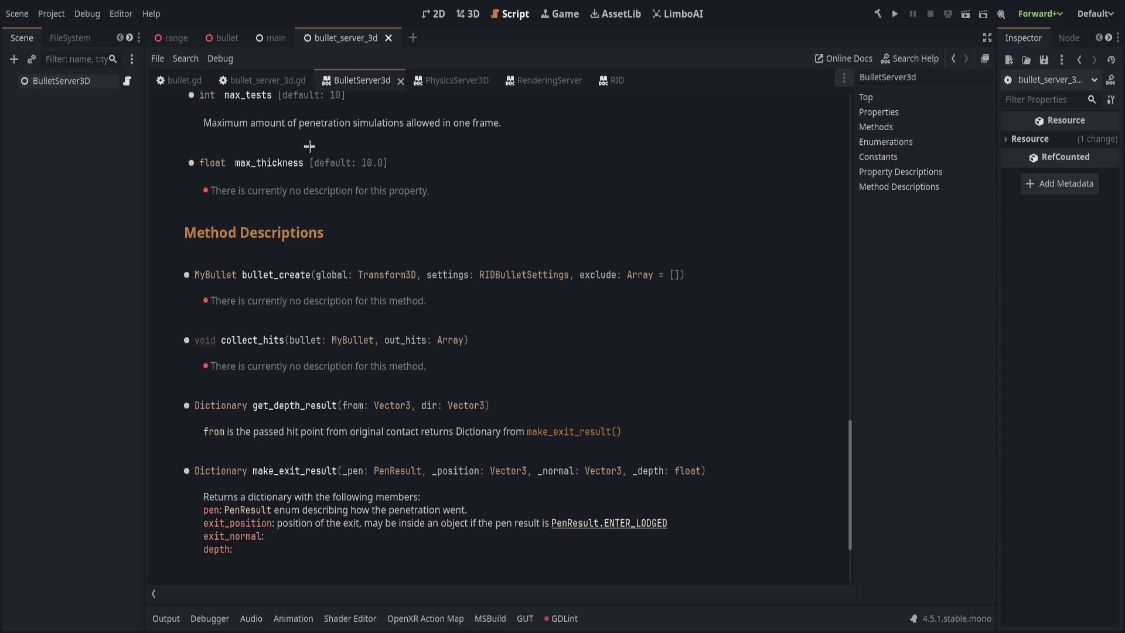
{"action": "left_click", "coordinate": [266, 85]}
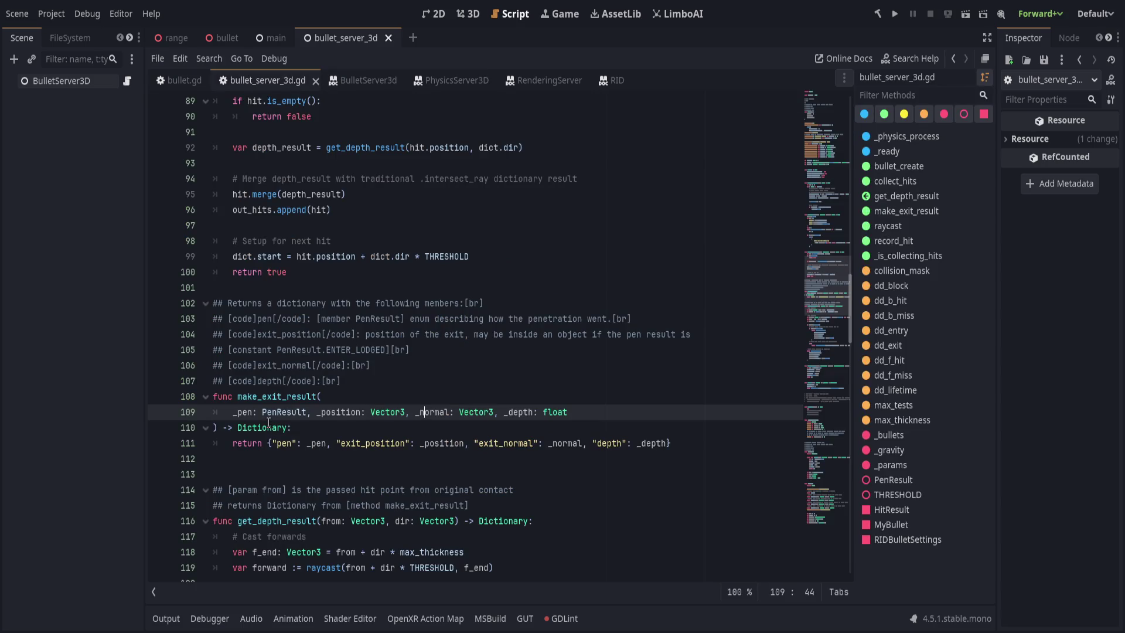
{"action": "left_click", "coordinate": [472, 349]}
{"action": "double_click", "coordinate": [268, 350]}
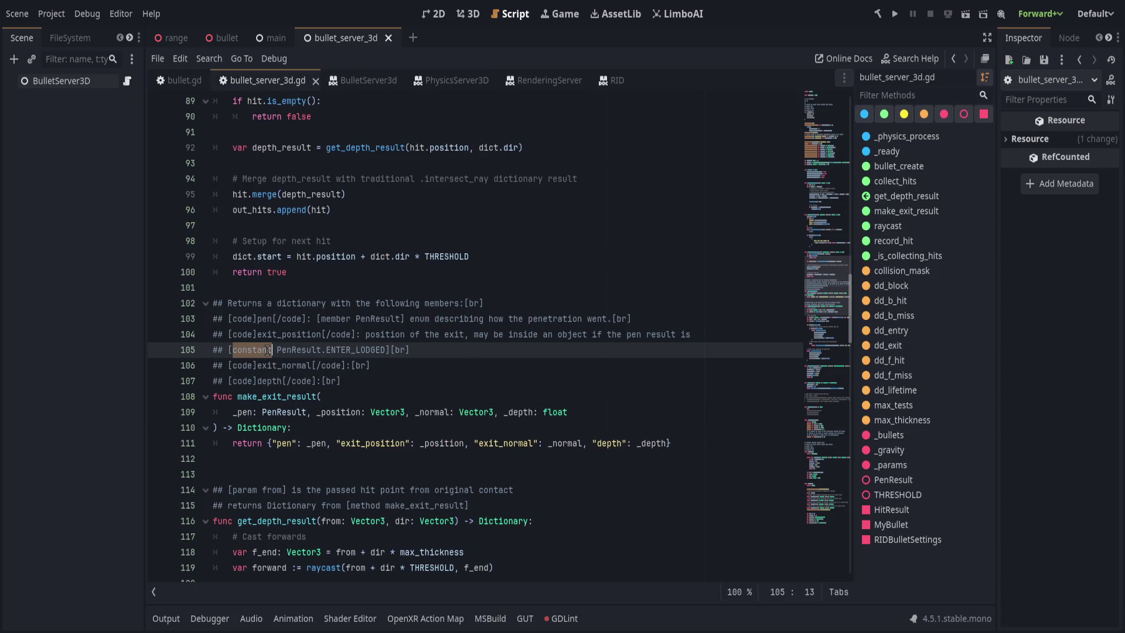
Change the pen line's member tag to enum, keep constant on line 105, and save
{"action": "type", "text": "enum"}
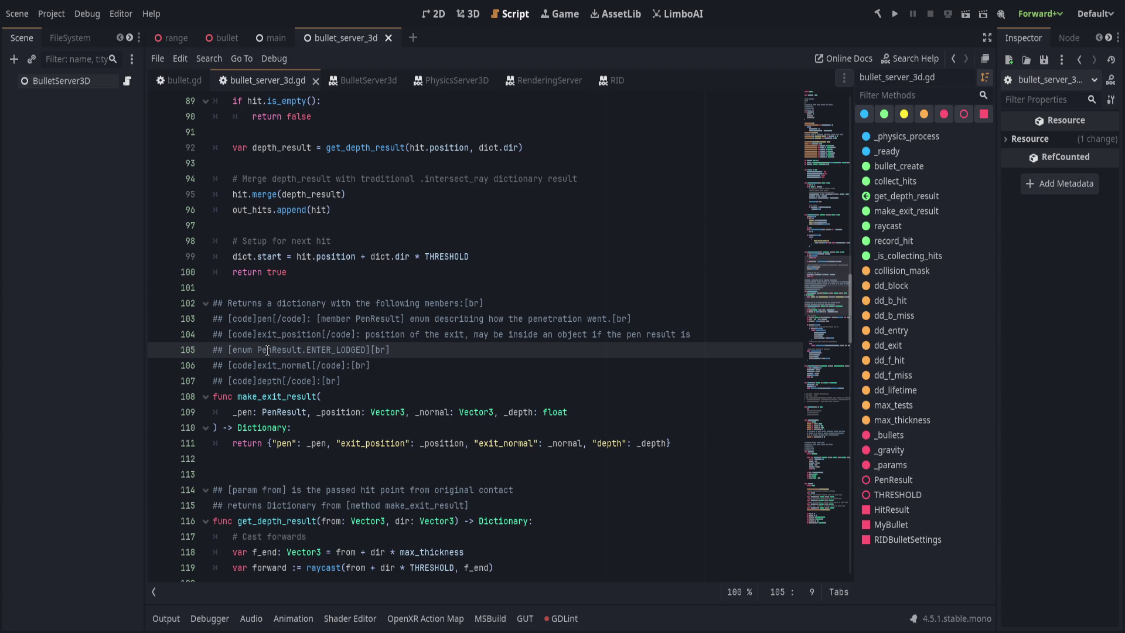
{"action": "type", "text": "]"}
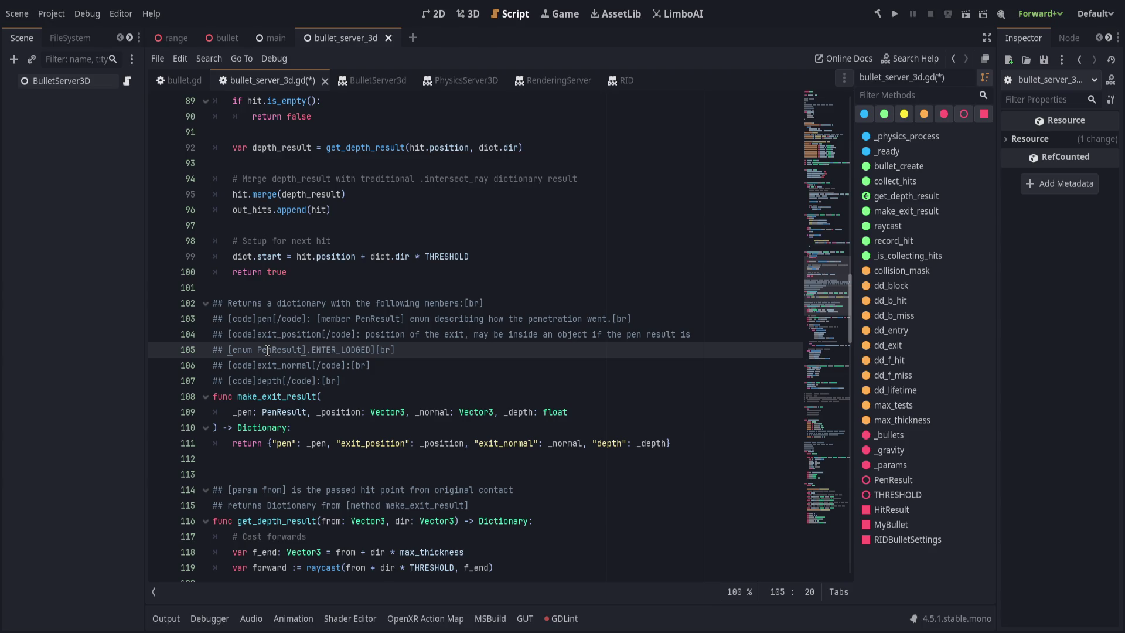
{"action": "double_click", "coordinate": [328, 319]}
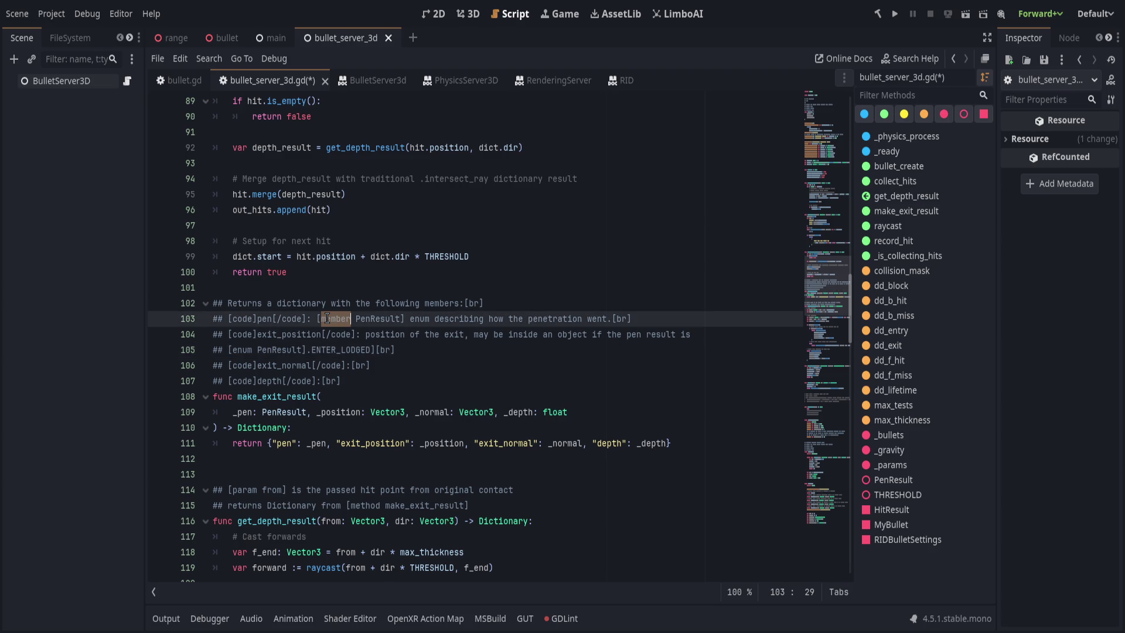
{"action": "type", "text": "enum"}
{"action": "key", "text": "Down"}
{"action": "key", "text": "Down"}
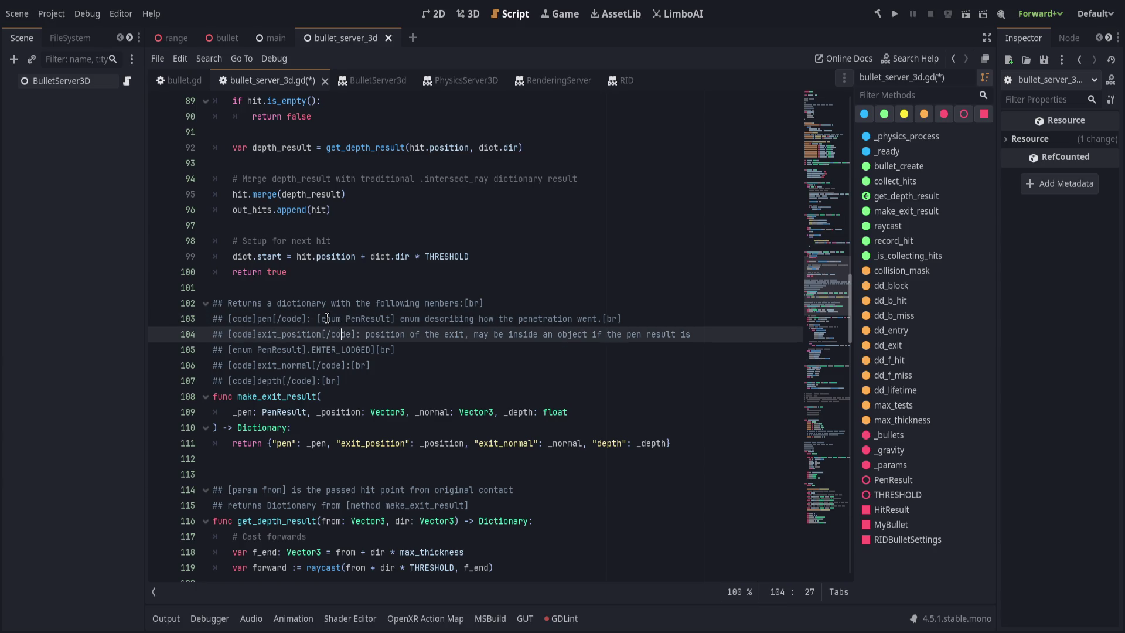
{"action": "key", "text": "BackSpace"}
{"action": "key", "text": "ctrl+Left"}
{"action": "key", "text": "BackSpace"}
{"action": "key", "text": "BackSpace"}
{"action": "key", "text": "BackSpace"}
{"action": "type", "text": "constant"}
{"action": "key", "text": "ctrl+s"}
Check the docs and follow the PenResult link to its enum entry
{"action": "left_click", "coordinate": [346, 80]}
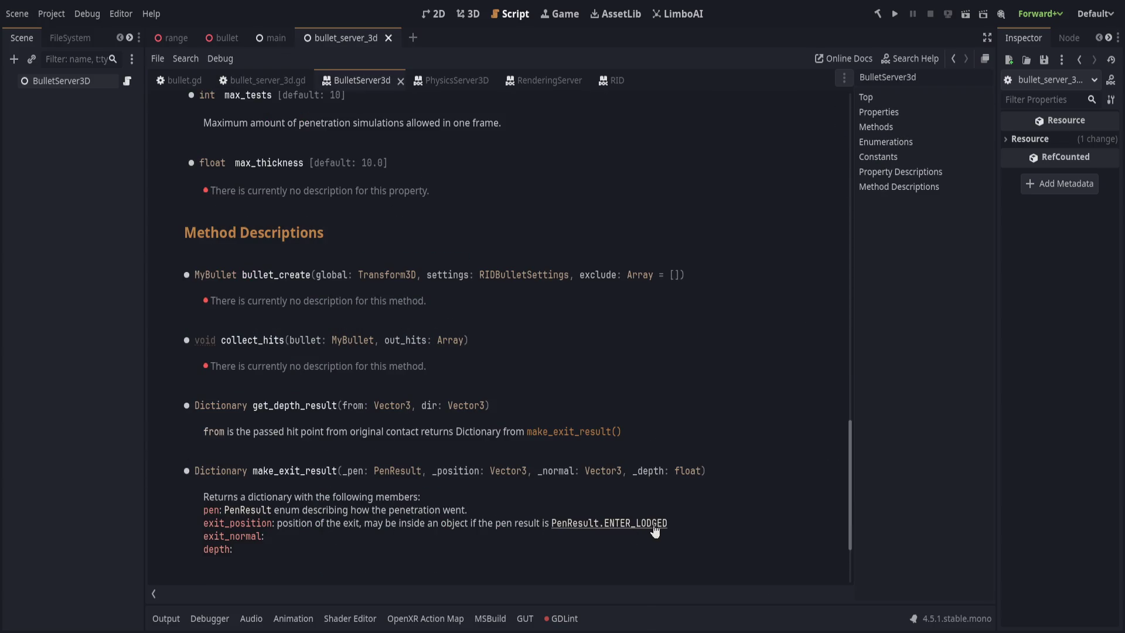
{"action": "left_click", "coordinate": [278, 80]}
{"action": "double_click", "coordinate": [258, 347]}
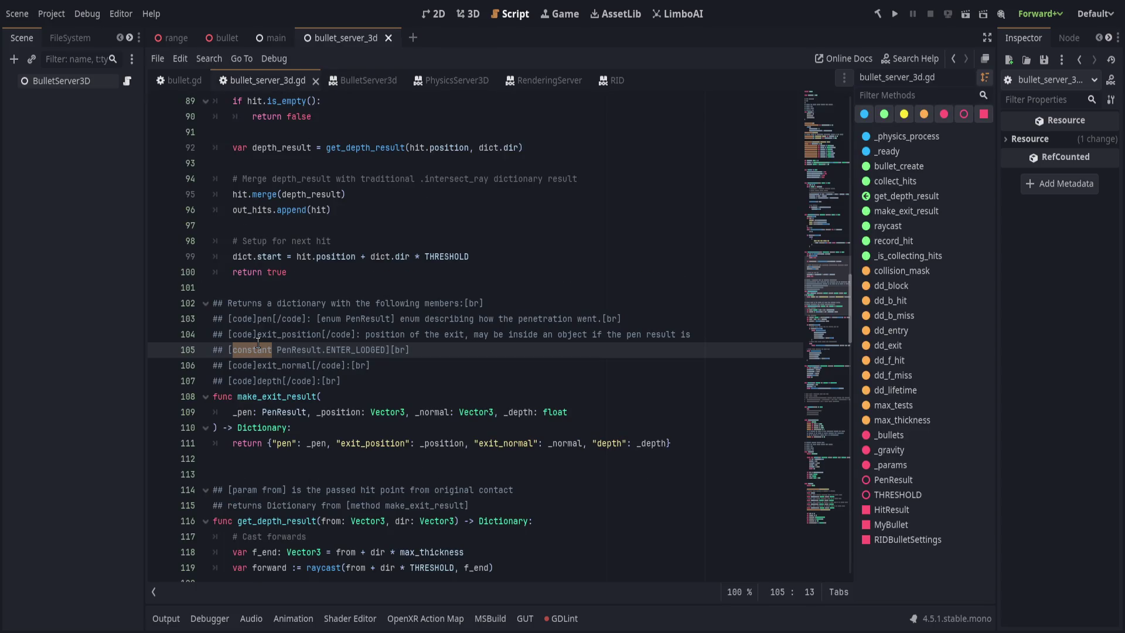
{"action": "key", "text": "ctrl+s"}
{"action": "left_click", "coordinate": [362, 80]}
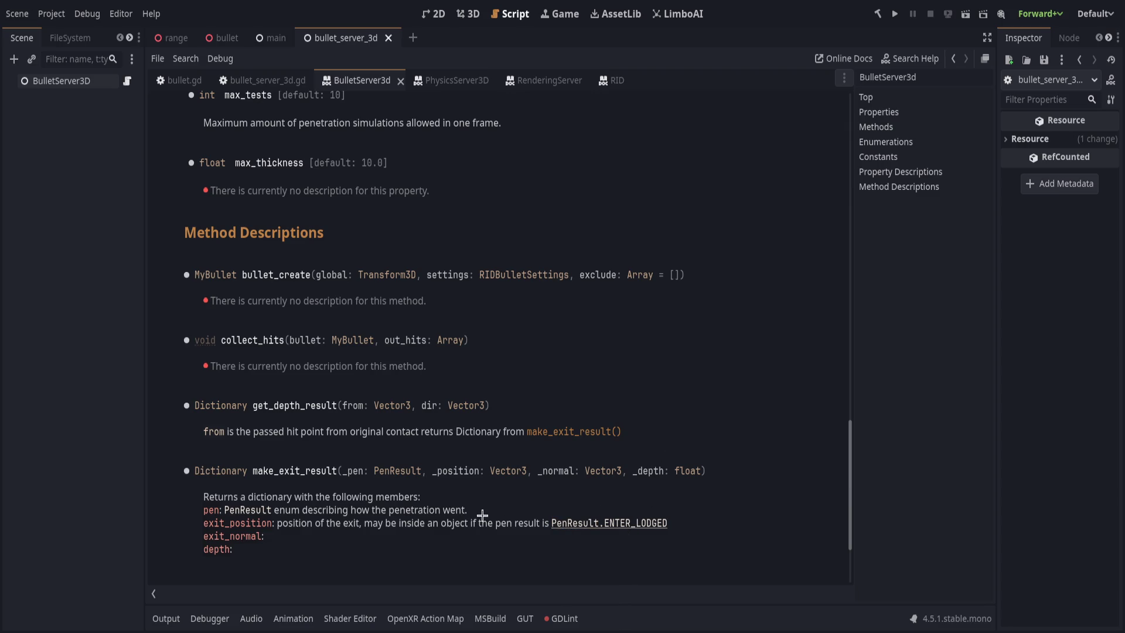
{"action": "left_click", "coordinate": [255, 511]}
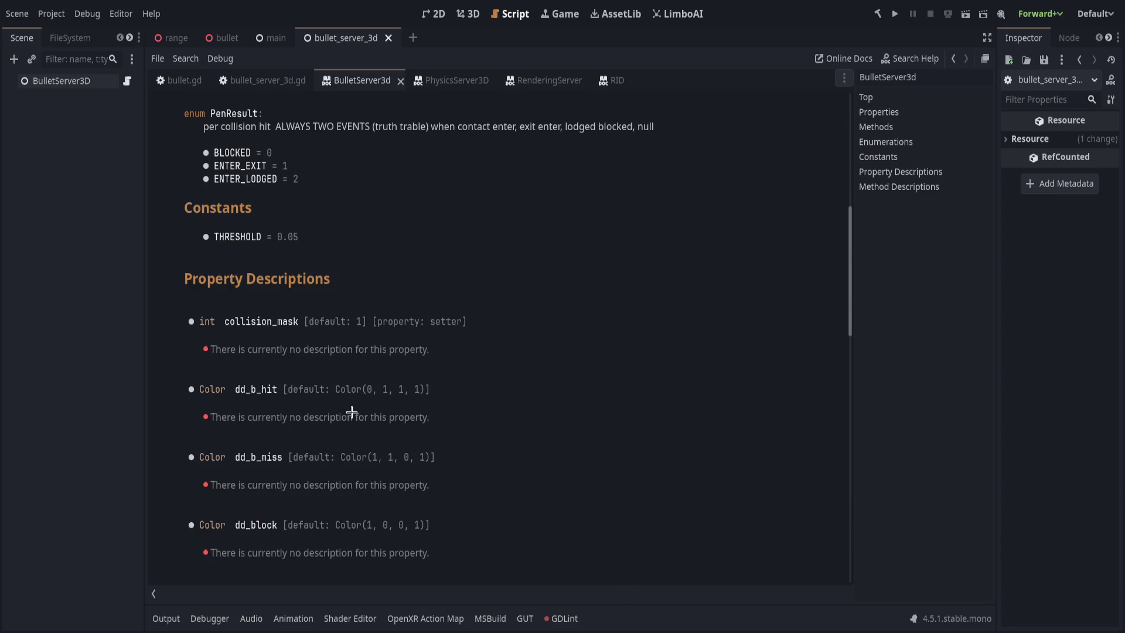
{"action": "scroll", "coordinate": [352, 412], "scroll_direction": "down", "scroll_amount": 10}
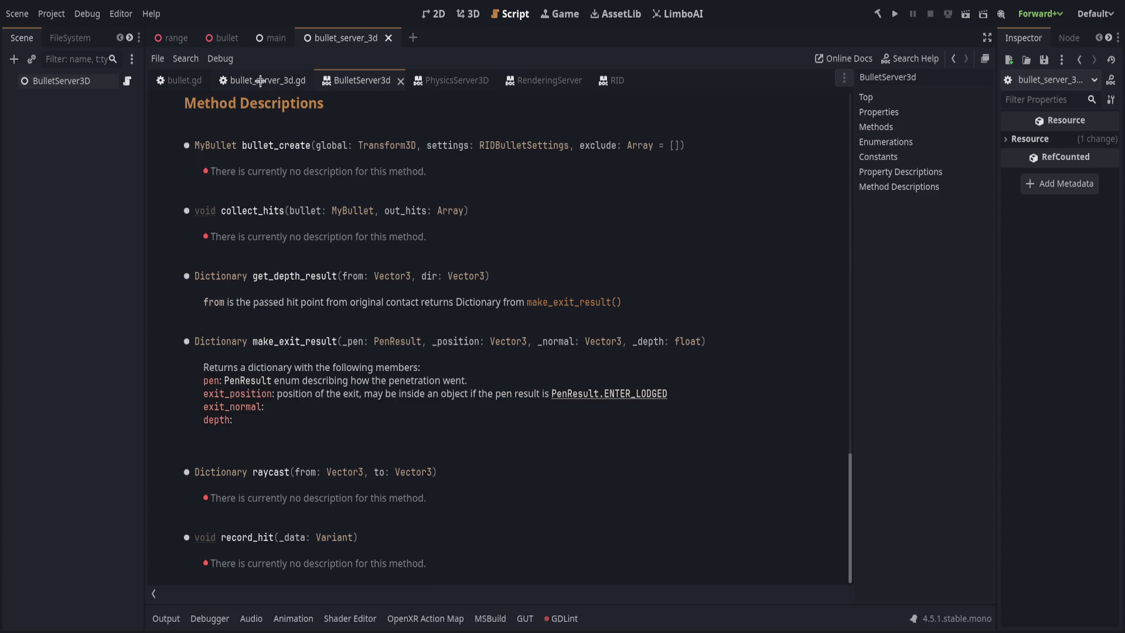
{"action": "left_click", "coordinate": [261, 77]}
Change the line 105 tag to code, save, and view the regenerated docs
{"action": "double_click", "coordinate": [243, 350]}
{"action": "type", "text": "code"}
{"action": "key", "text": "ctrl+s"}
{"action": "left_click", "coordinate": [355, 81]}
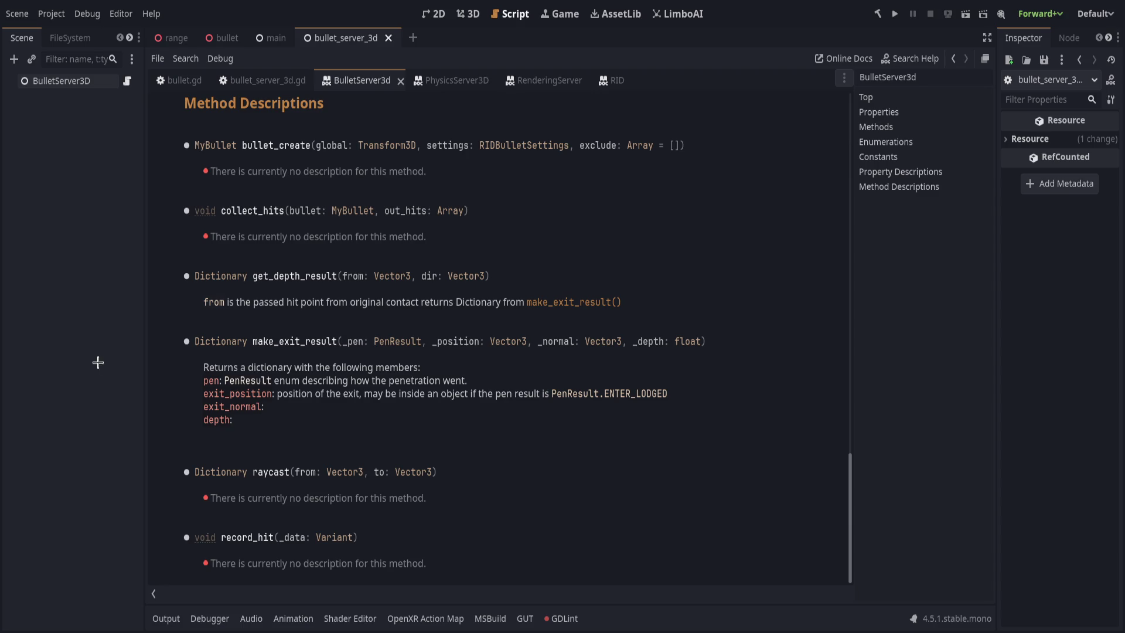
Switch back to the bullet_server_3d.gd script from the BulletServer3d help page
{"action": "left_click", "coordinate": [253, 82]}
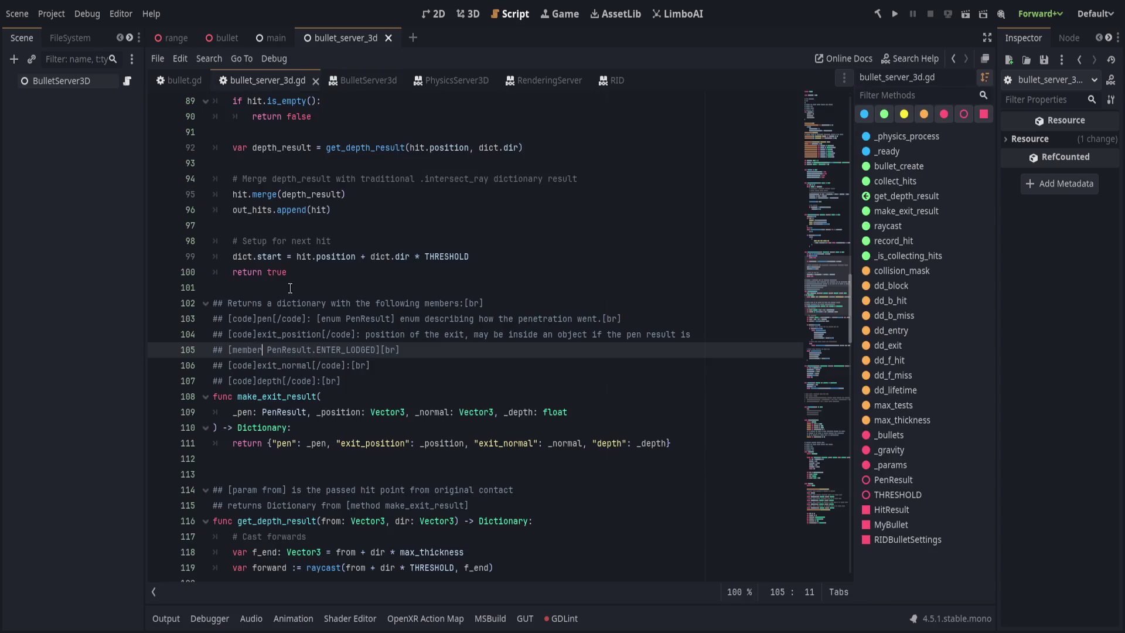
Rewrite line 105 with [enum PenResult] and [constant ENTER_LODGED] tags, then save
{"action": "key", "text": "ctrl+Delete"}
{"action": "type", "text": "enum"}
{"action": "key", "text": "ctrl+Right"}
{"action": "type", "text": "]"}
{"action": "key", "text": "BackSpace"}
{"action": "type", "text": "[constant"}
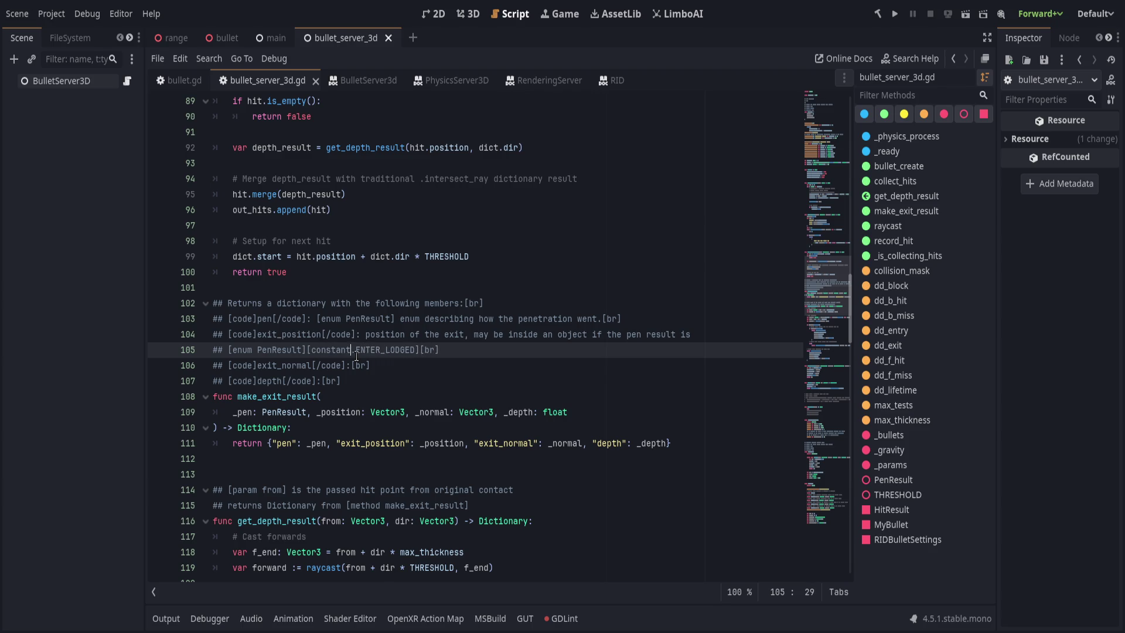
{"action": "key", "text": "Delete"}
{"action": "key", "text": "ctrl+s"}
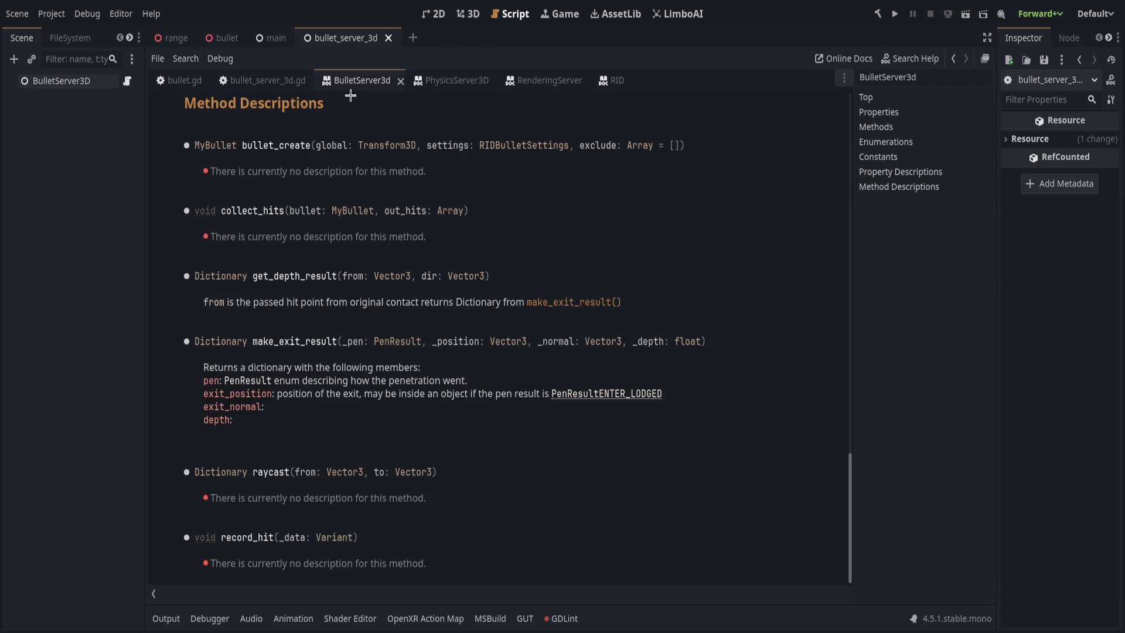
Test the PenResult.ENTER_LODGED reference links in the BulletServer3d docs
{"action": "left_click", "coordinate": [567, 394]}
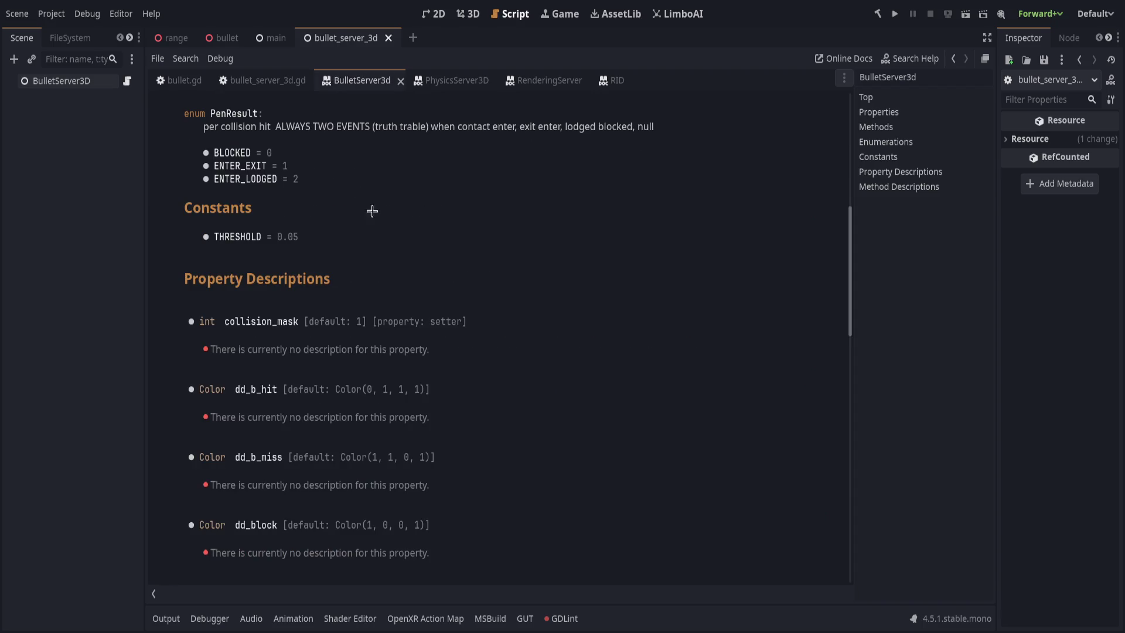
{"action": "scroll", "coordinate": [425, 387], "scroll_direction": "down", "scroll_amount": 5}
{"action": "scroll", "coordinate": [419, 393], "scroll_direction": "down", "scroll_amount": 8}
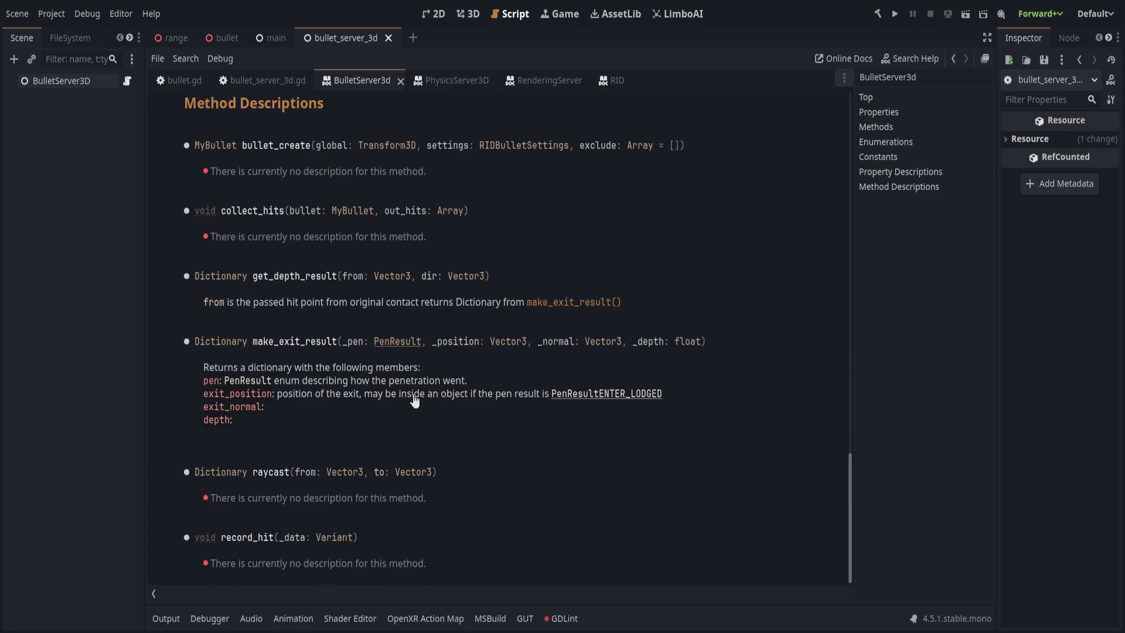
{"action": "left_click", "coordinate": [651, 395]}
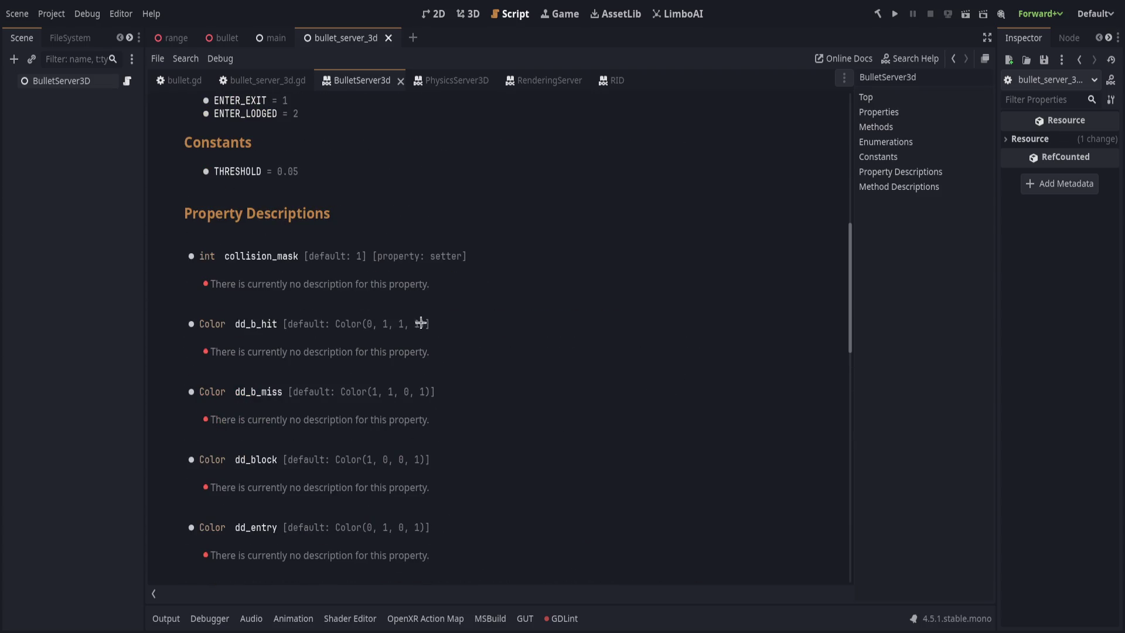
Join the PenResult and ENTER_LODGED links with a dot on line 105 and save
{"action": "left_click", "coordinate": [246, 85]}
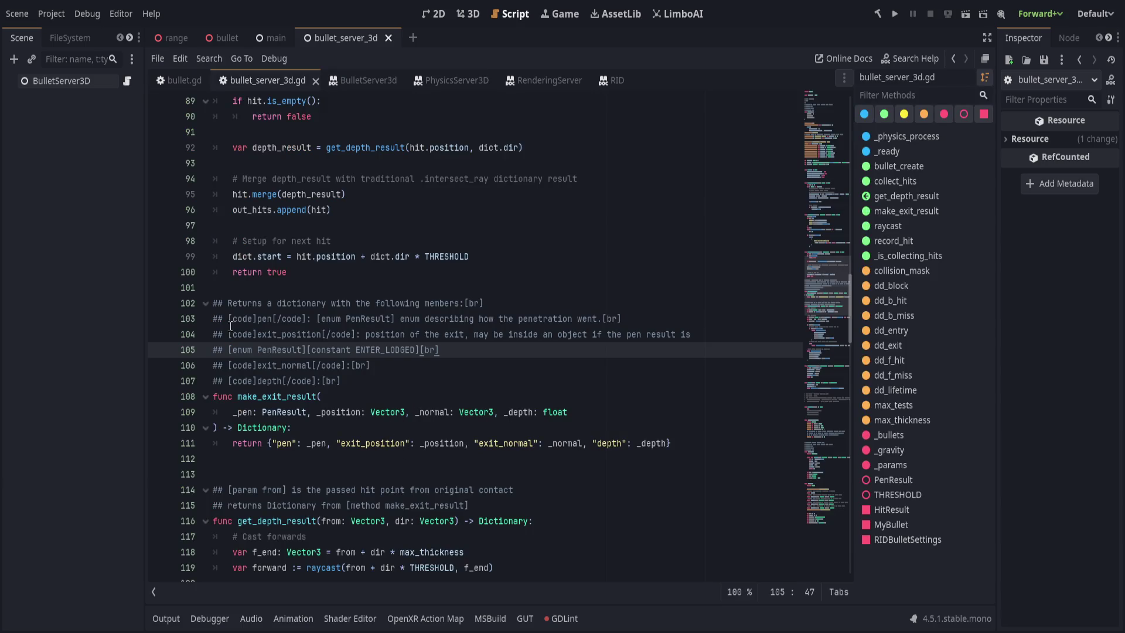
{"action": "left_click", "coordinate": [349, 350]}
{"action": "left_click", "coordinate": [306, 350]}
{"action": "type", "text": "."}
{"action": "key", "text": "End"}
{"action": "key", "text": "ctrl+s"}
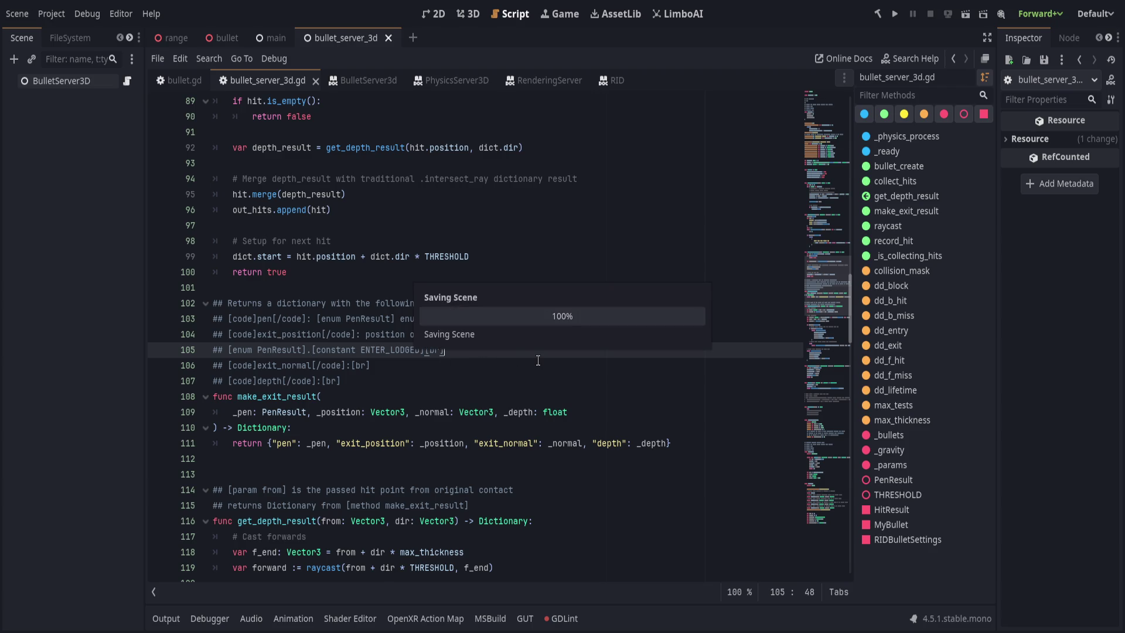
Verify the PenResult and ENTER_LODGED links in the make_exit_result documentation
{"action": "left_click", "coordinate": [357, 80]}
{"action": "scroll", "coordinate": [563, 393], "scroll_direction": "down", "scroll_amount": 1}
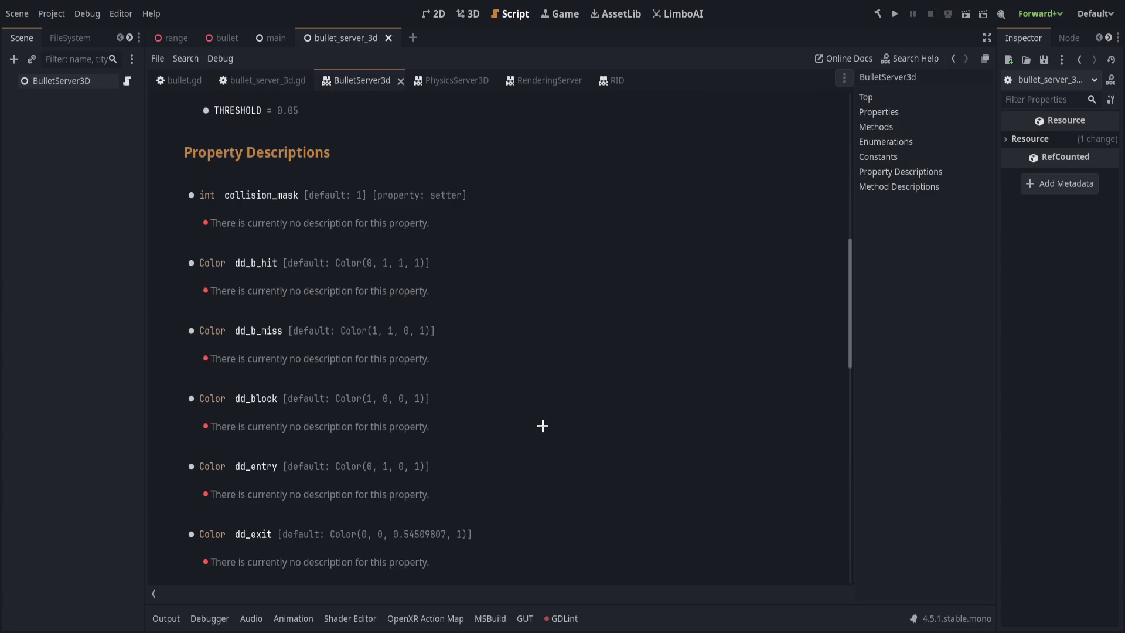
{"action": "scroll", "coordinate": [539, 424], "scroll_direction": "down", "scroll_amount": 6}
{"action": "scroll", "coordinate": [541, 427], "scroll_direction": "down", "scroll_amount": 5}
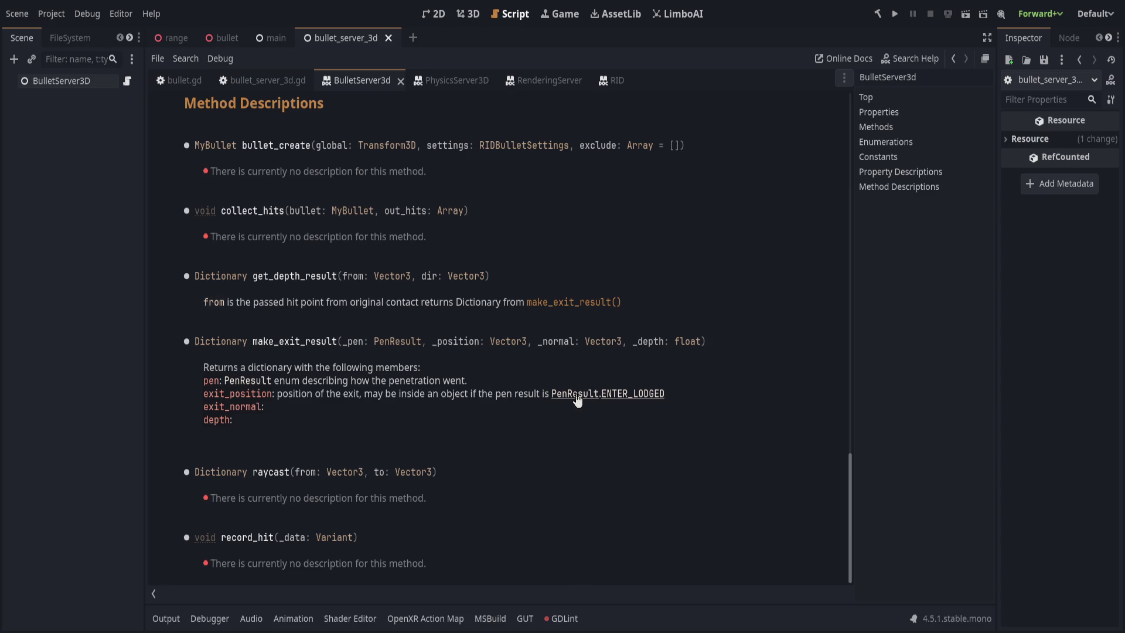
{"action": "left_click", "coordinate": [576, 396]}
{"action": "scroll", "coordinate": [571, 395], "scroll_direction": "down", "scroll_amount": 10}
{"action": "left_click", "coordinate": [627, 406]}
{"action": "scroll", "coordinate": [388, 325], "scroll_direction": "up", "scroll_amount": 5}
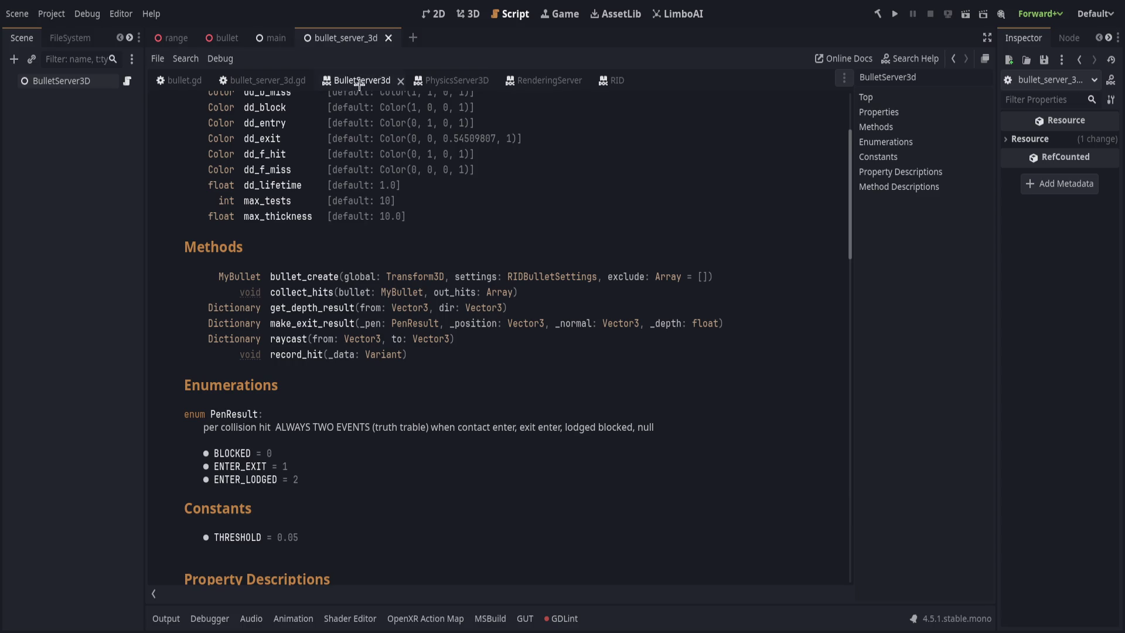
Return to bullet_server_3d.gd and place the cursor at the end of the exit_normal line
{"action": "left_click", "coordinate": [268, 80]}
{"action": "left_click", "coordinate": [507, 384]}
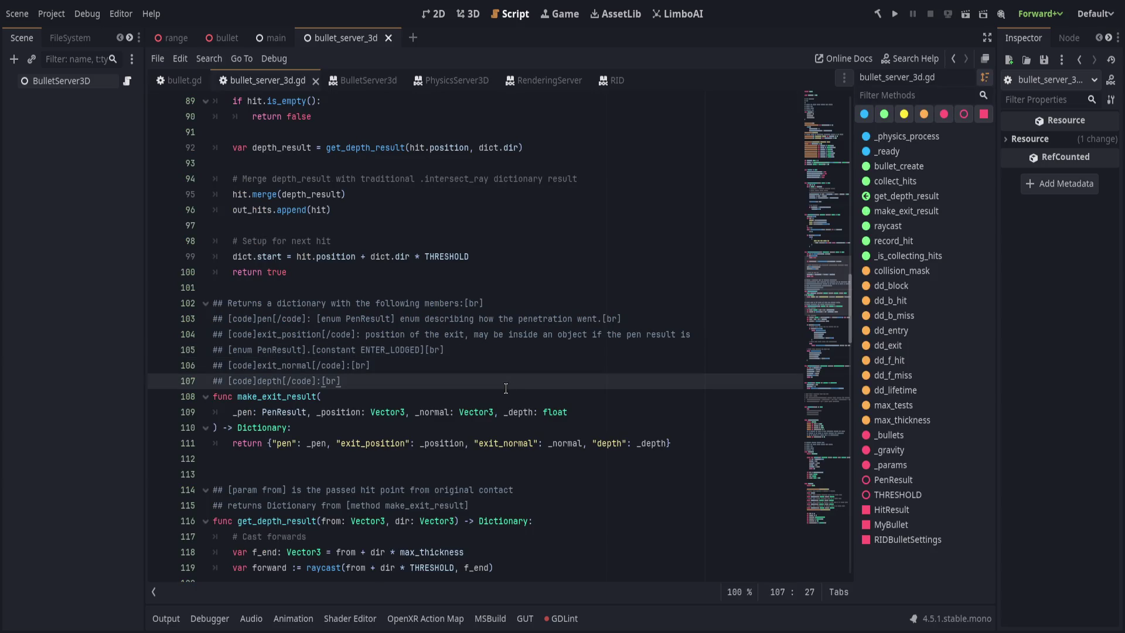
{"action": "left_click", "coordinate": [525, 347]}
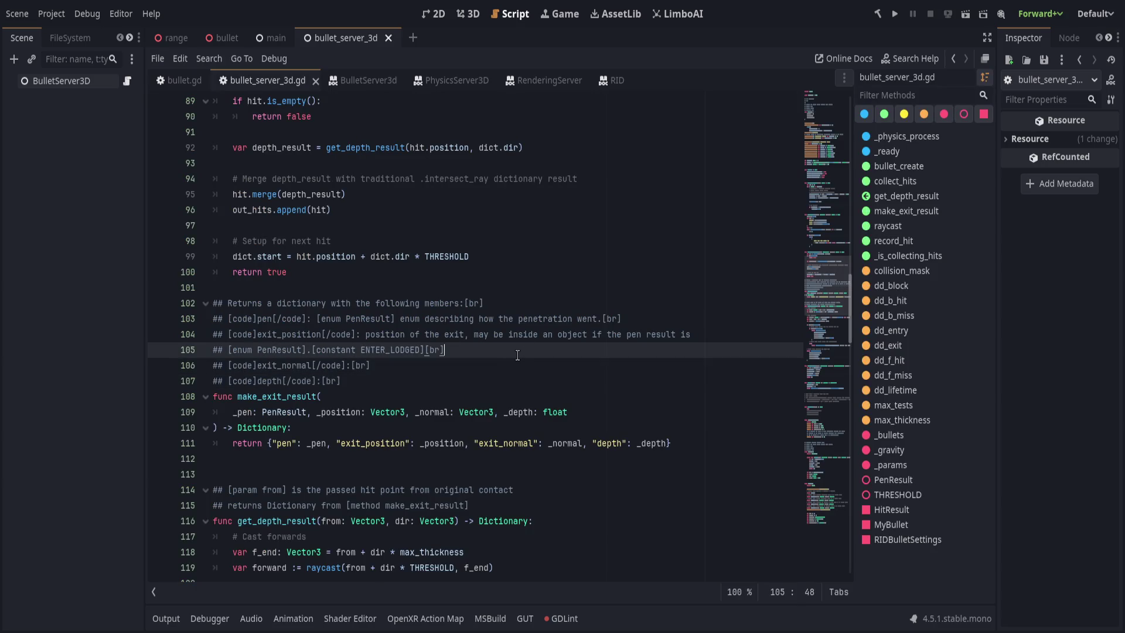
{"action": "left_click", "coordinate": [450, 364]}
Describe exit_normal as '[class Vector3] normal of the bullet's exit, matches the face of the shape where it exited'
{"action": "key", "text": "Left"}
{"action": "key", "text": "Left"}
{"action": "key", "text": "Left"}
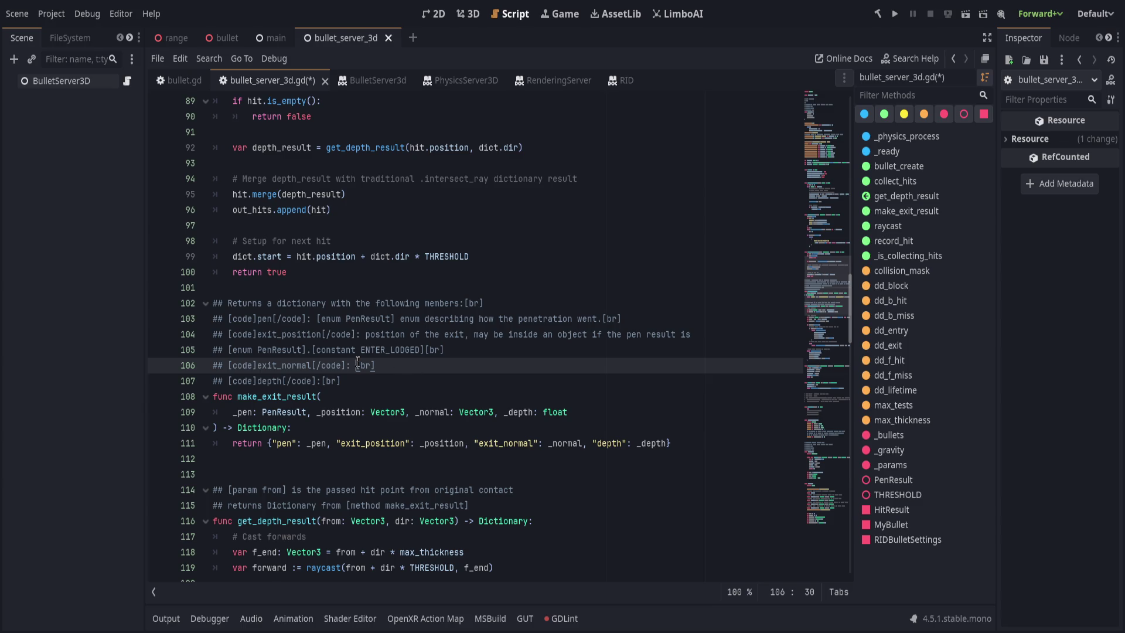
{"action": "type", "text": "[class Vecto"}
{"action": "type", "text": "r3"}
{"action": "type", "text": "] normal"}
{"action": "type", "text": " of the exit["}
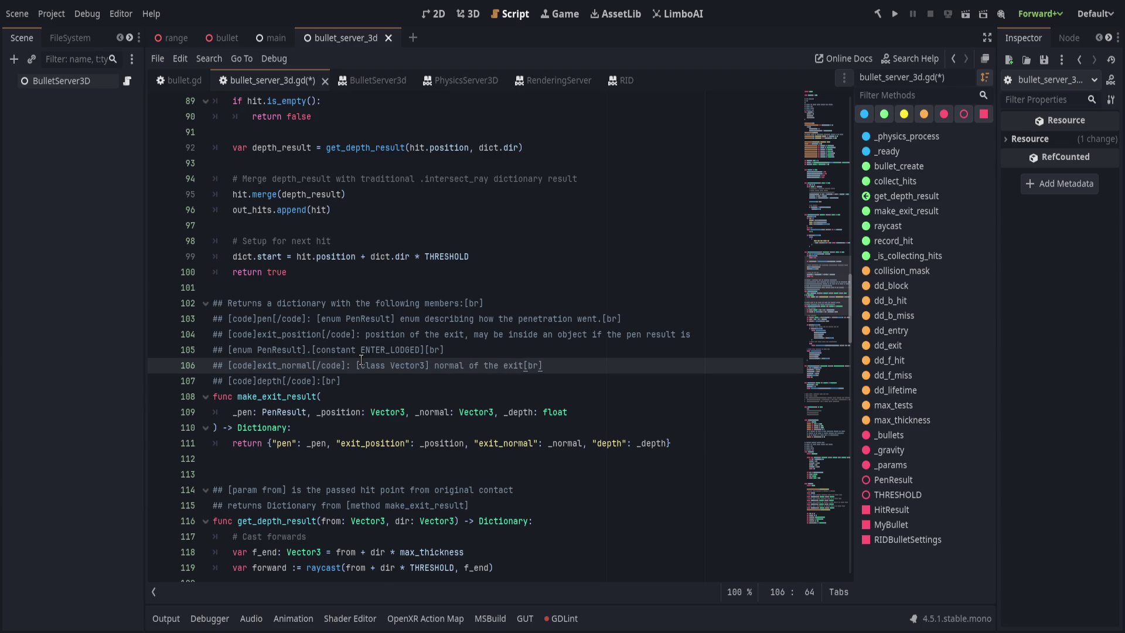
{"action": "key", "text": "BackSpace"}
{"action": "key", "text": "BackSpace"}
{"action": "key", "text": "BackSpace"}
{"action": "type", "text": "bullet's e"}
{"action": "type", "text": "xit"}
{"action": "type", "text": ", matches the "}
{"action": "type", "text": "face "}
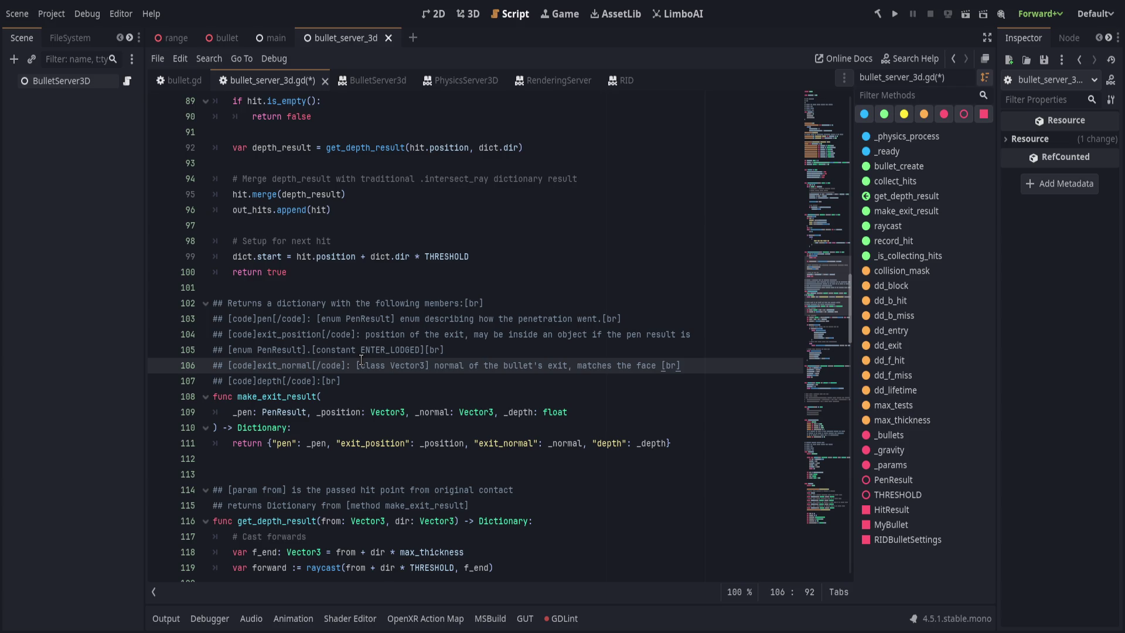
{"action": "type", "text": "of the shape whe"}
{"action": "type", "text": "re it exite"}
{"action": "type", "text": "d"}
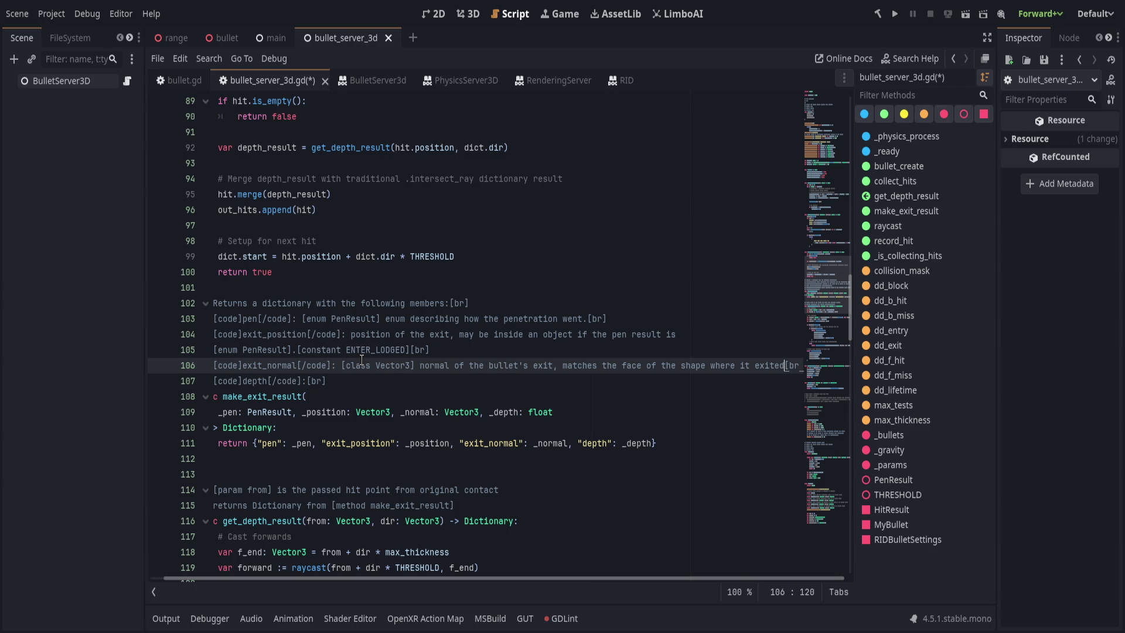
Trim line 106's exit_normal clause and add an exit_face_normal doc line: '[class Vector3] normal of the face the bullet exits from'
{"action": "left_click", "coordinate": [549, 366], "text": "shift"}
{"action": "key", "text": "BackSpace"}
{"action": "left_click", "coordinate": [615, 366]}
{"action": "key", "text": "Return"}
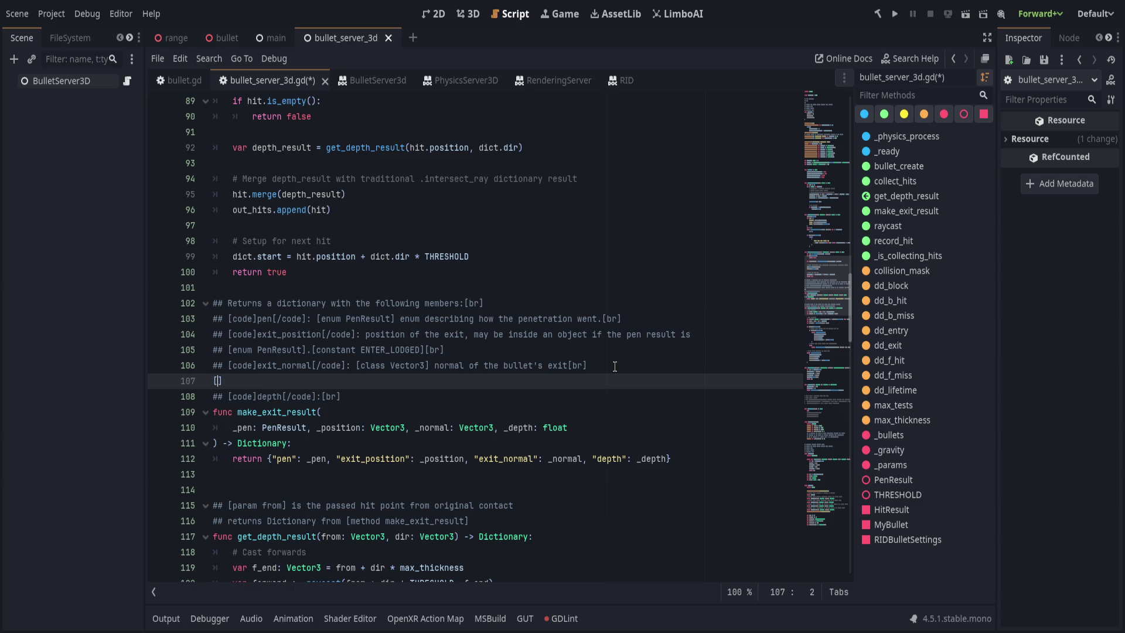
{"action": "type", "text": "## [code"}
{"action": "type", "text": "]fa"}
{"action": "type", "text": "ce_"}
{"action": "key", "text": "ctrl+BackSpace"}
{"action": "type", "text": "exit_face_f"}
{"action": "type", "text": "orma"}
{"action": "key", "text": "BackSpace"}
{"action": "type", "text": "al[/code"}
{"action": "type", "text": "]: [class Vector3] normal "}
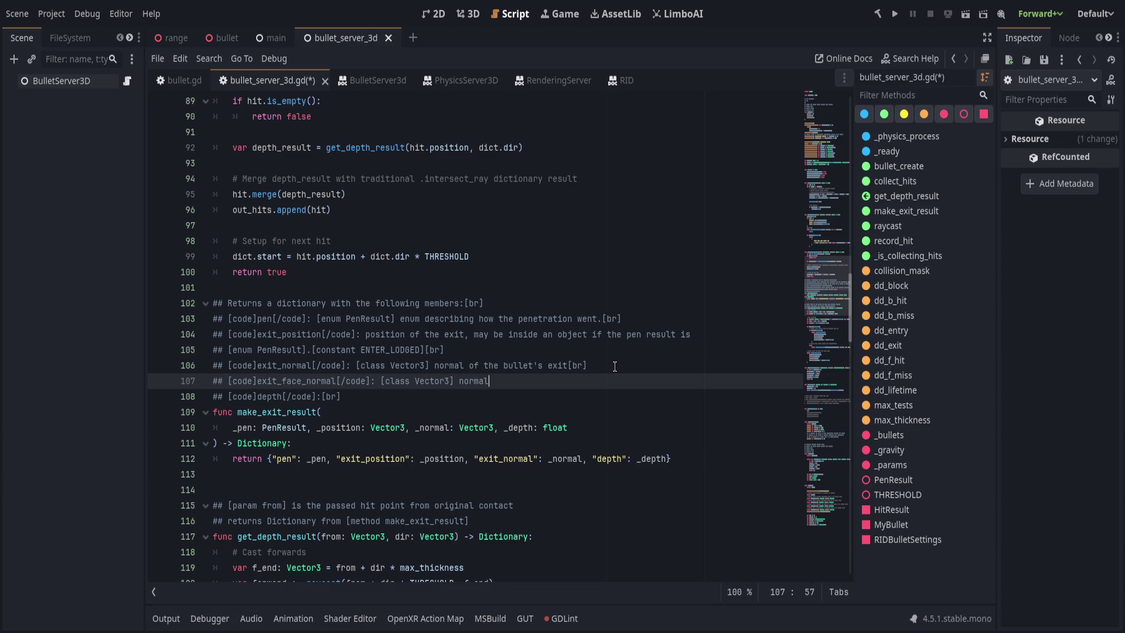
{"action": "type", "text": "of the "}
{"action": "type", "text": "face the bullet "}
{"action": "type", "text": "exits from["}
{"action": "type", "text": "br]"}
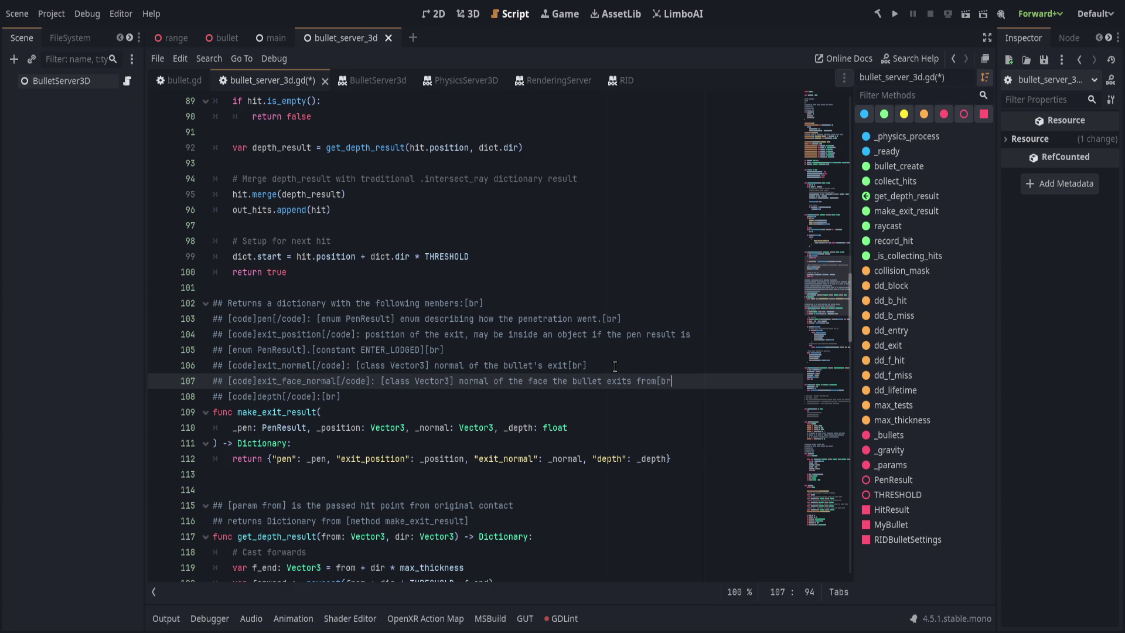
Save the script and scroll through the BulletServer3d help page
{"action": "key", "text": "ctrl+s"}
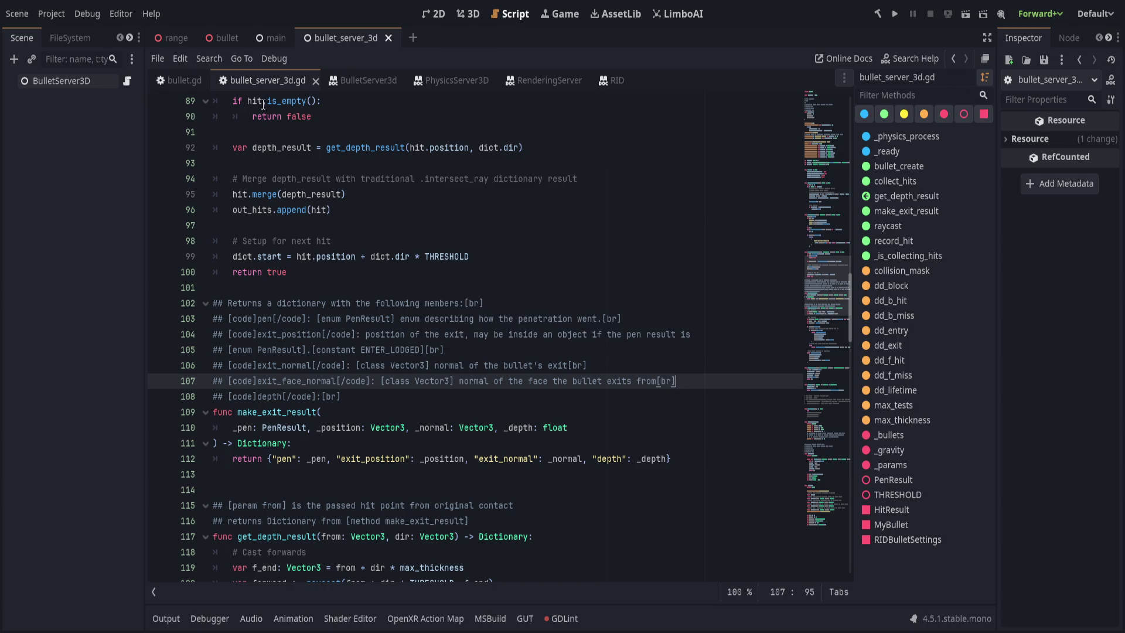
{"action": "left_click", "coordinate": [337, 82]}
{"action": "scroll", "coordinate": [440, 460], "scroll_direction": "down", "scroll_amount": 15}
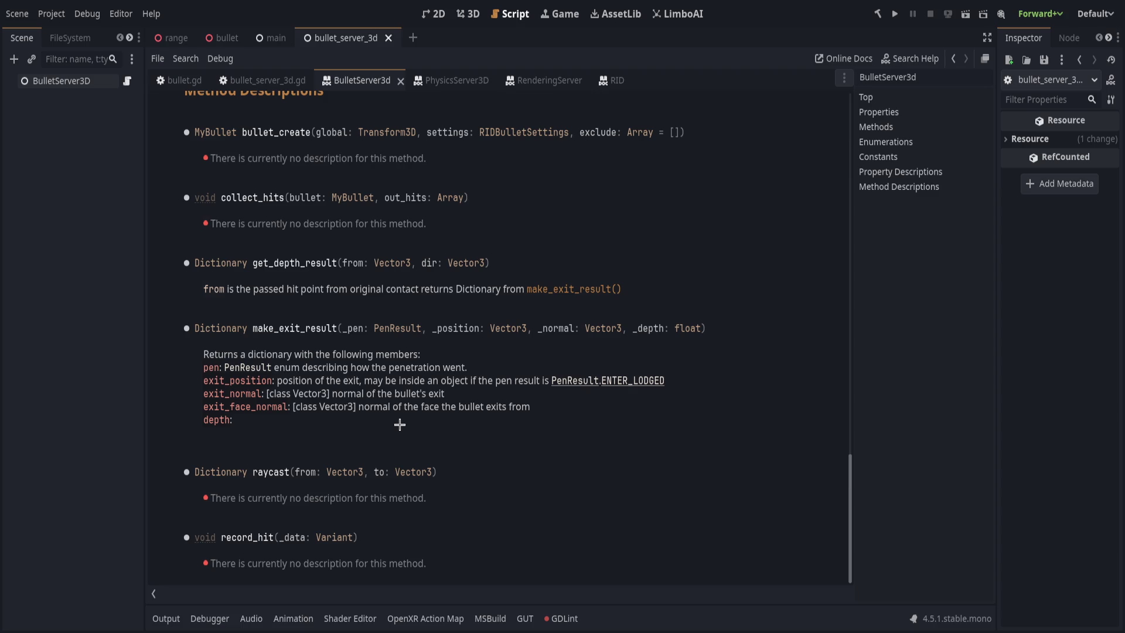
Capitalize line 106's tag to [Class Vector3], save, and view the generated BulletServer3d help
{"action": "left_click", "coordinate": [265, 79]}
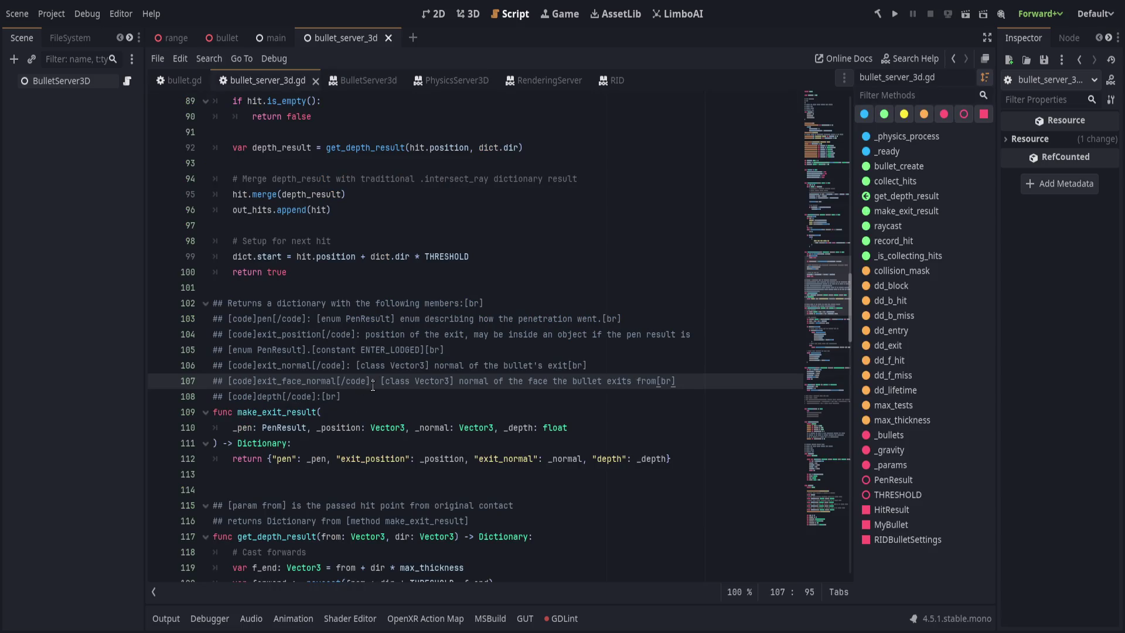
{"action": "left_click", "coordinate": [402, 381]}
{"action": "left_click", "coordinate": [391, 381]}
{"action": "left_click", "coordinate": [367, 366]}
{"action": "key", "text": "BackSpace"}
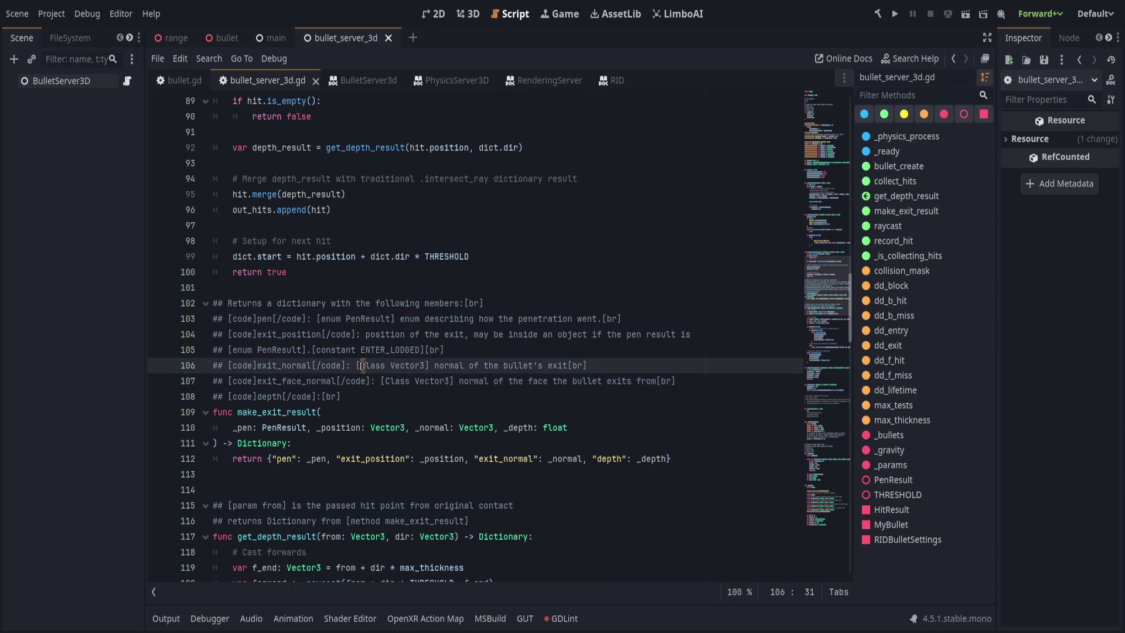
{"action": "type", "text": "C"}
{"action": "key", "text": "ctrl+s"}
{"action": "key", "text": "alt+F1"}
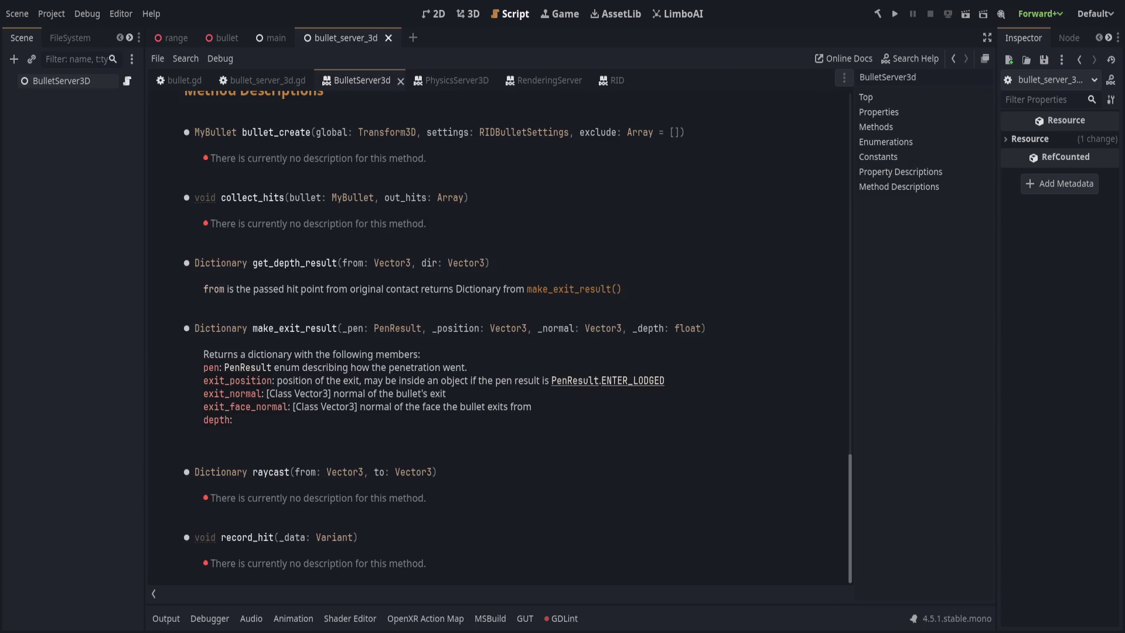
Reduce both type tags on lines 106 and 107 to [Vector3], save, and check the help and Vector3 reference
{"action": "left_click", "coordinate": [262, 77]}
{"action": "left_click", "coordinate": [403, 334]}
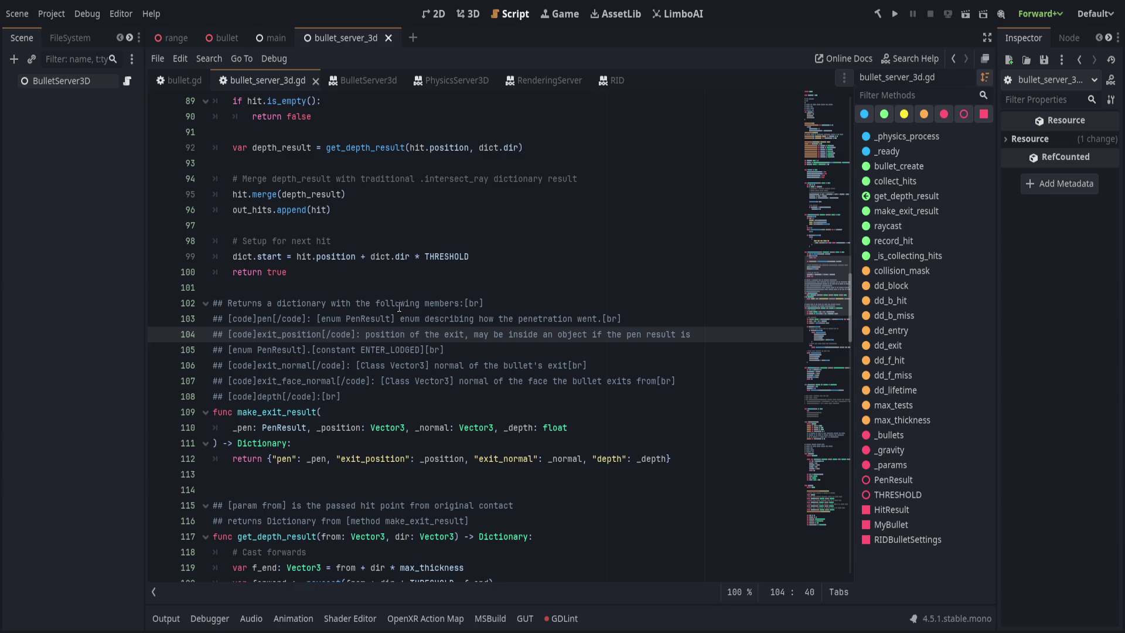
{"action": "left_click", "coordinate": [386, 363]}
{"action": "key", "text": "ctrl+BackSpace"}
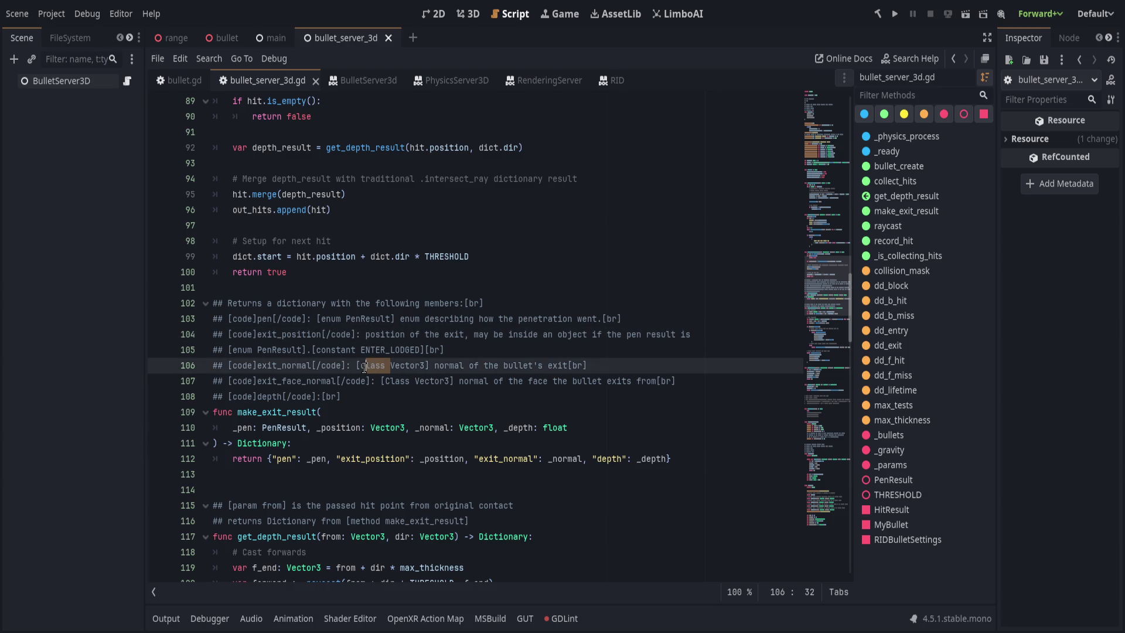
{"action": "key", "text": "Delete"}
{"action": "double_click", "coordinate": [394, 381]}
{"action": "key", "text": "Delete"}
{"action": "key", "text": "Delete"}
{"action": "key", "text": "ctrl+s"}
{"action": "left_click", "coordinate": [370, 79]}
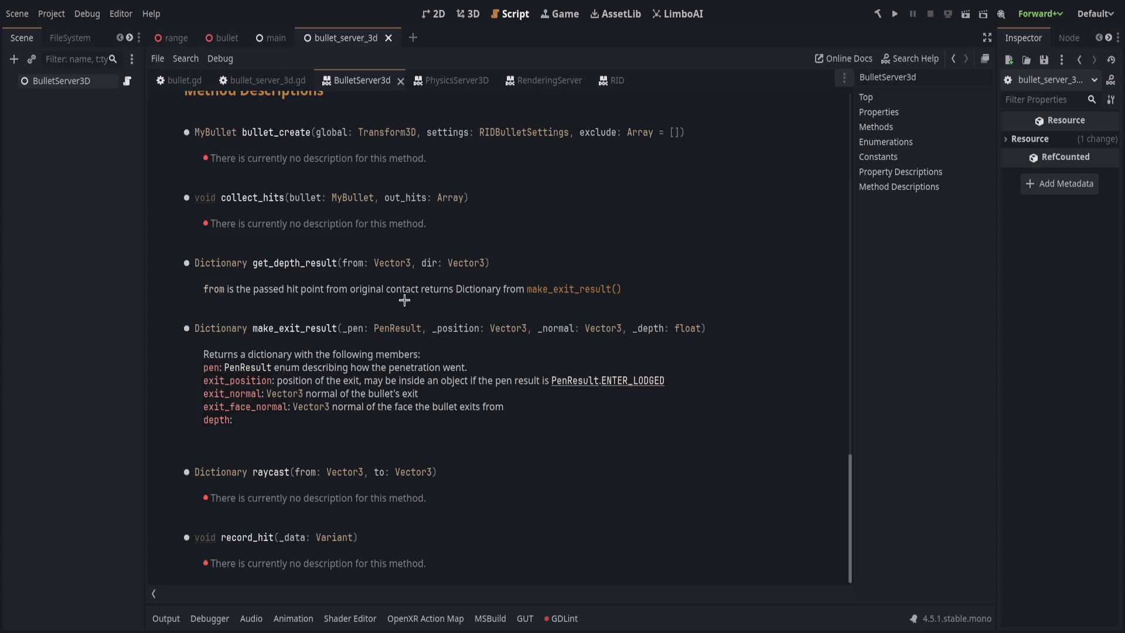
{"action": "left_click", "coordinate": [285, 394]}
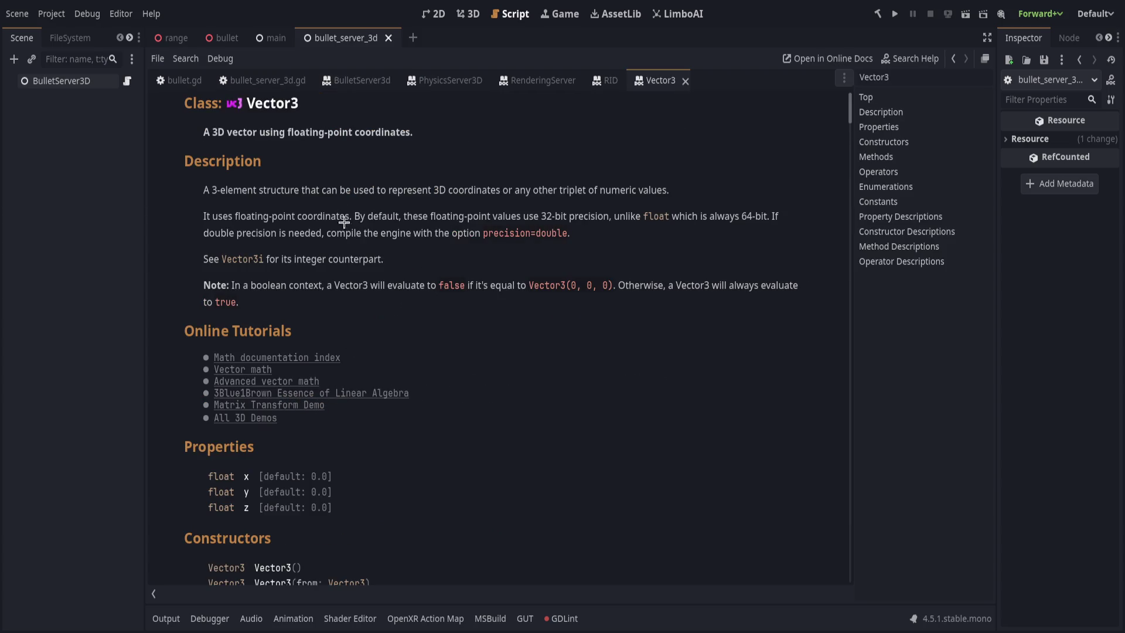
Try a space before both Vector3 tags, check the help rendering, then remove the spaces again
{"action": "left_click", "coordinate": [280, 81]}
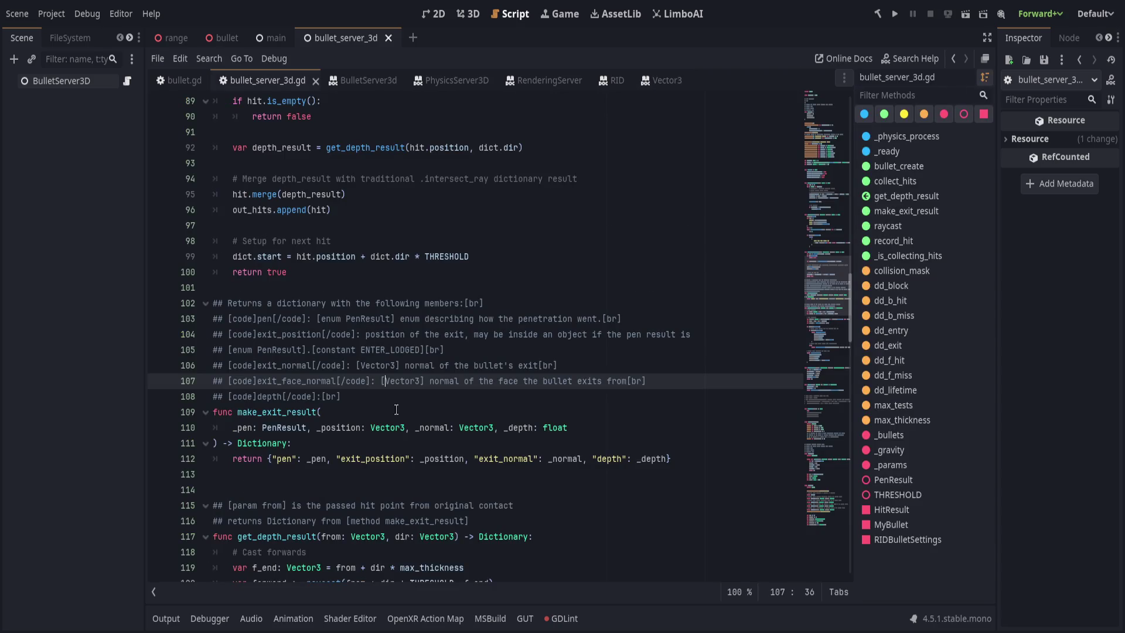
{"action": "left_click", "coordinate": [354, 365]}
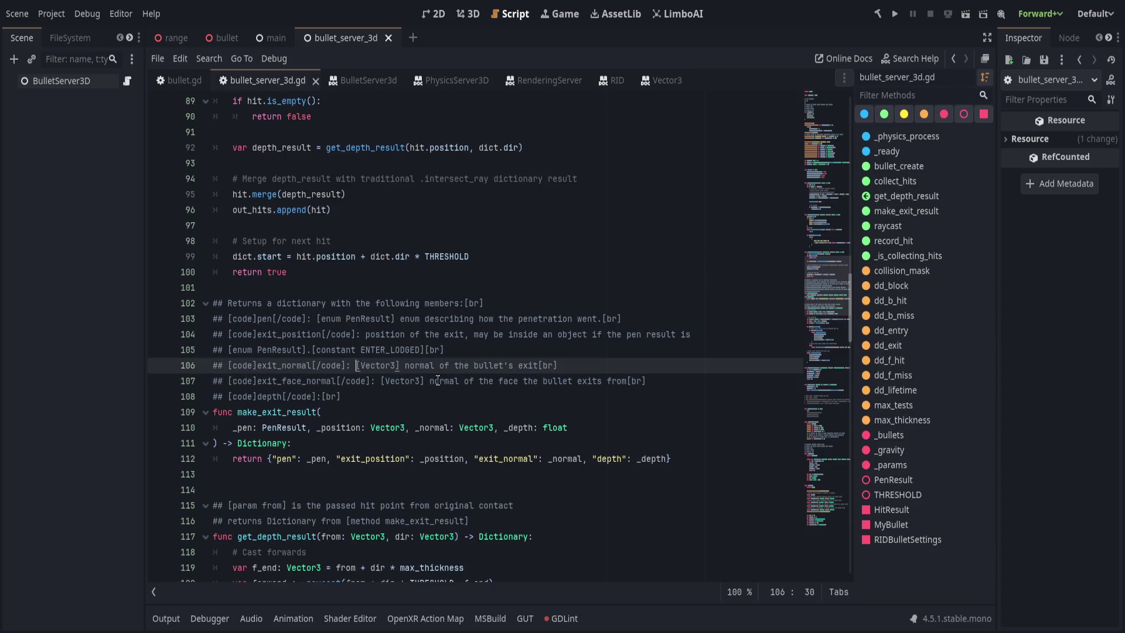
{"action": "left_click", "coordinate": [385, 381]}
{"action": "key", "text": "ctrl+s"}
{"action": "left_click", "coordinate": [364, 82]}
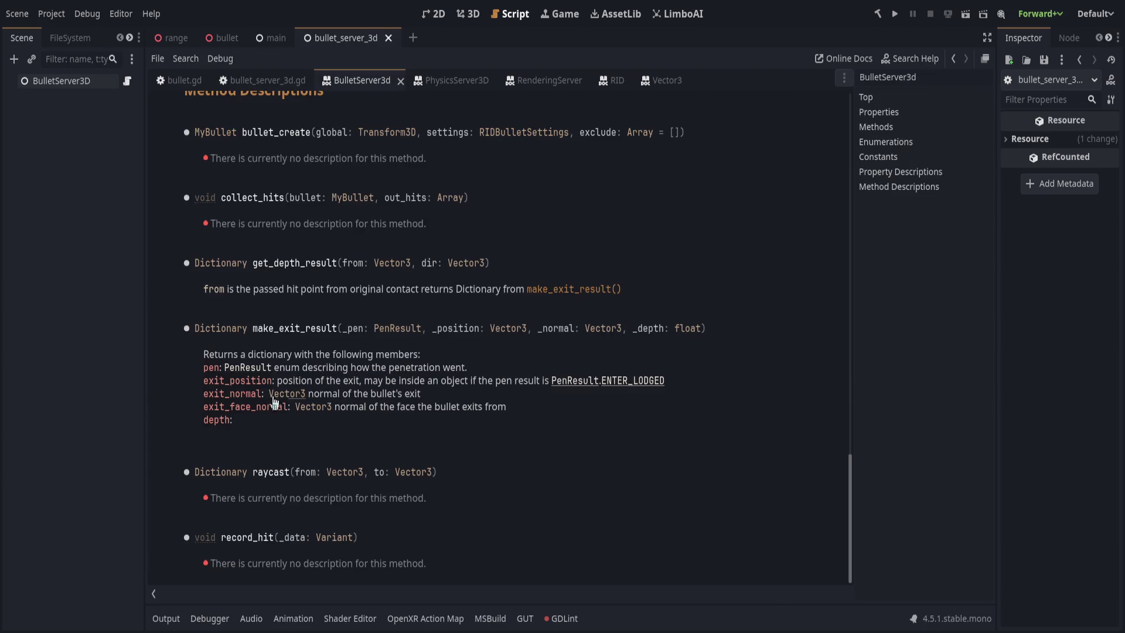
{"action": "left_click", "coordinate": [273, 81]}
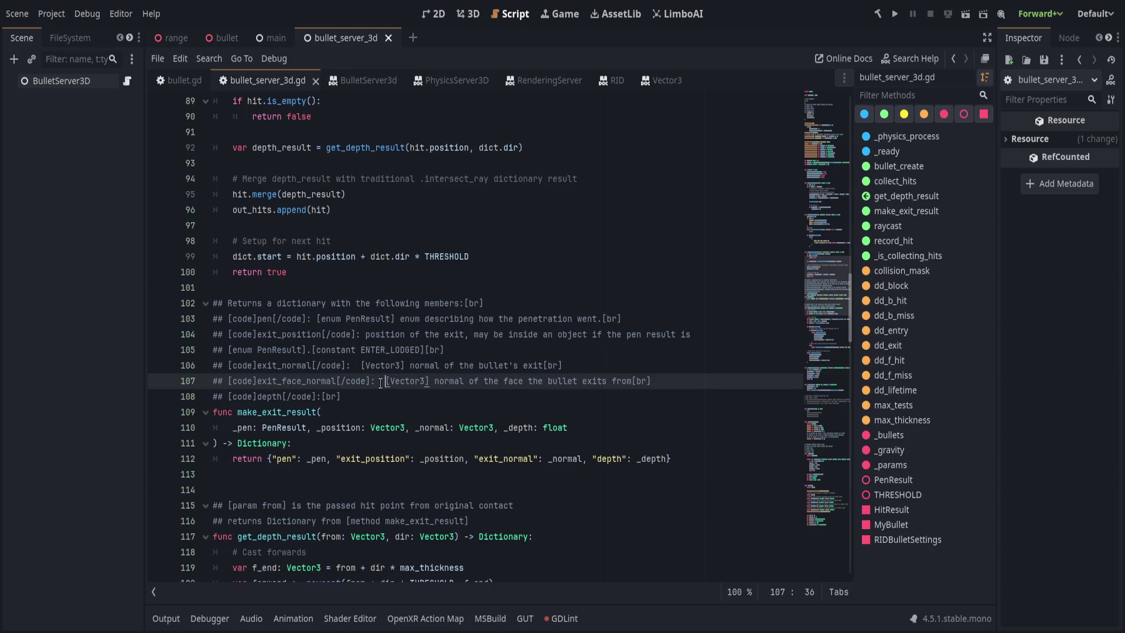
{"action": "key", "text": "BackSpace"}
{"action": "key", "text": "Up"}
{"action": "key", "text": "Left"}
{"action": "key", "text": "Left"}
{"action": "key", "text": "Left"}
{"action": "key", "text": "BackSpace"}
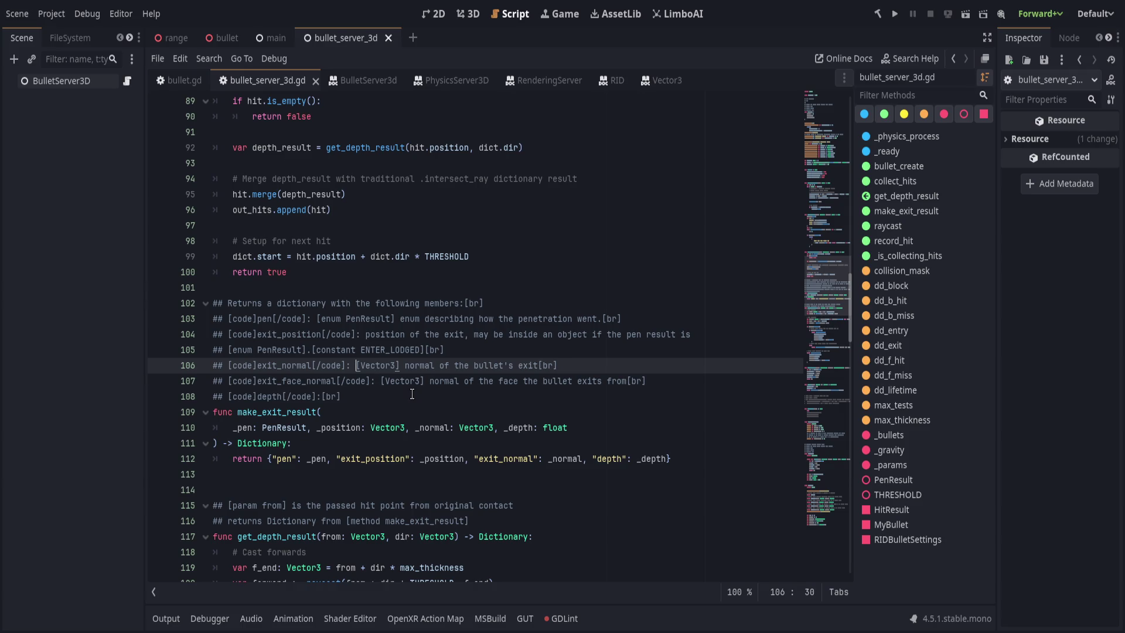
{"action": "key", "text": "shift+Right"}
{"action": "key", "text": "shift+Right"}
{"action": "key", "text": "shift+Right"}
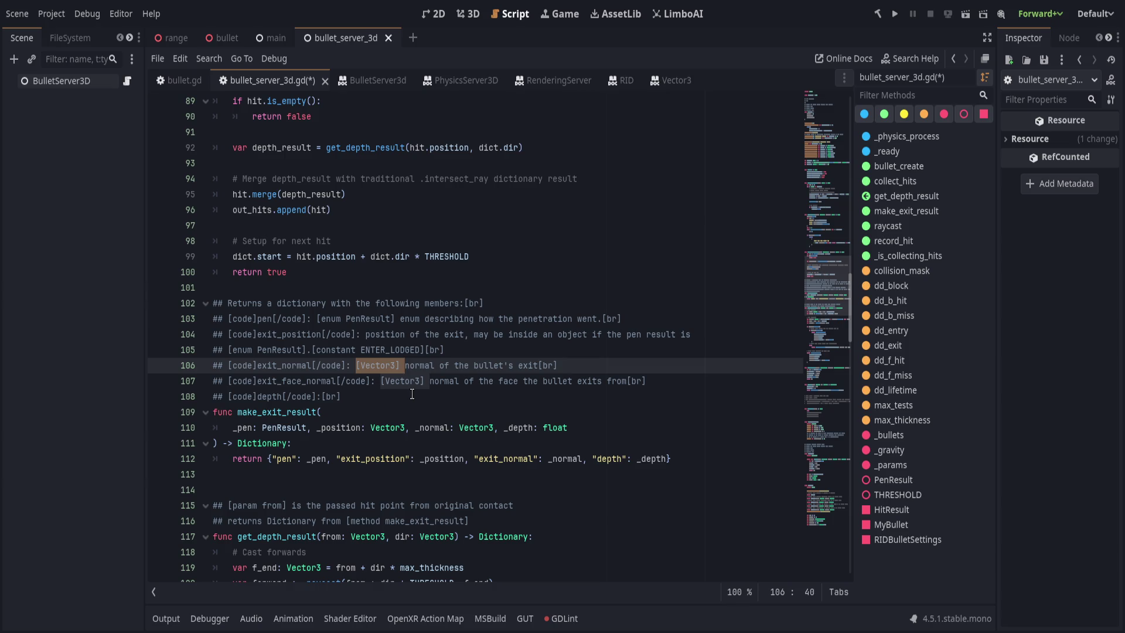
Replace the leading [Vector3] on lines 106 and 107 with a trailing 'as [Vector3]', and save
{"action": "key", "text": "BackSpace"}
{"action": "key", "text": "Delete"}
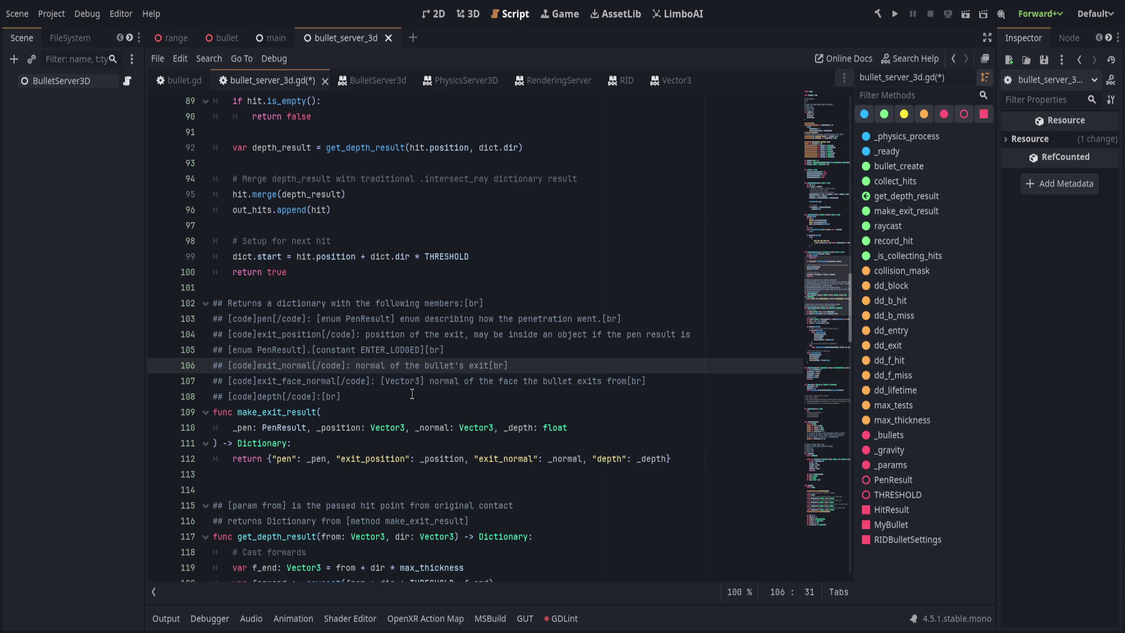
{"action": "type", "text": "as [Vector3]"}
{"action": "key", "text": "Down"}
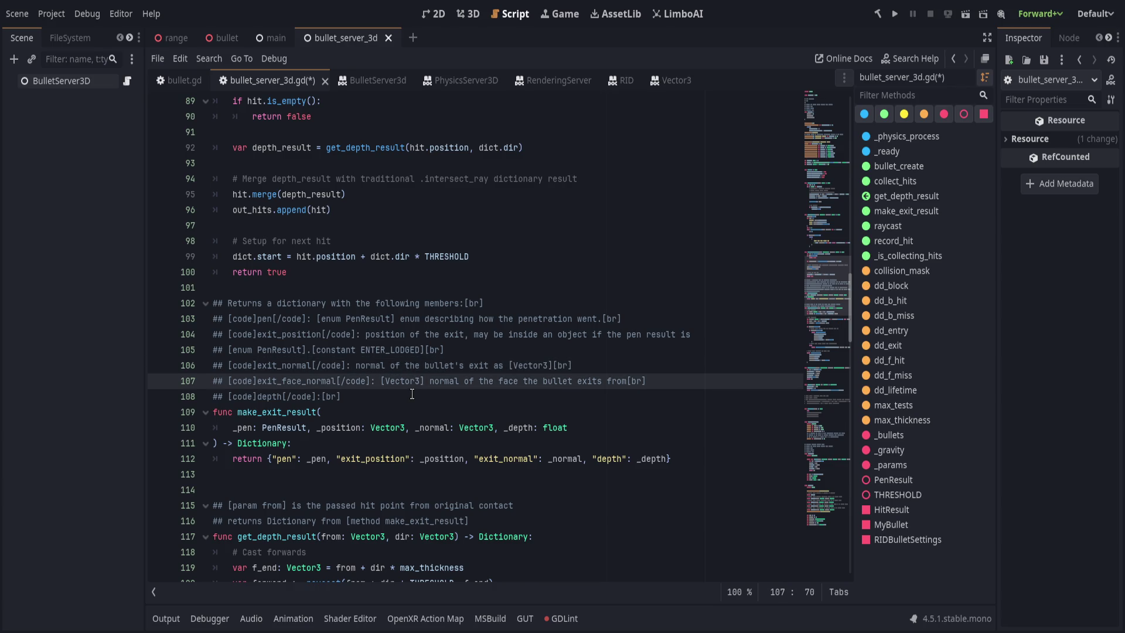
{"action": "key", "text": "ctrl+Left"}
{"action": "key", "text": "ctrl+Left"}
{"action": "key", "text": "ctrl+Left"}
{"action": "key", "text": "BackSpace"}
{"action": "key", "text": "BackSpace"}
{"action": "key", "text": "BackSpace"}
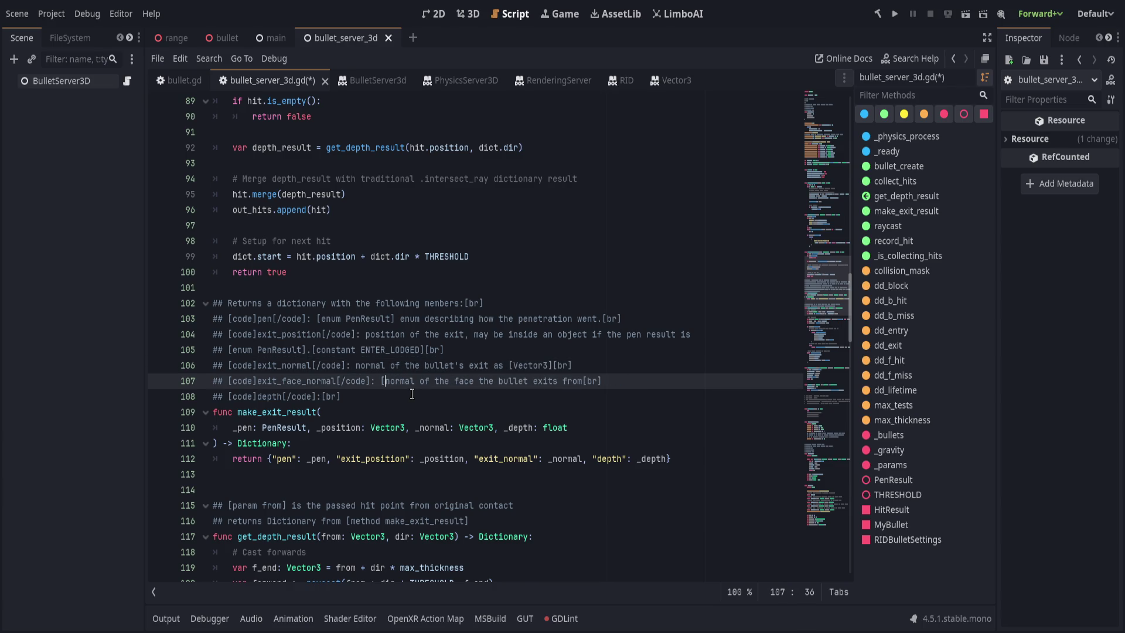
{"action": "key", "text": "End"}
{"action": "key", "text": "Left"}
{"action": "key", "text": "Left"}
{"action": "key", "text": "Left"}
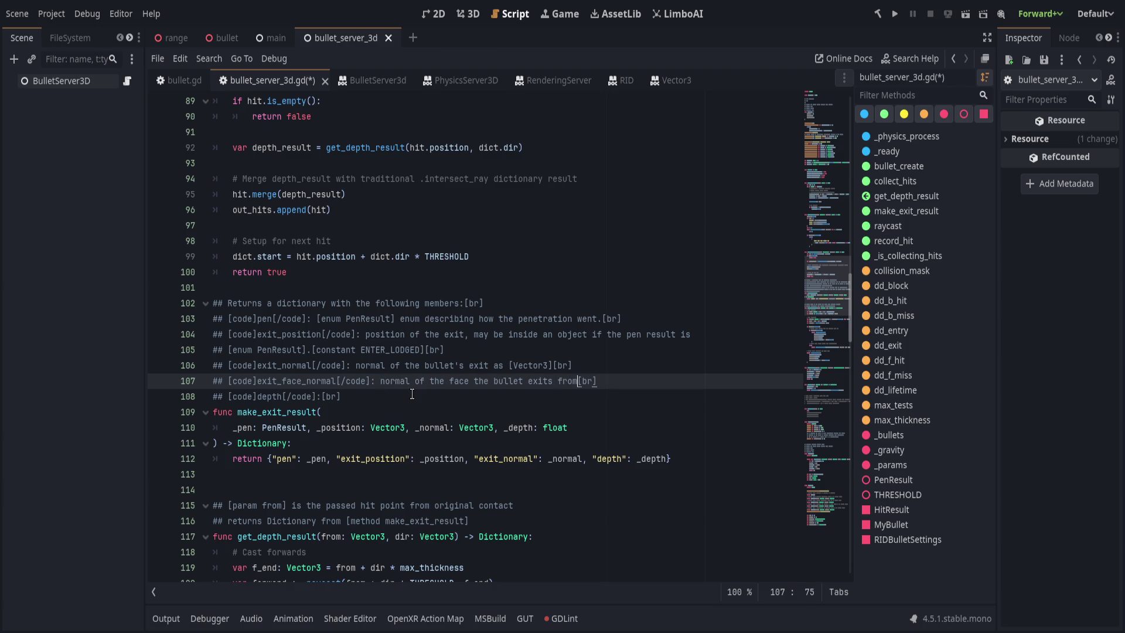
{"action": "type", "text": "as [Vector3]"}
{"action": "key", "text": "ctrl+s"}
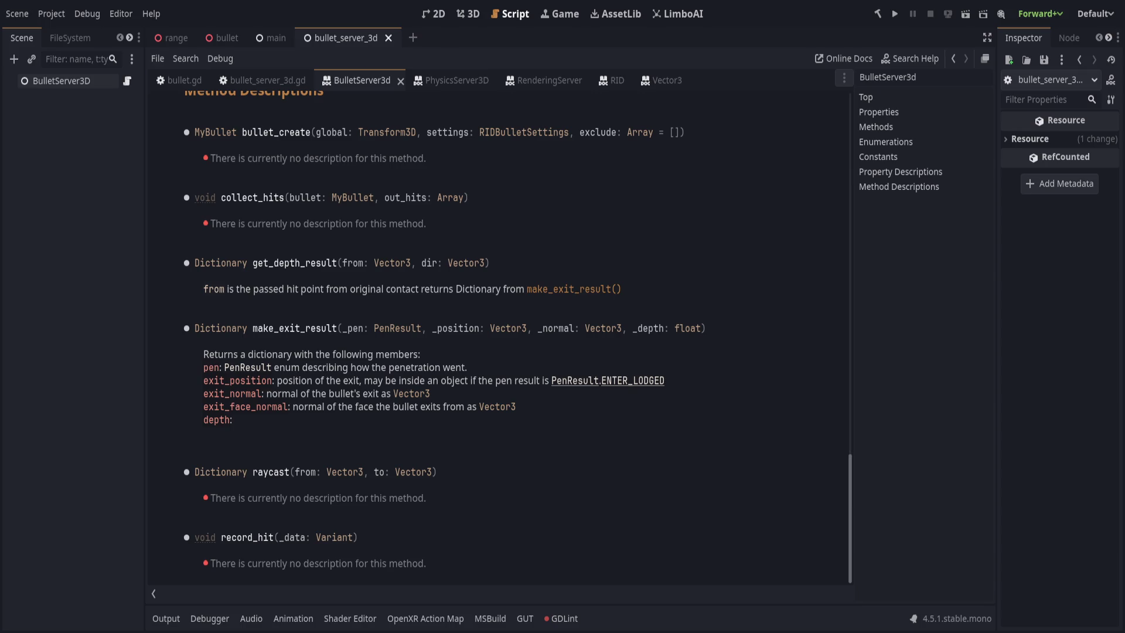
Extend the depth doc line with 'depth of the penetration as [float]'
{"action": "key", "text": "ctrl+s"}
{"action": "left_click", "coordinate": [452, 81]}
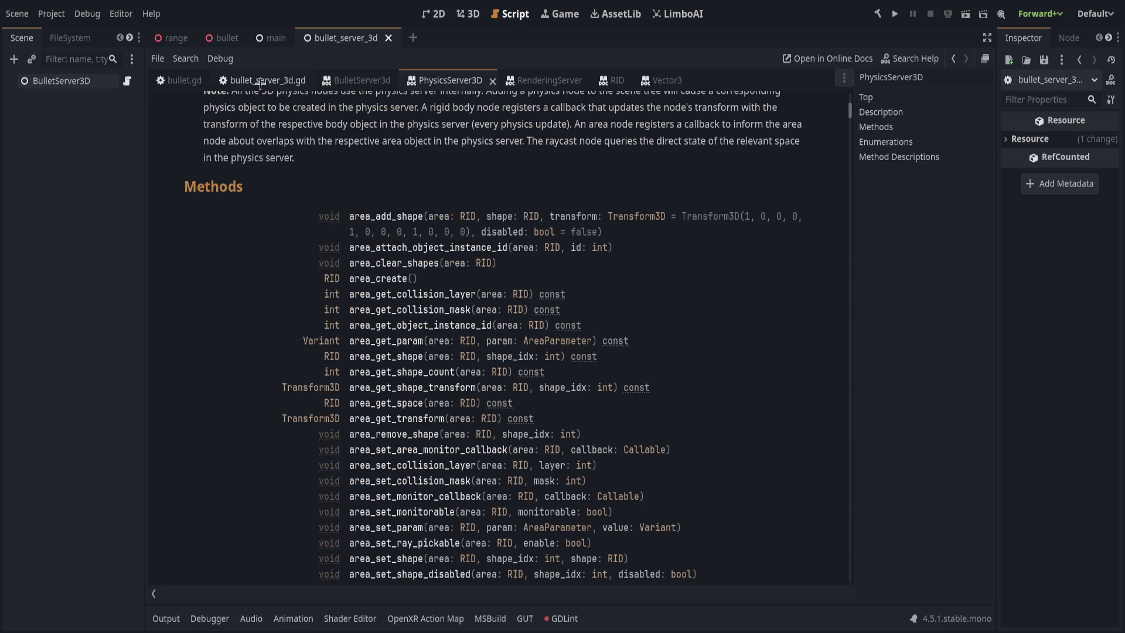
{"action": "left_click", "coordinate": [261, 81]}
{"action": "left_click", "coordinate": [467, 404]}
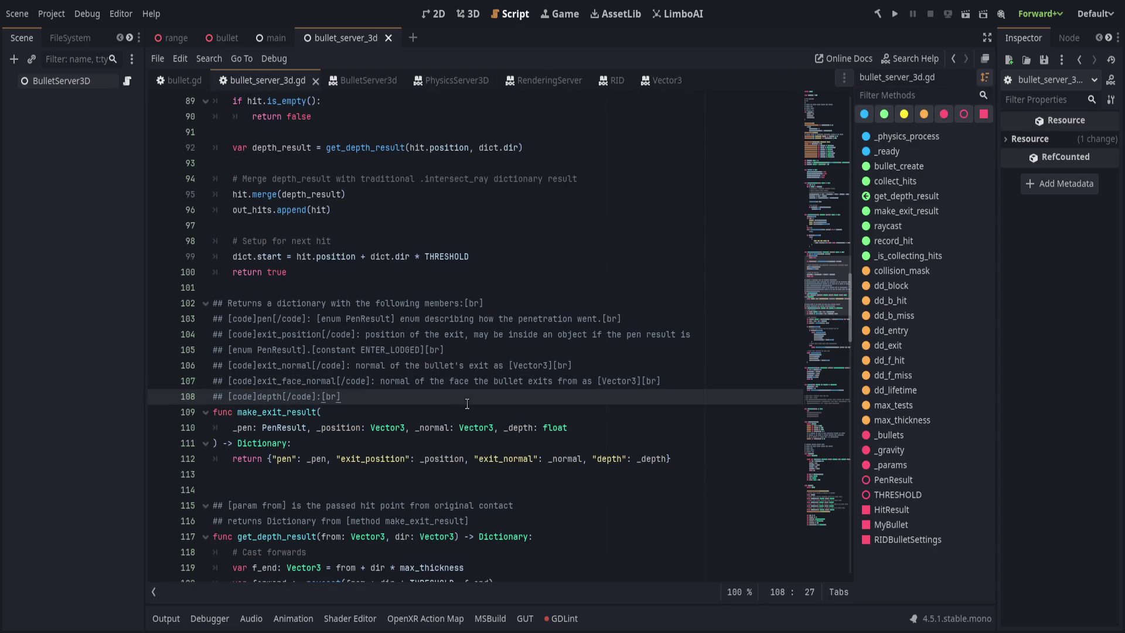
{"action": "key", "text": "Left"}
{"action": "type", "text": "depth of the penetration as ["}
{"action": "type", "text": "float]"}
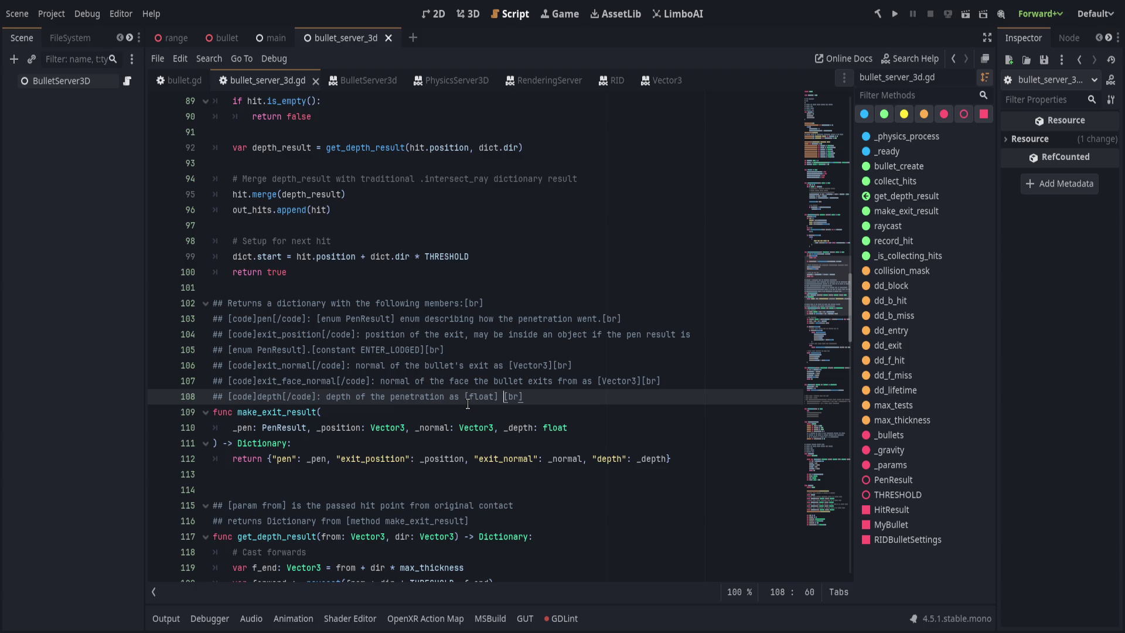
Save and check the depth entry's float link on the BulletServer3d help page
{"action": "key", "text": "ctrl+s"}
{"action": "left_click", "coordinate": [361, 81]}
{"action": "left_click", "coordinate": [371, 420]}
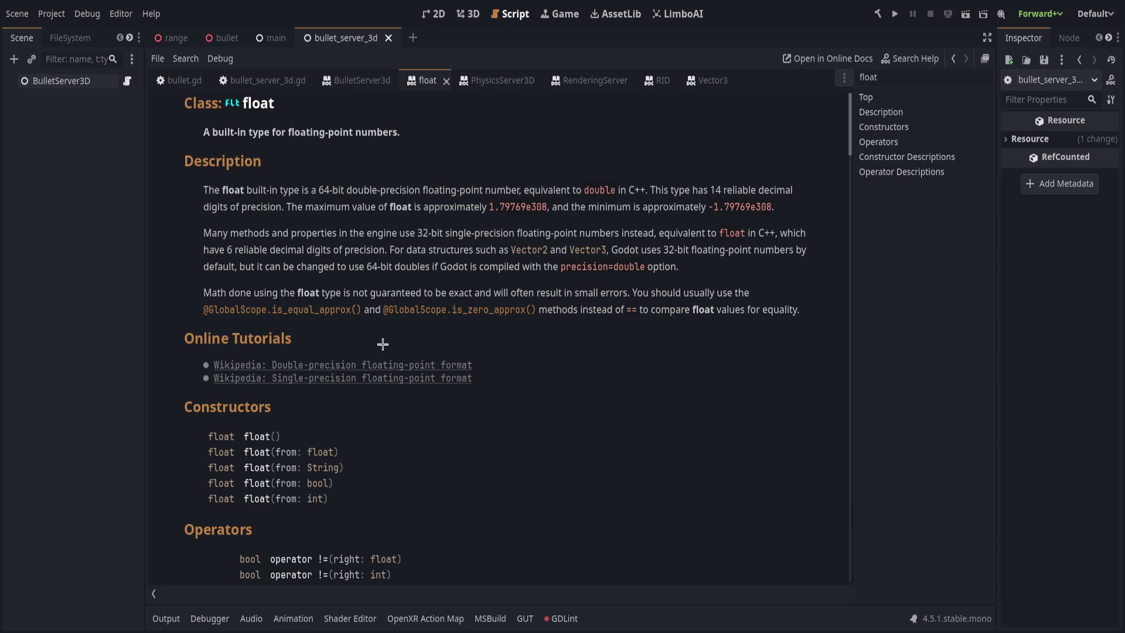
{"action": "left_click", "coordinate": [264, 80]}
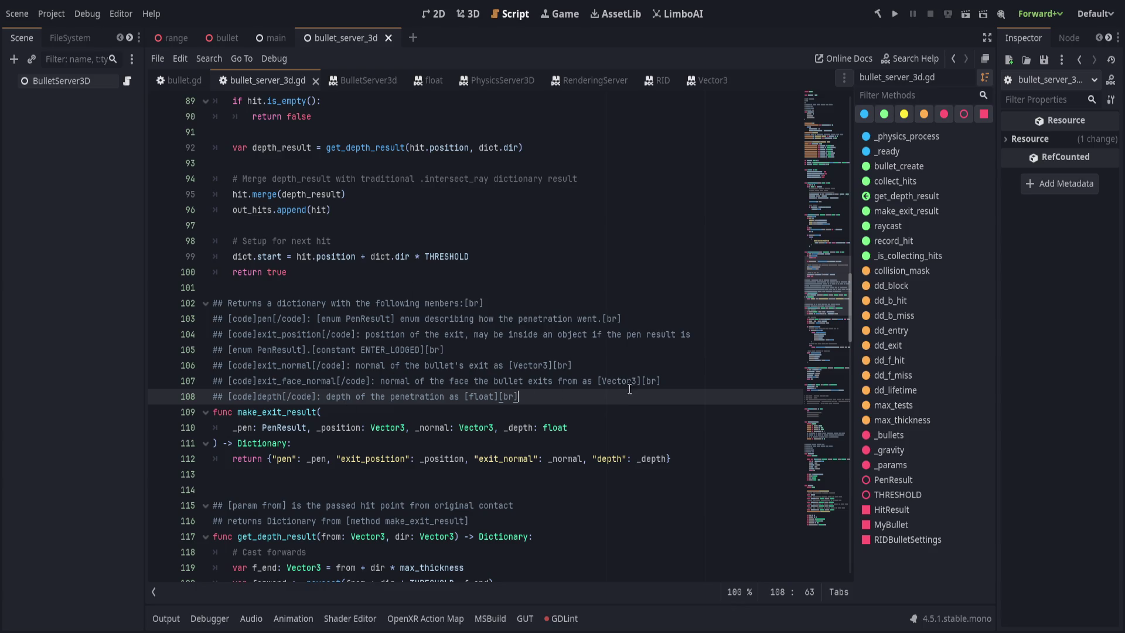
Review the exit_position and ENTER_LODGED doc lines against the rendered BulletServer3d documentation
{"action": "left_click", "coordinate": [695, 375]}
{"action": "key", "text": "ctrl+s"}
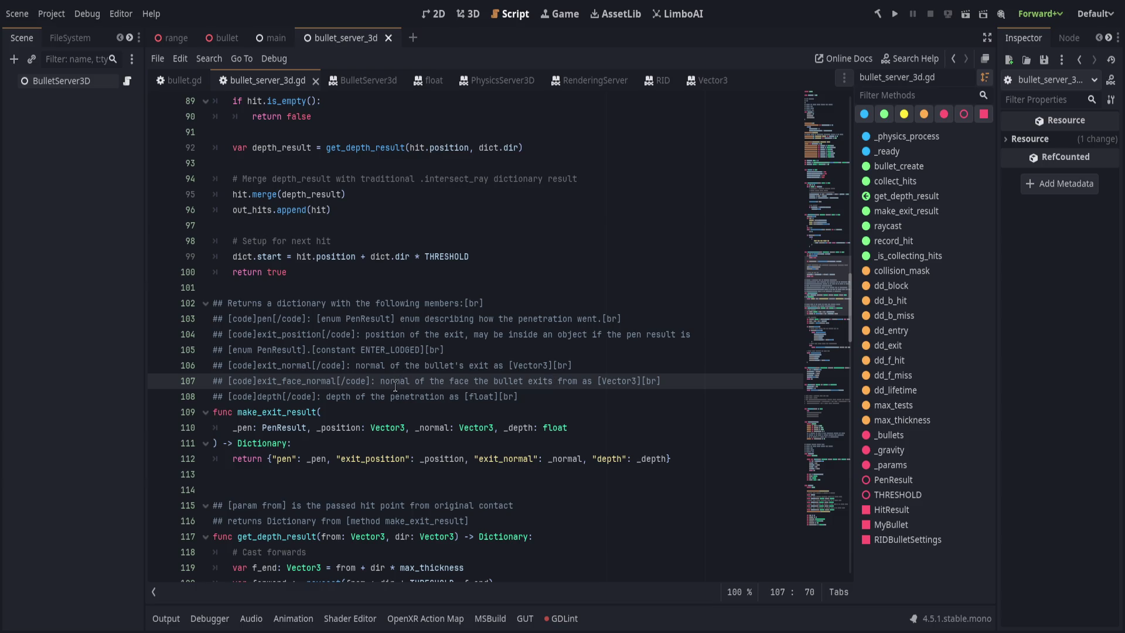
{"action": "left_click", "coordinate": [374, 394]}
{"action": "left_click", "coordinate": [422, 303]}
{"action": "left_click", "coordinate": [538, 335]}
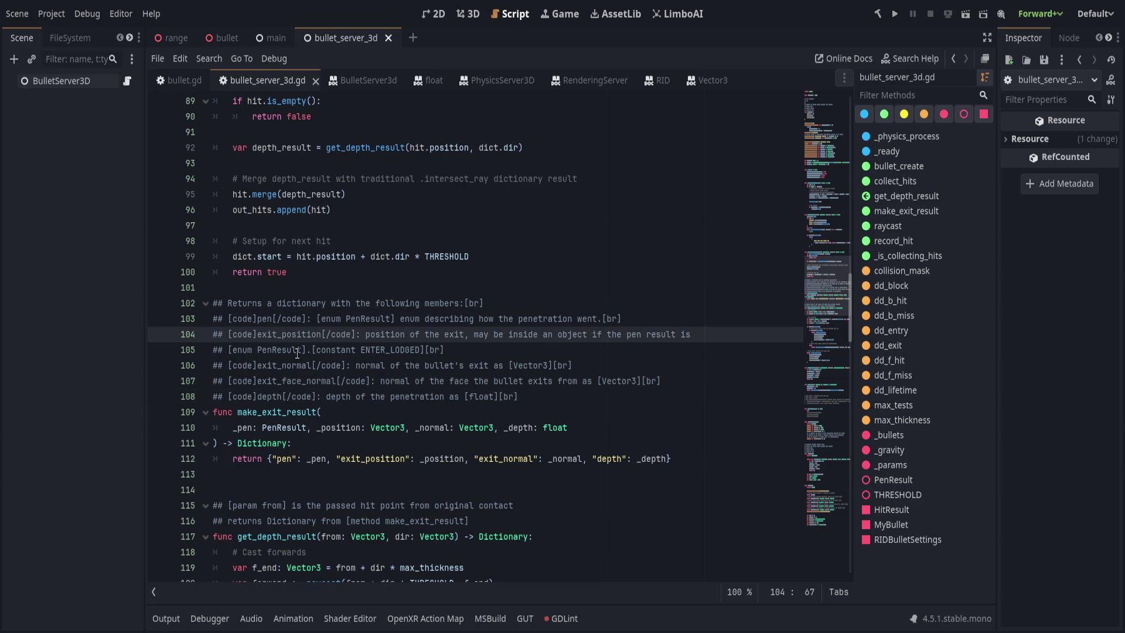
{"action": "left_click", "coordinate": [567, 346]}
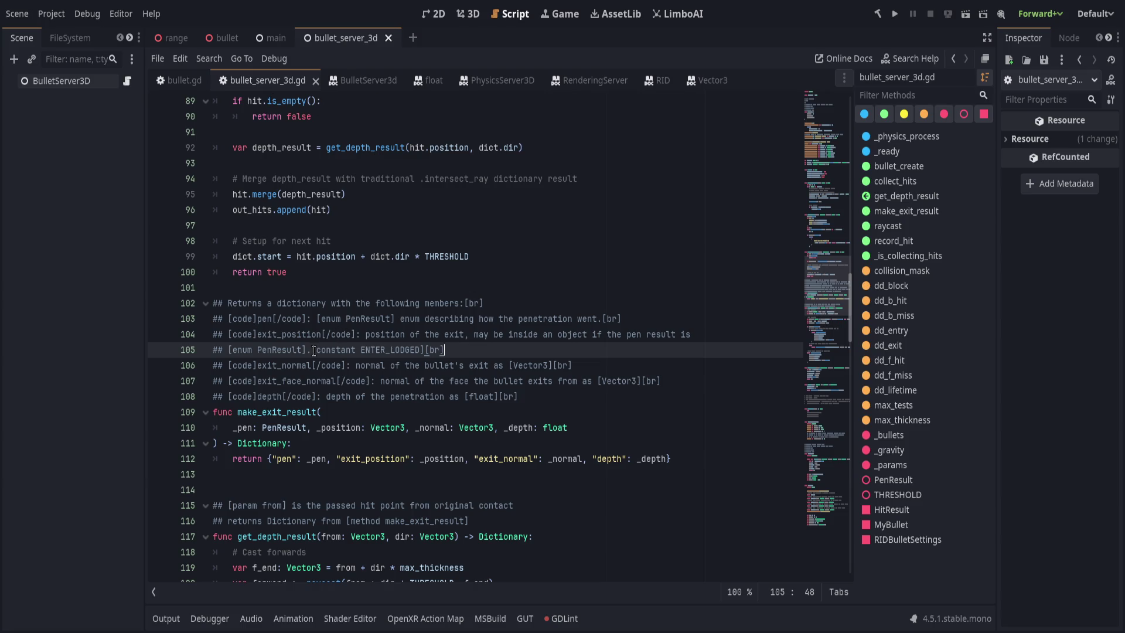
{"action": "left_click", "coordinate": [363, 84]}
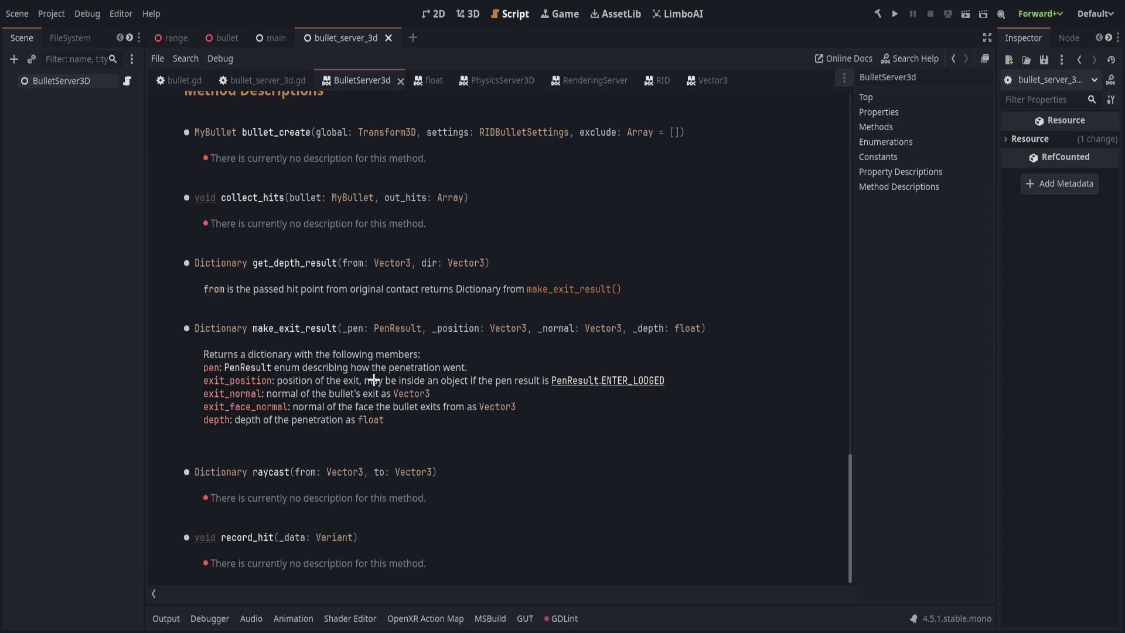
{"action": "left_click_drag", "start_coordinate": [326, 381], "coordinate": [550, 383]}
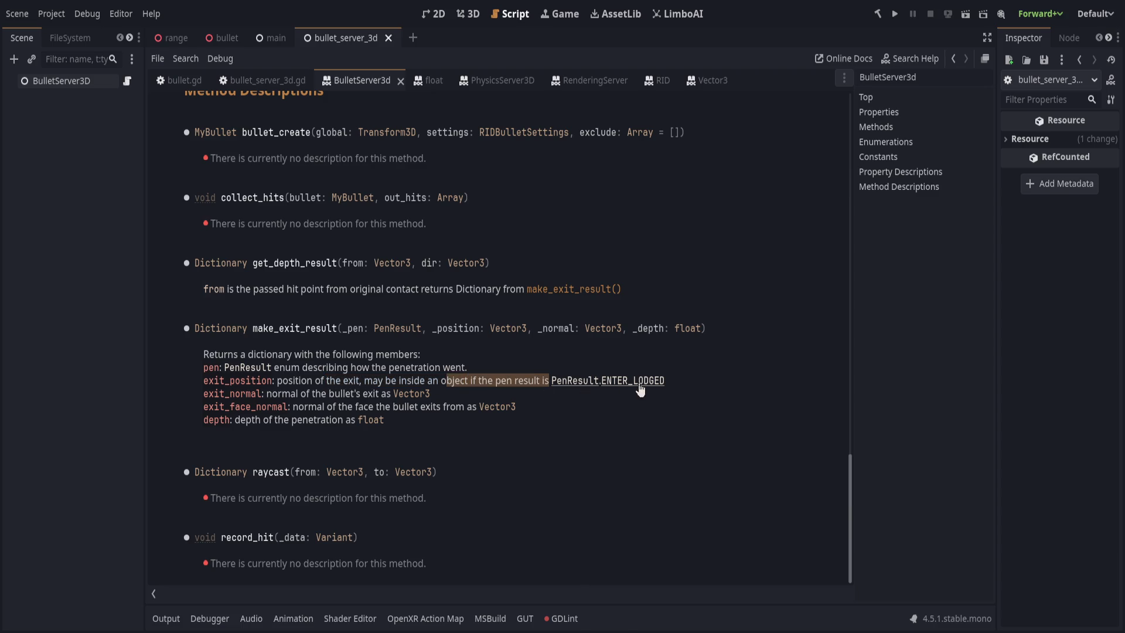
{"action": "left_click", "coordinate": [621, 419]}
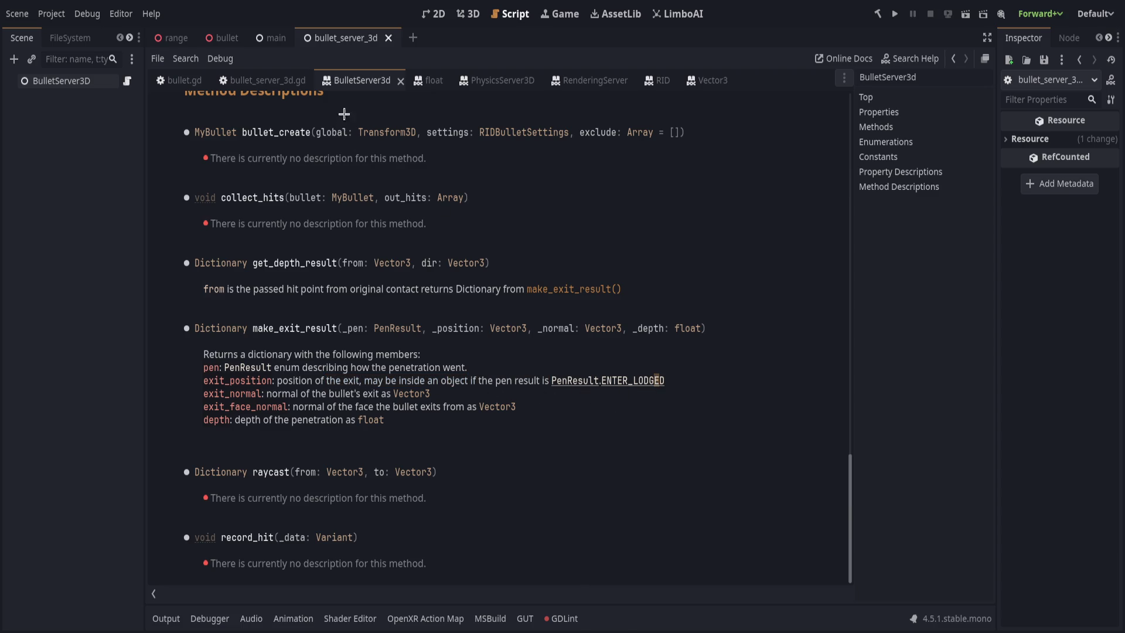
{"action": "key", "text": "alt+Left"}
{"action": "scroll", "coordinate": [417, 433], "scroll_direction": "up", "scroll_amount": 20}
Document BLOCKED as 'Bullet was blocked from entering the object' and ENTER_EXIT as 'Bullet entered the object, and successfully exited'
{"action": "scroll", "coordinate": [416, 434], "scroll_direction": "up", "scroll_amount": 2}
{"action": "left_click", "coordinate": [396, 272]}
{"action": "key", "text": "Return"}
{"action": "type", "text": "##"}
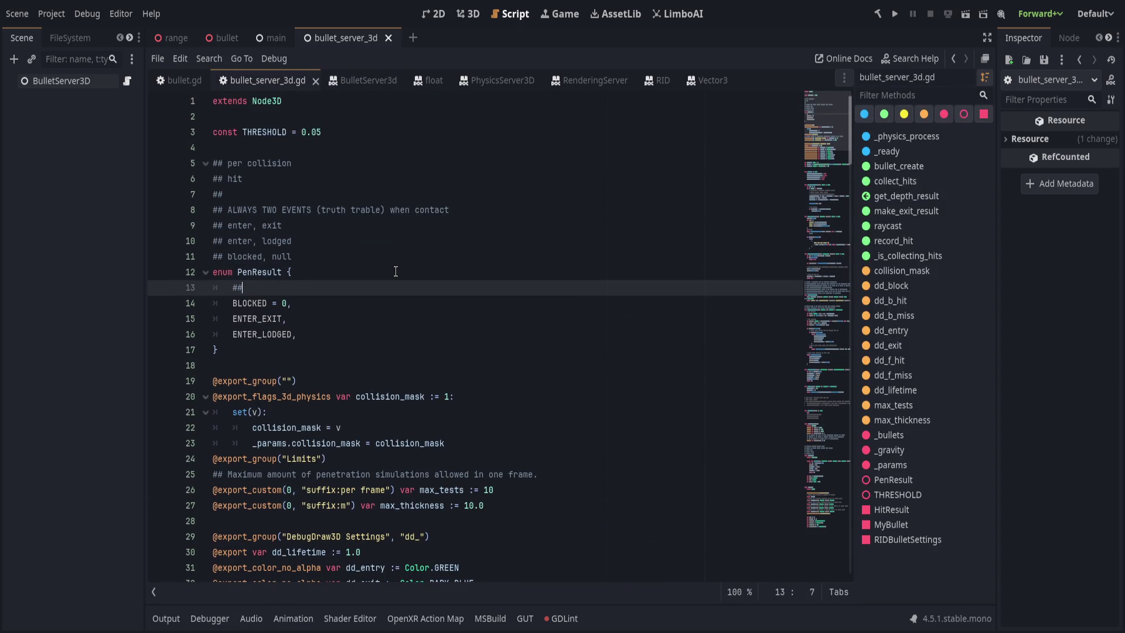
{"action": "type", "text": " Bul"}
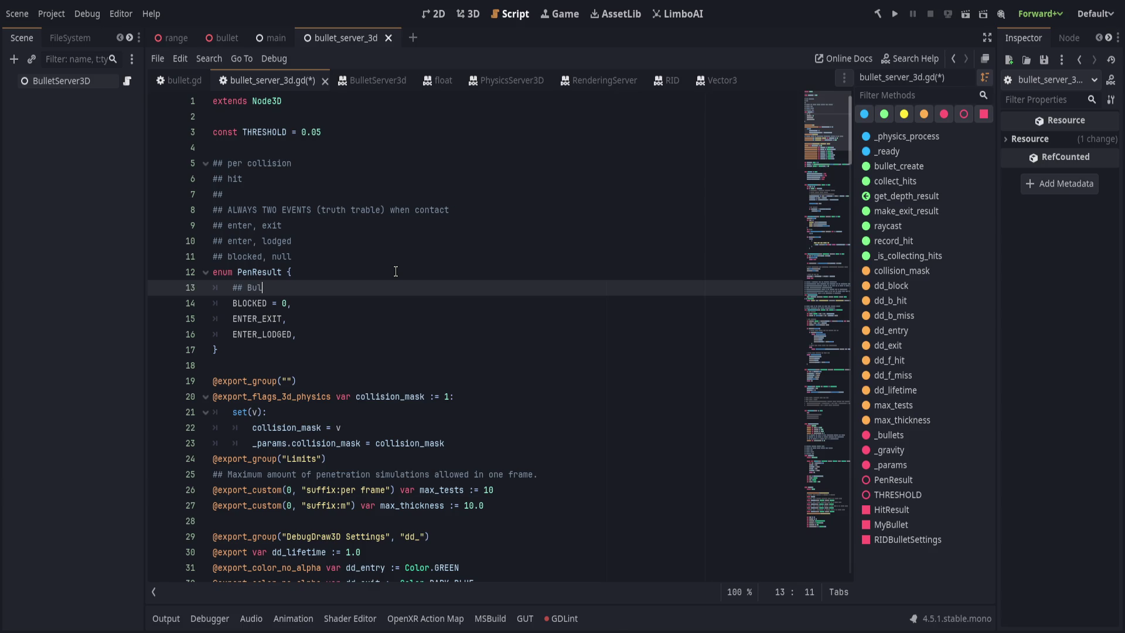
{"action": "type", "text": "let was bloc"}
{"action": "type", "text": "ked from entering the "}
{"action": "type", "text": "object"}
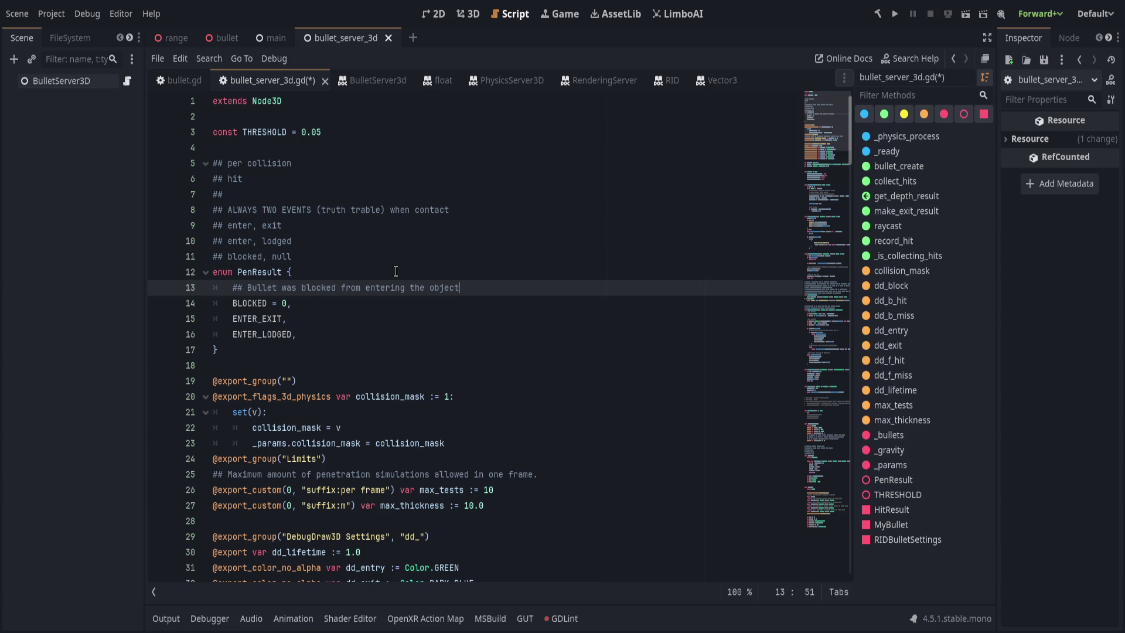
{"action": "key", "text": "Down"}
{"action": "key", "text": "Return"}
{"action": "type", "text": "## Bullet "}
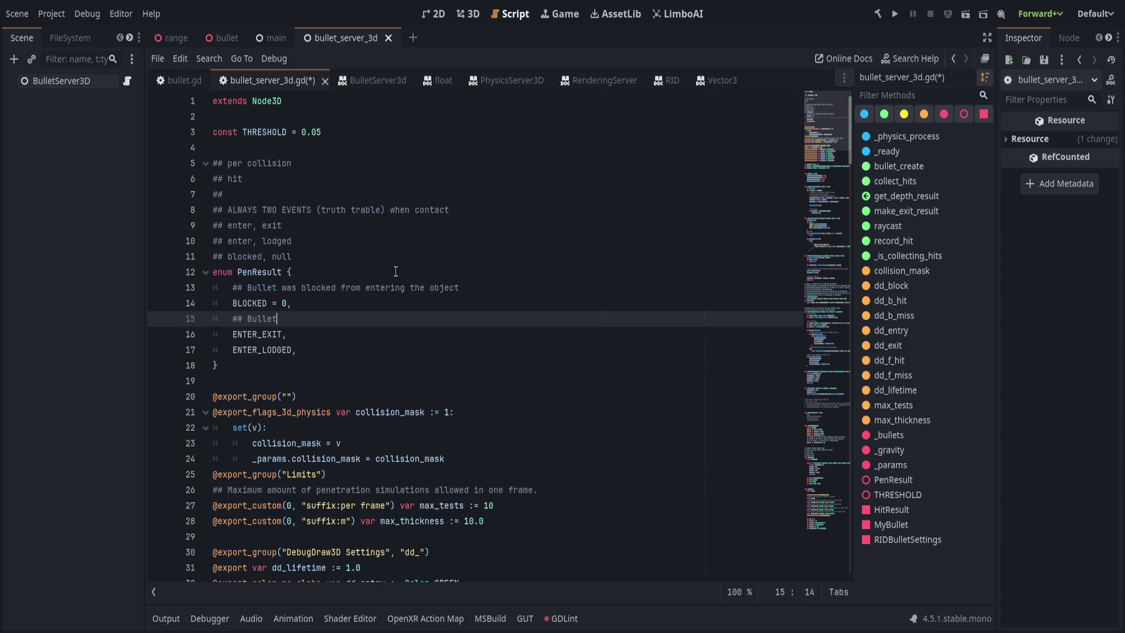
{"action": "type", "text": "entered the object"}
{"action": "type", "text": ", and suce"}
{"action": "key", "text": "BackSpace"}
{"action": "type", "text": "cessfully "}
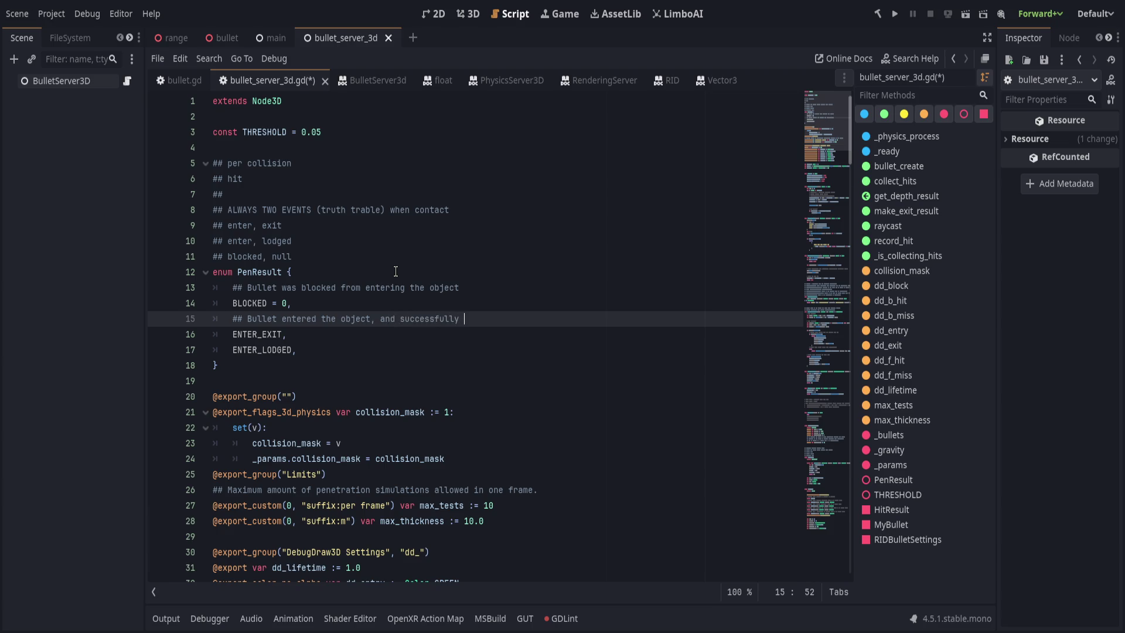
{"action": "type", "text": "exited"}
Document ENTER_LODGED as 'Bullet entered the object, and was lodged inside' and save
{"action": "key", "text": "Down"}
{"action": "key", "text": "Return"}
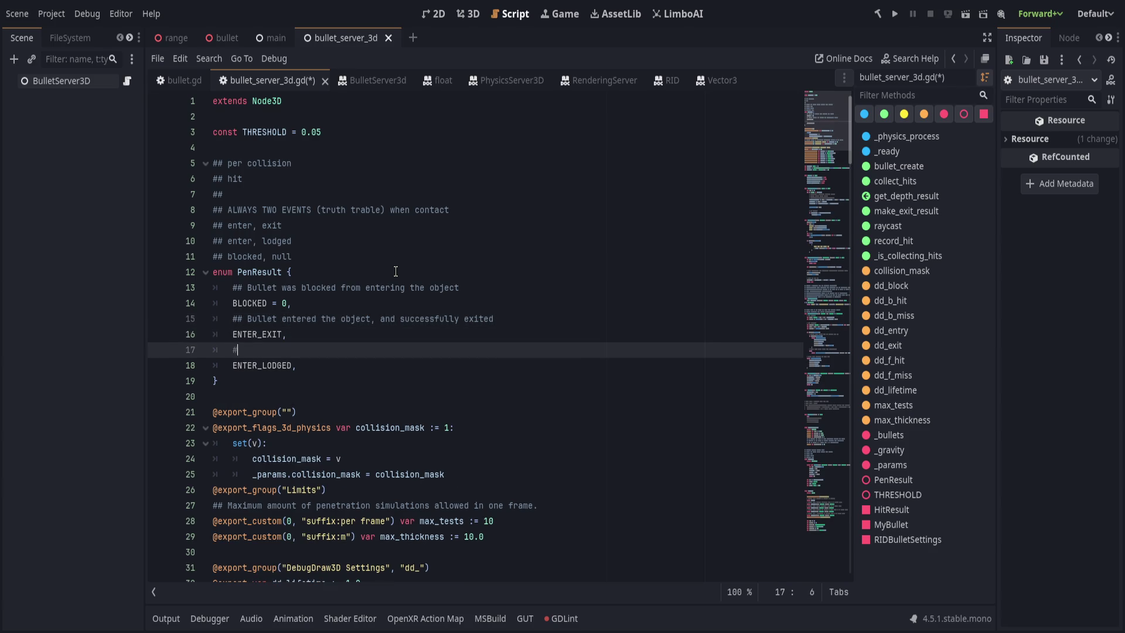
{"action": "key", "text": "BackSpace"}
{"action": "type", "text": "# Bullet en"}
{"action": "type", "text": "tered the objec"}
{"action": "type", "text": "t, and was o"}
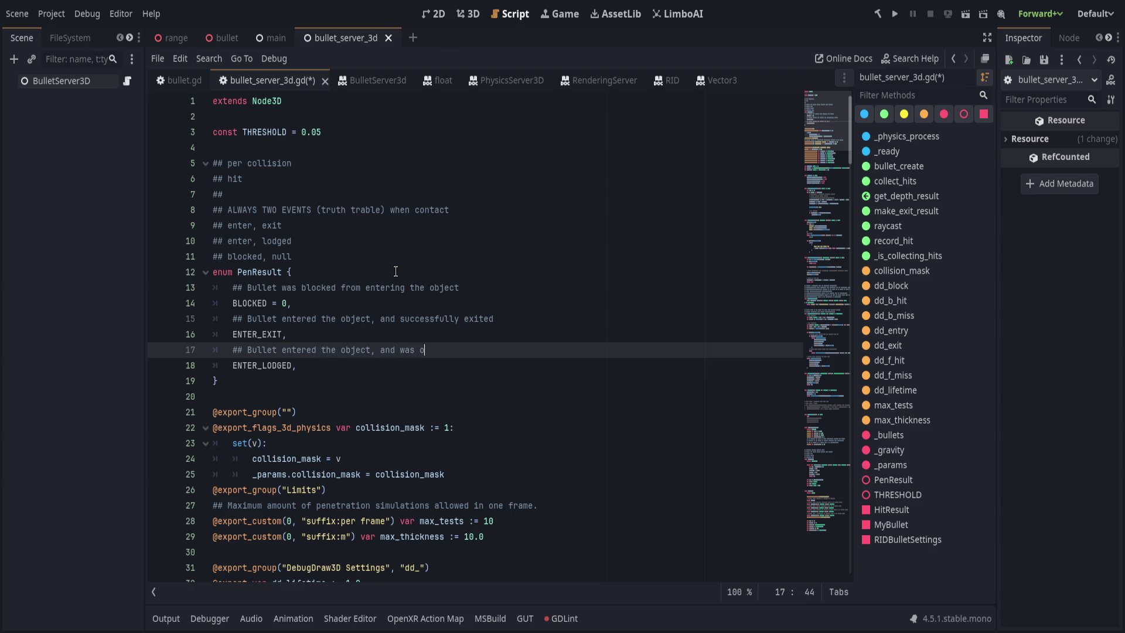
{"action": "key", "text": "BackSpace"}
{"action": "type", "text": "lodged inside"}
{"action": "key", "text": "ctrl+s"}
{"action": "left_click", "coordinate": [357, 258]}
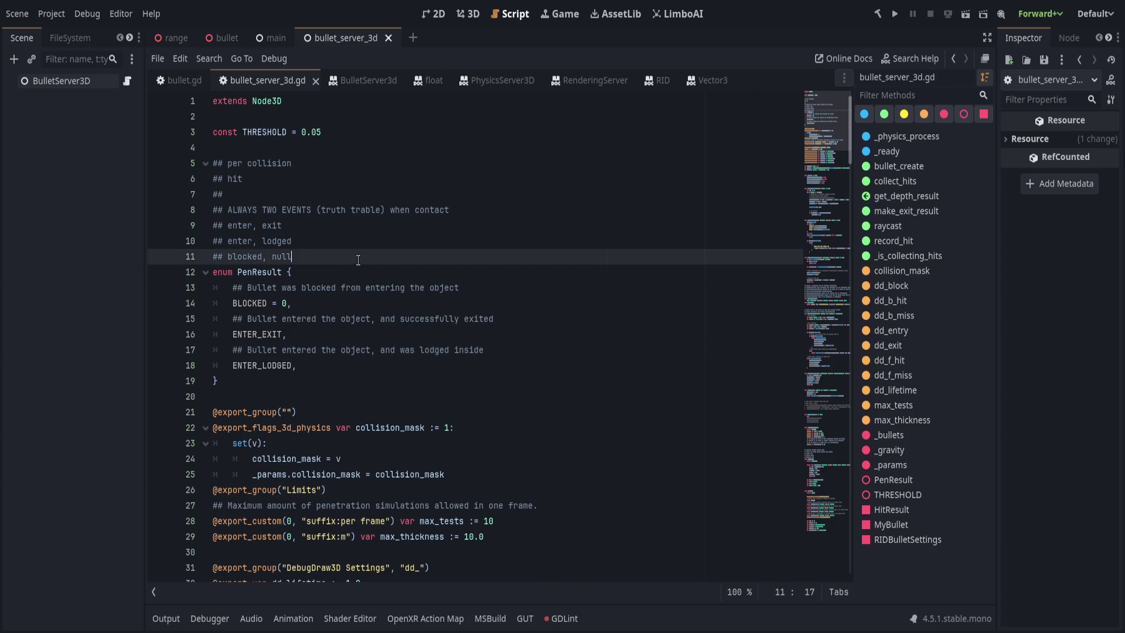
{"action": "left_click", "coordinate": [400, 154], "text": "shift"}
Delete comment lines 5–11 and write '## Describes if the bullet entered, exited, and how' above enum PenResult, then save
{"action": "key", "text": "BackSpace"}
{"action": "key", "text": "ctrl+s"}
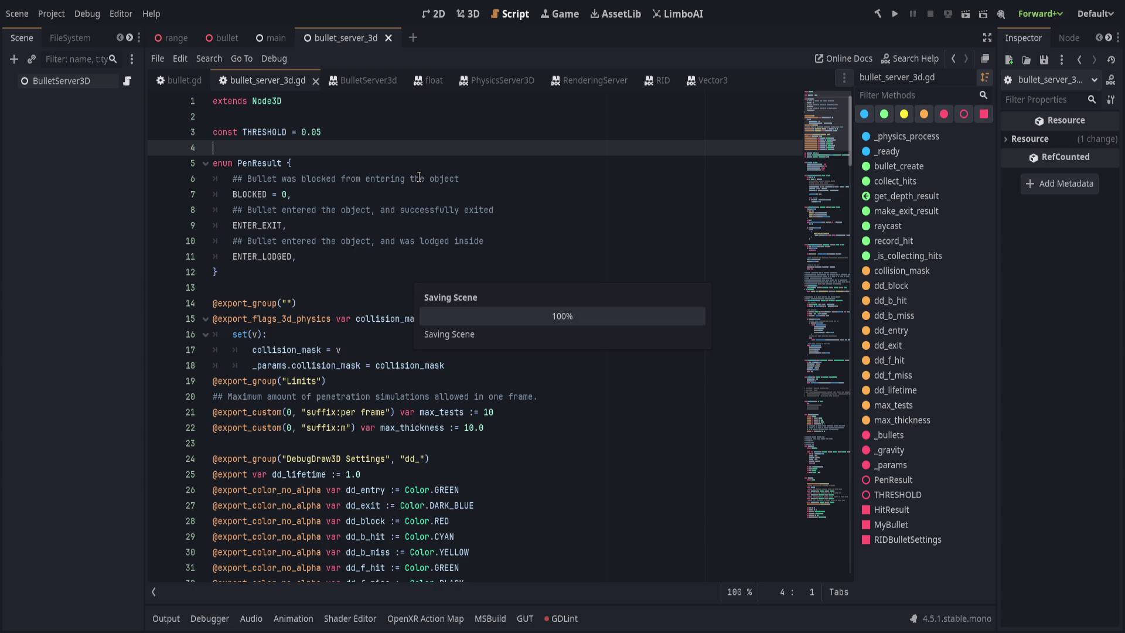
{"action": "key", "text": "Return"}
{"action": "type", "text": "## Describe"}
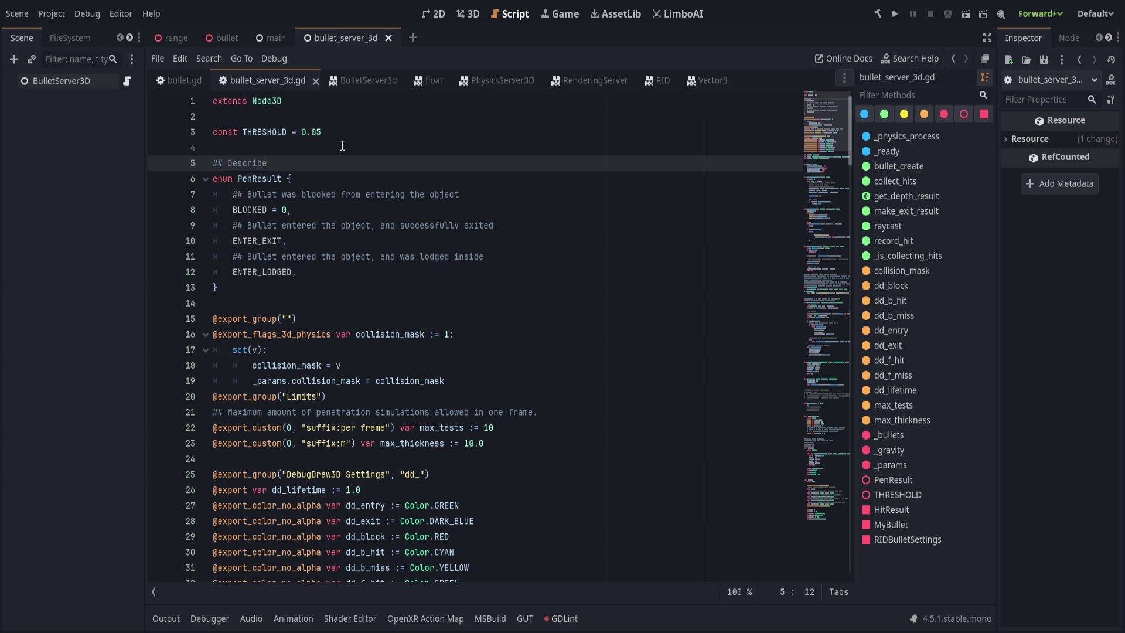
{"action": "type", "text": "s the result"}
{"action": "key", "text": "ctrl+BackSpace"}
{"action": "key", "text": "ctrl+BackSpace"}
{"action": "type", "text": "how to"}
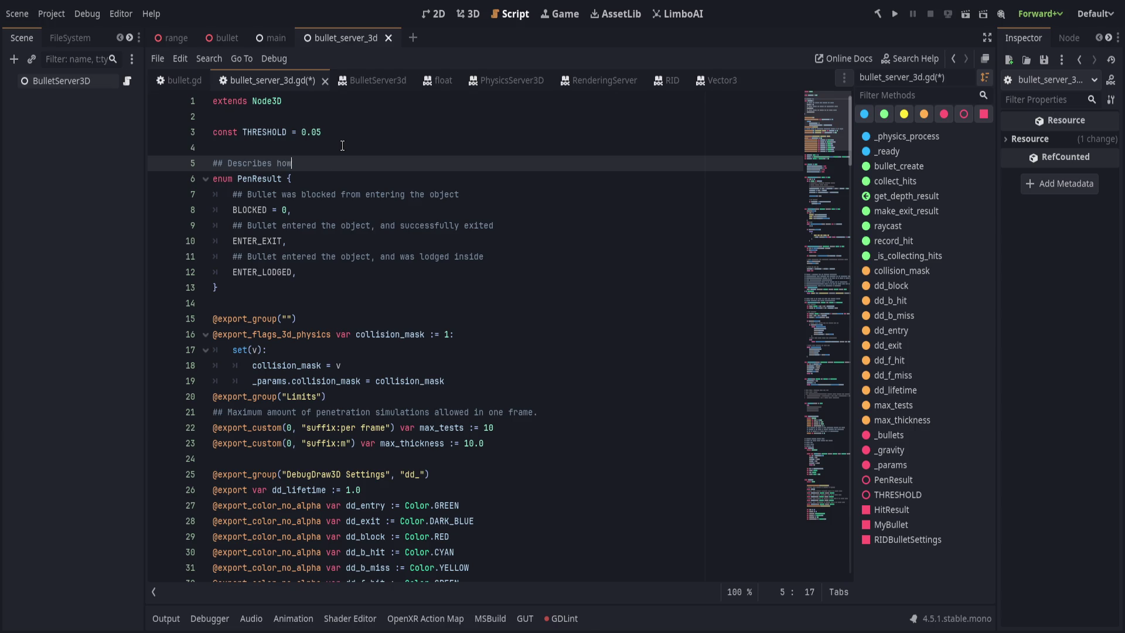
{"action": "key", "text": "BackSpace"}
{"action": "key", "text": "BackSpace"}
{"action": "type", "text": "he"}
{"action": "key", "text": "ctrl+BackSpace"}
{"action": "key", "text": "ctrl+BackSpace"}
{"action": "type", "text": "if the bullet"}
{"action": "type", "text": " entered, "}
{"action": "type", "text": "exited,"}
{"action": "type", "text": " and how"}
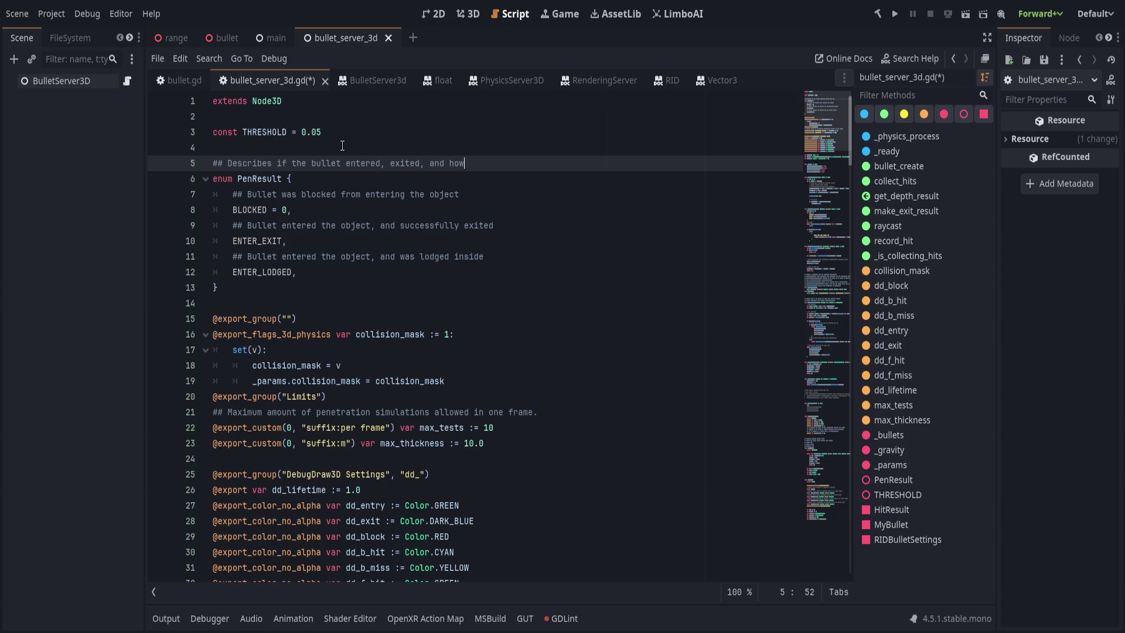
{"action": "key", "text": "ctrl+s"}
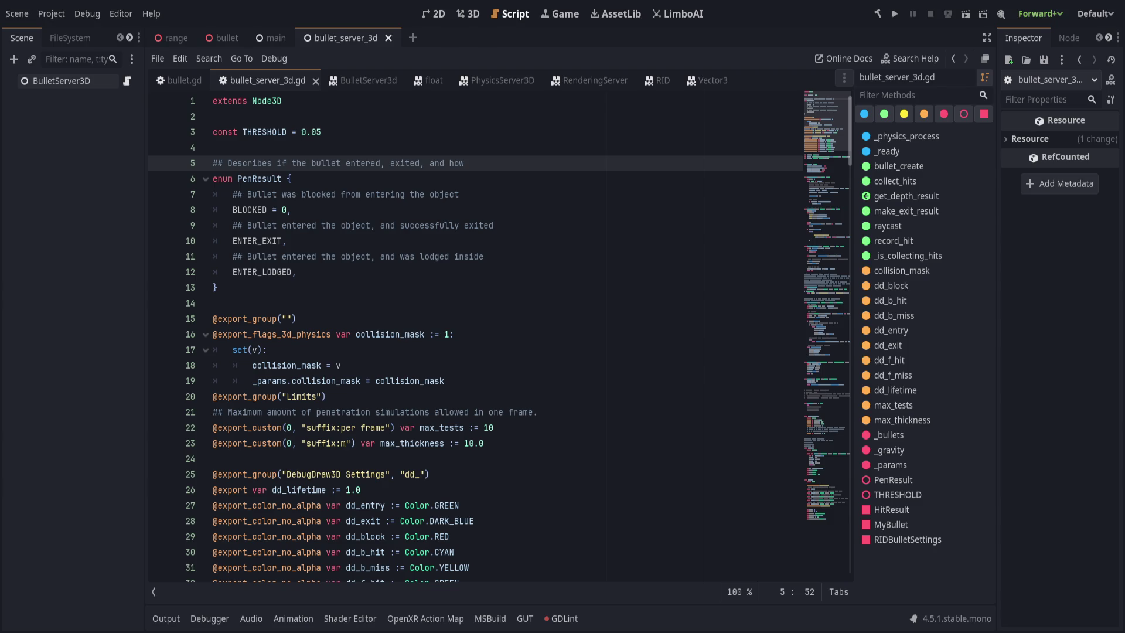
{"action": "left_click", "coordinate": [646, 350]}
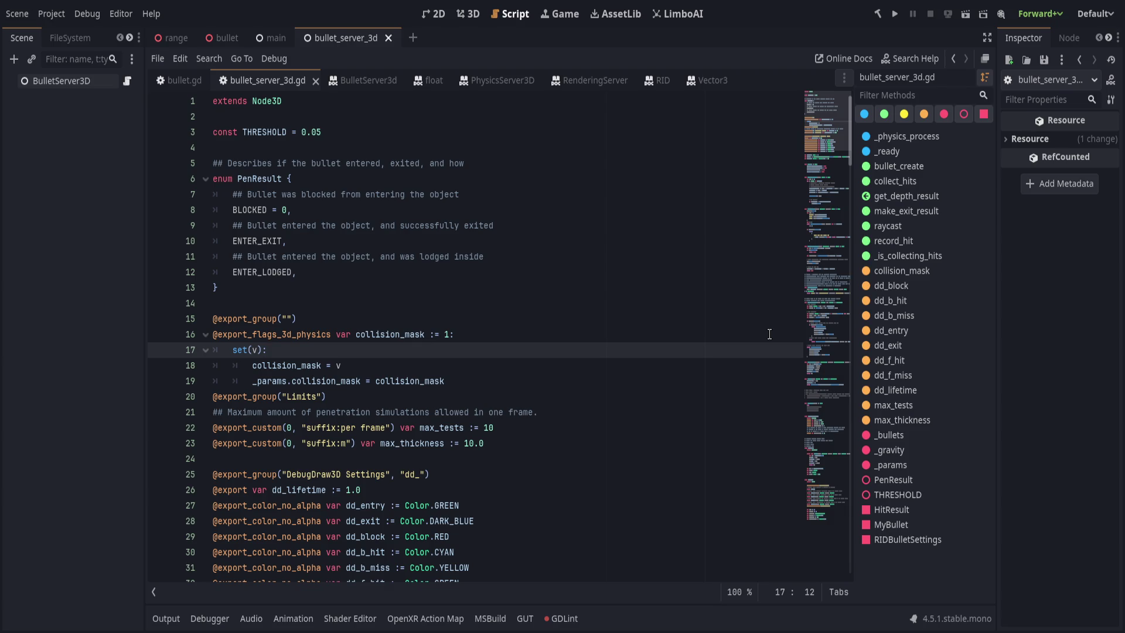
Save the script and look over the collision mask setter and the Limits export lines
{"action": "left_click", "coordinate": [557, 364]}
{"action": "key", "text": "ctrl+s"}
{"action": "left_click", "coordinate": [503, 380]}
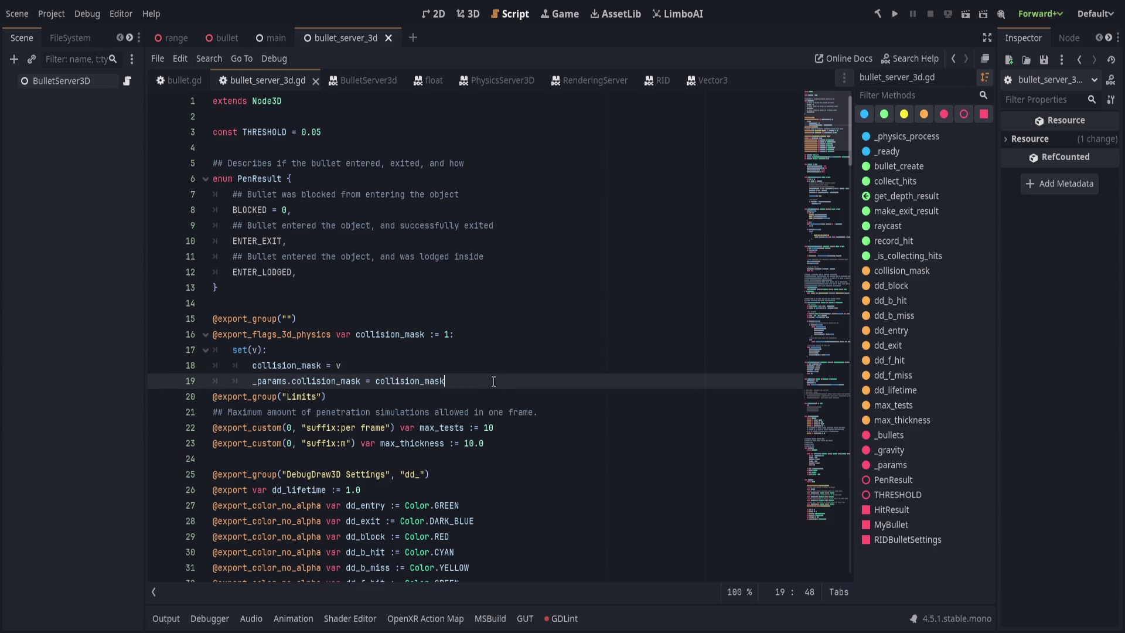
{"action": "left_click", "coordinate": [494, 399]}
{"action": "left_click", "coordinate": [583, 428]}
{"action": "left_click", "coordinate": [583, 412]}
{"action": "left_click", "coordinate": [583, 428]}
{"action": "left_click", "coordinate": [571, 446]}
{"action": "left_click", "coordinate": [514, 431]}
{"action": "scroll", "coordinate": [544, 433], "scroll_direction": "down", "scroll_amount": 20}
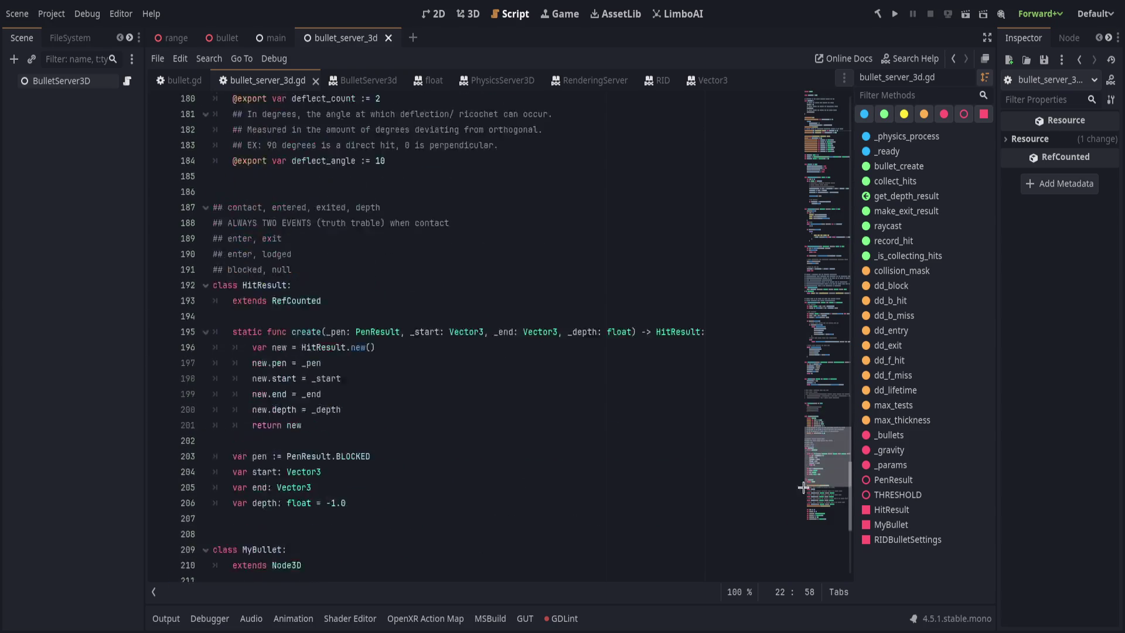
{"action": "scroll", "coordinate": [460, 462], "scroll_direction": "down", "scroll_amount": 3}
Scroll to the MyBullet settings variable and the dict definition in collect_hits
{"action": "left_click", "coordinate": [410, 505]}
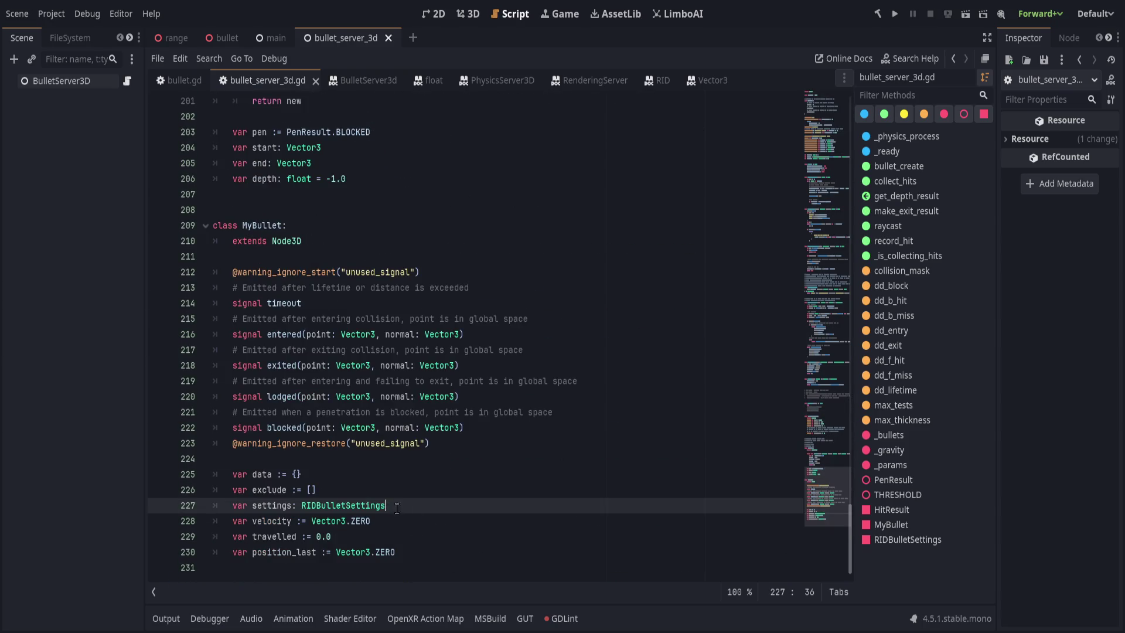
{"action": "scroll", "coordinate": [711, 473], "scroll_direction": "up", "scroll_amount": 8}
{"action": "scroll", "coordinate": [821, 173], "scroll_direction": "down", "scroll_amount": 4}
{"action": "scroll", "coordinate": [820, 381], "scroll_direction": "up", "scroll_amount": 7}
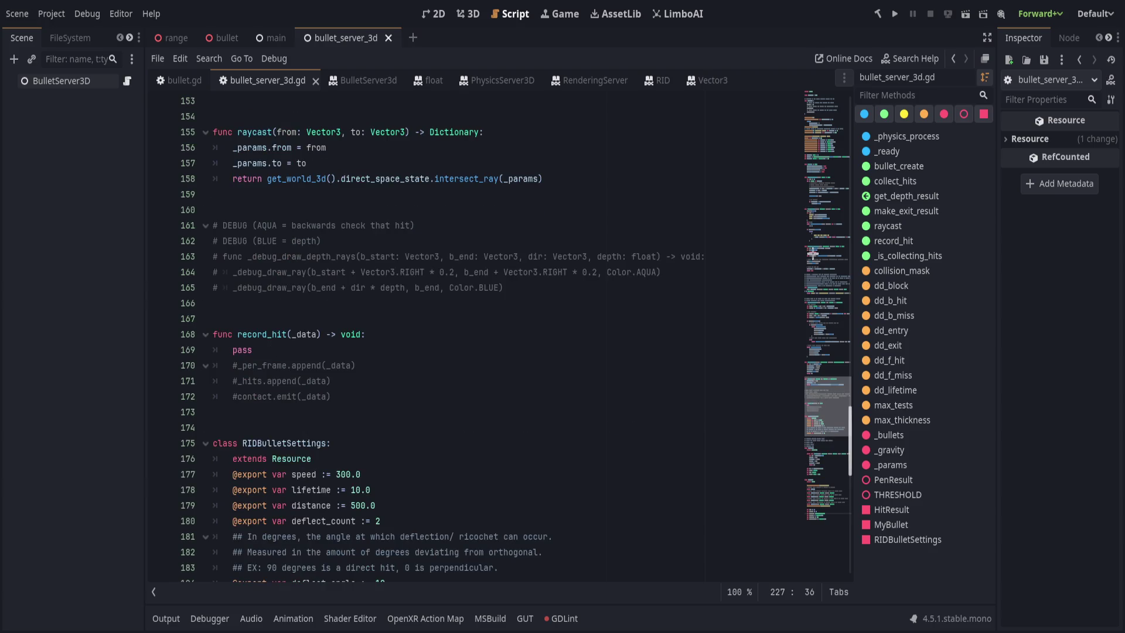
{"action": "scroll", "coordinate": [825, 374], "scroll_direction": "up", "scroll_amount": 20}
{"action": "scroll", "coordinate": [794, 156], "scroll_direction": "down", "scroll_amount": 5}
{"action": "left_click", "coordinate": [490, 414]}
{"action": "scroll", "coordinate": [490, 414], "scroll_direction": "down", "scroll_amount": 2}
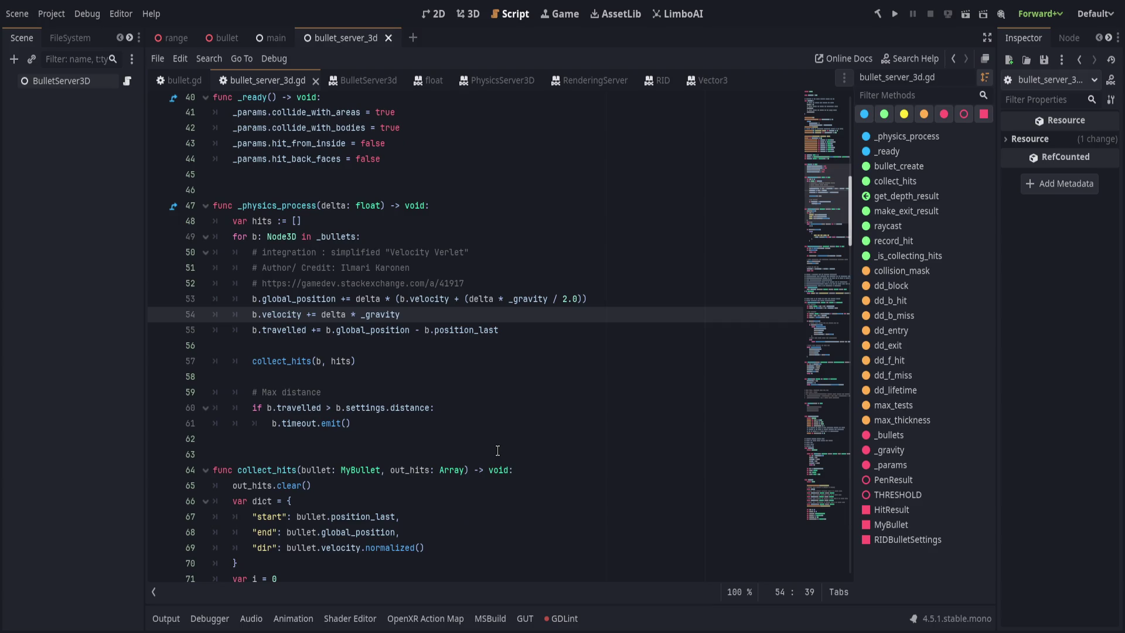
{"action": "left_click", "coordinate": [491, 510]}
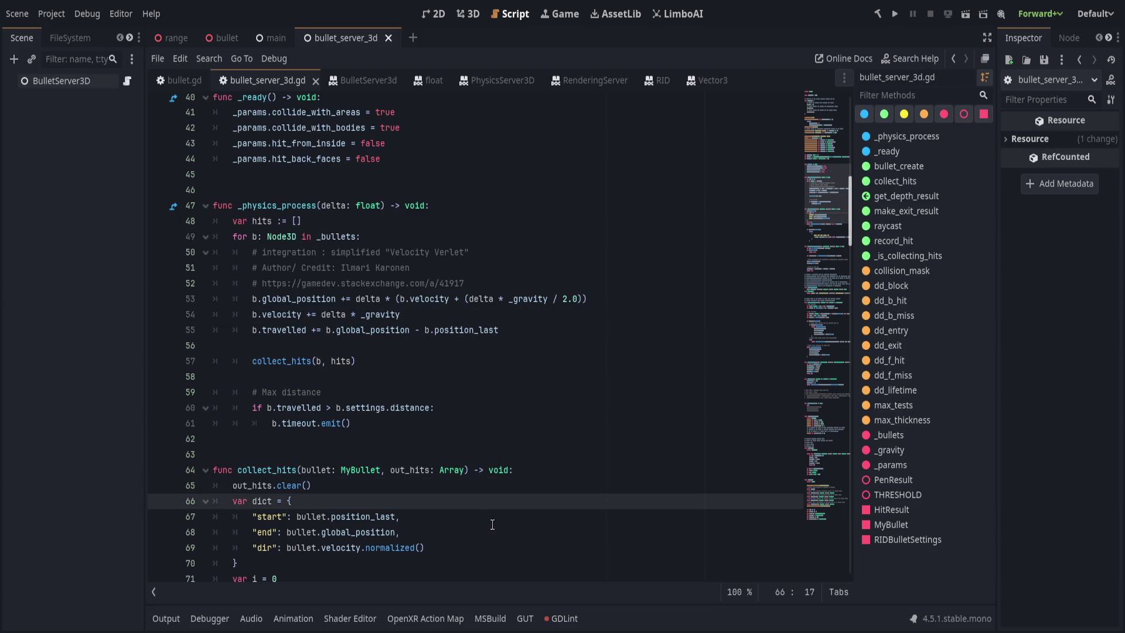
{"action": "scroll", "coordinate": [439, 511], "scroll_direction": "down", "scroll_amount": 3}
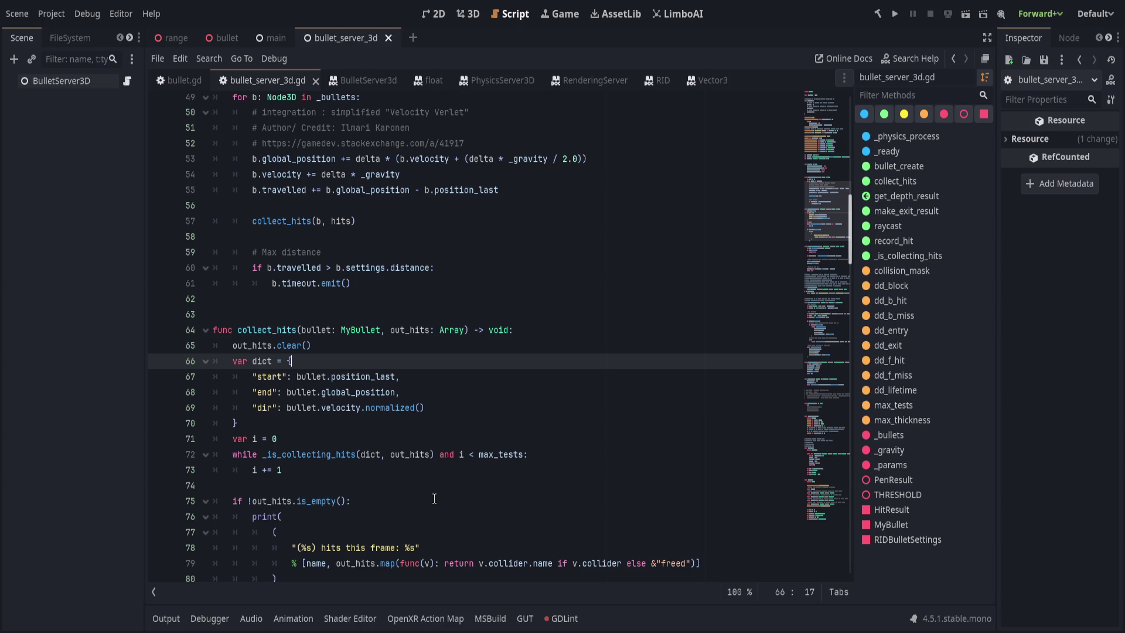
Review the end of the dict definition and the print call in collect_hits
{"action": "left_click", "coordinate": [466, 411]}
{"action": "left_click", "coordinate": [460, 423]}
{"action": "scroll", "coordinate": [432, 434], "scroll_direction": "down", "scroll_amount": 3}
{"action": "left_click", "coordinate": [421, 390]}
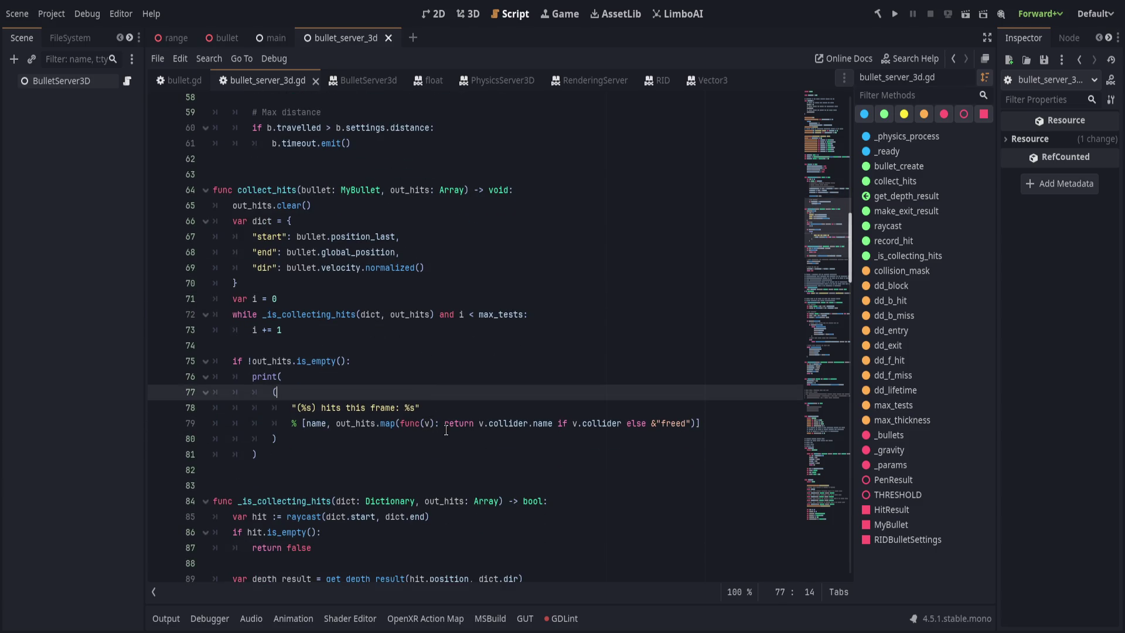
{"action": "left_click", "coordinate": [366, 453]}
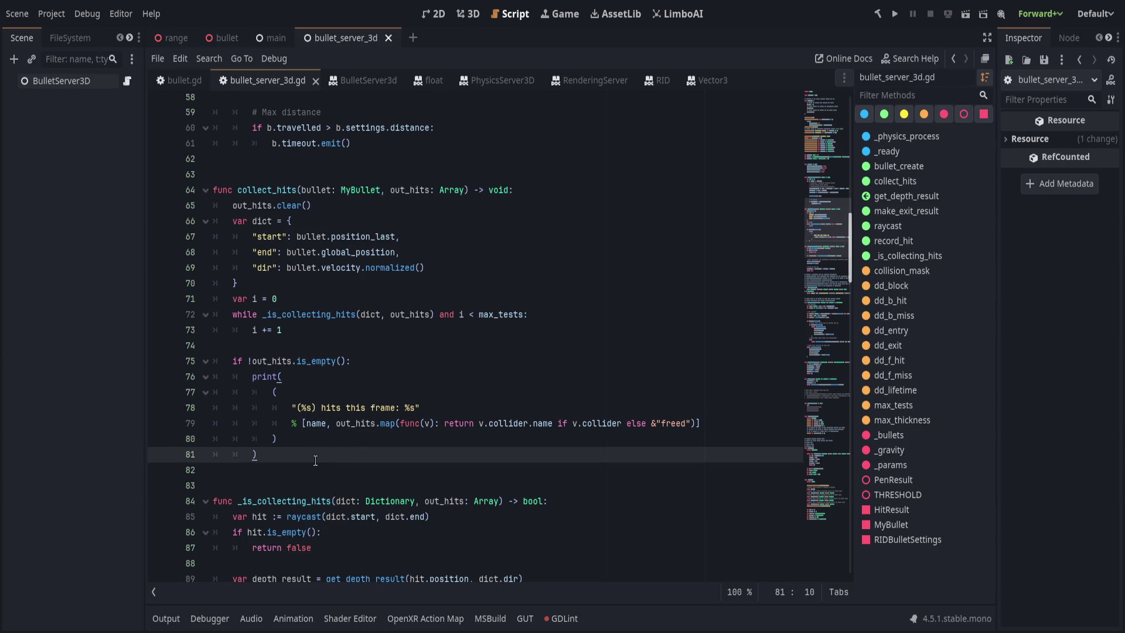
{"action": "scroll", "coordinate": [315, 461], "scroll_direction": "down", "scroll_amount": 4}
Review the hit check and return true in _is_collecting_hits, down to make_exit_result
{"action": "left_click", "coordinate": [381, 361]}
{"action": "left_click", "coordinate": [450, 336]}
{"action": "left_click", "coordinate": [449, 346]}
{"action": "scroll", "coordinate": [447, 364], "scroll_direction": "down", "scroll_amount": 3}
{"action": "left_click", "coordinate": [480, 365]}
{"action": "left_click", "coordinate": [482, 376]}
{"action": "scroll", "coordinate": [482, 376], "scroll_direction": "down", "scroll_amount": 1}
{"action": "scroll", "coordinate": [470, 379], "scroll_direction": "down", "scroll_amount": 1}
{"action": "left_click", "coordinate": [505, 422]}
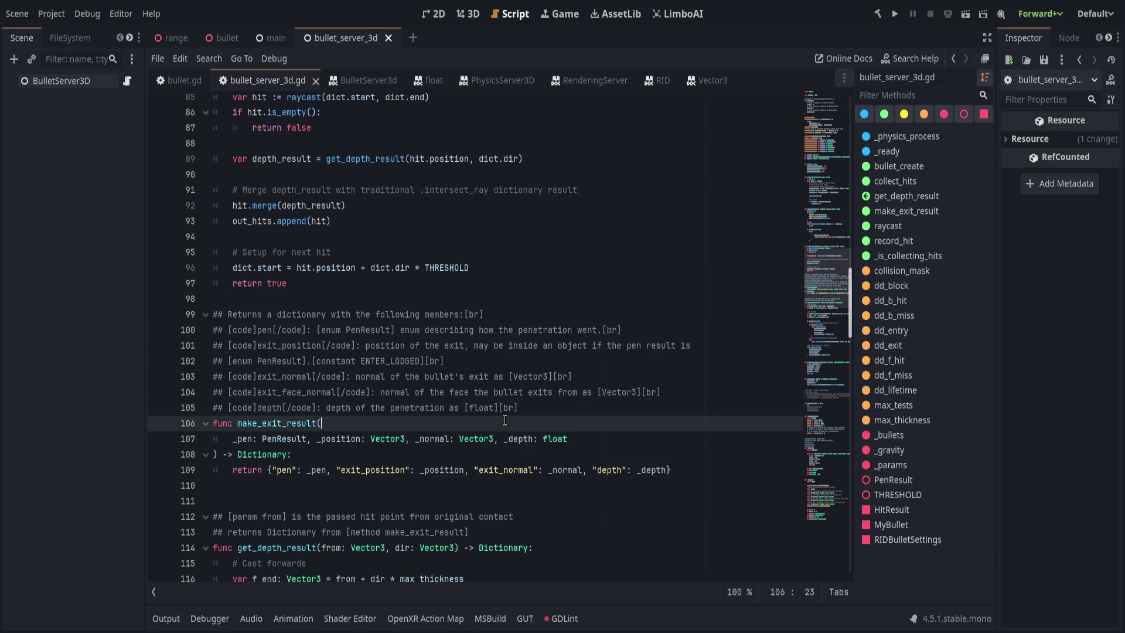
Select make_exit_result's doc comment lines, then view the BulletServer3d method descriptions
{"action": "mouse_move", "coordinate": [213, 314]}
{"action": "left_mouse_down"}
{"action": "mouse_move", "coordinate": [480, 320]}
{"action": "mouse_move", "coordinate": [661, 392]}
{"action": "left_mouse_up"}
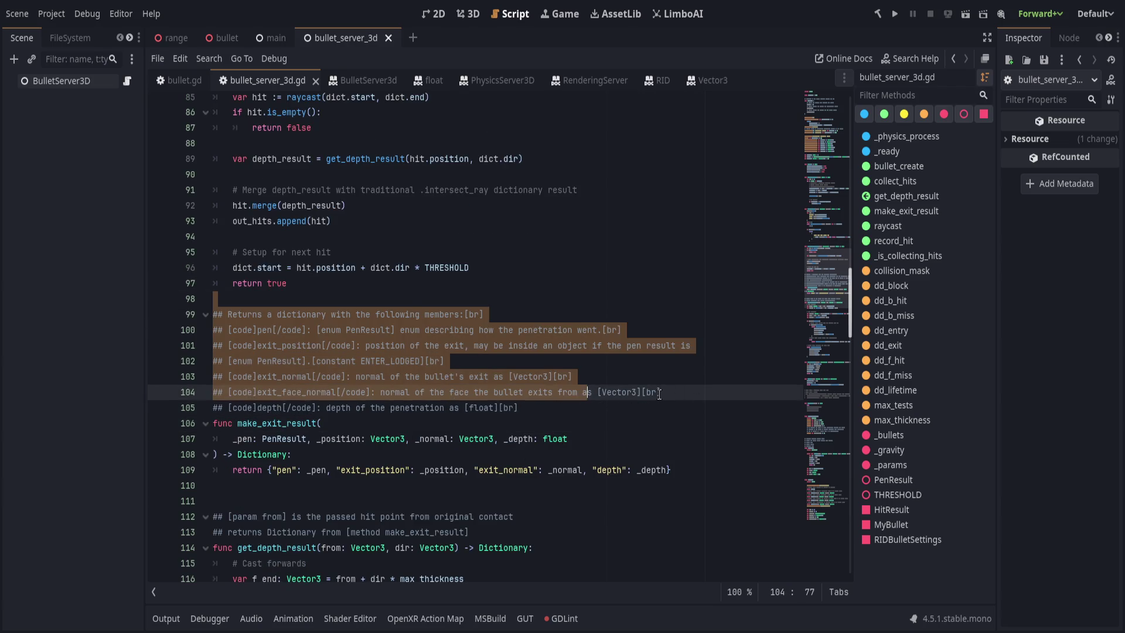
{"action": "left_click", "coordinate": [661, 392]}
{"action": "left_click", "coordinate": [363, 96]}
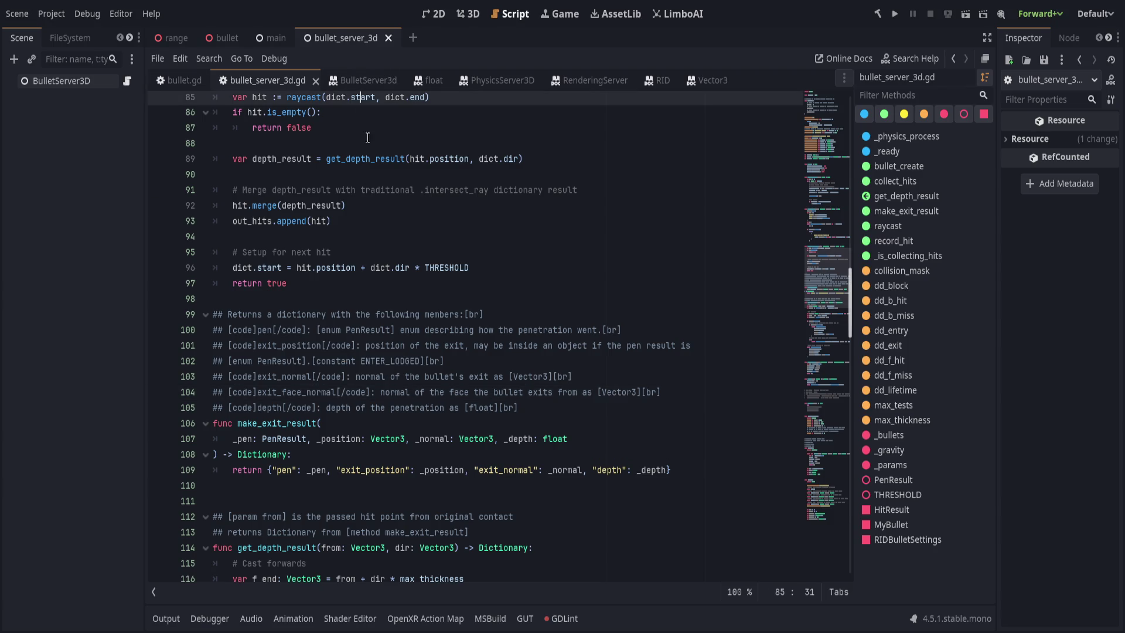
{"action": "left_click", "coordinate": [364, 81]}
{"action": "mouse_move", "coordinate": [203, 393]}
{"action": "left_mouse_down"}
{"action": "mouse_move", "coordinate": [430, 435]}
{"action": "mouse_move", "coordinate": [490, 467]}
{"action": "left_mouse_up"}
{"action": "left_click", "coordinate": [490, 467]}
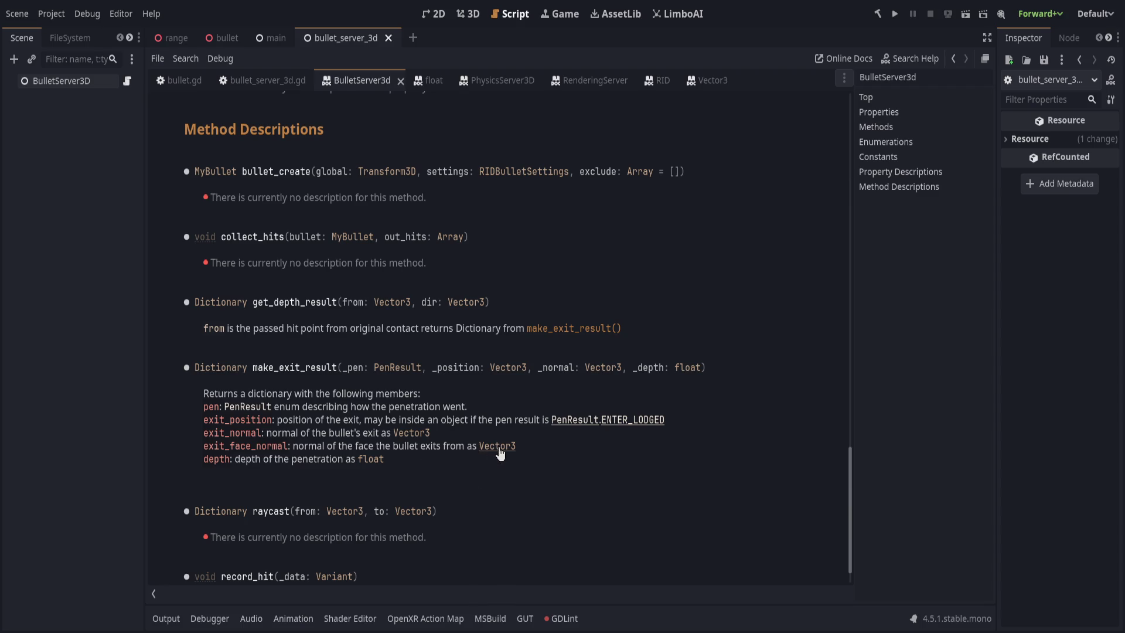
Return to bullet_server_3d.gd and place the caret after 'func make_exit_result('
{"action": "left_click", "coordinate": [262, 81]}
{"action": "left_click", "coordinate": [464, 428]}
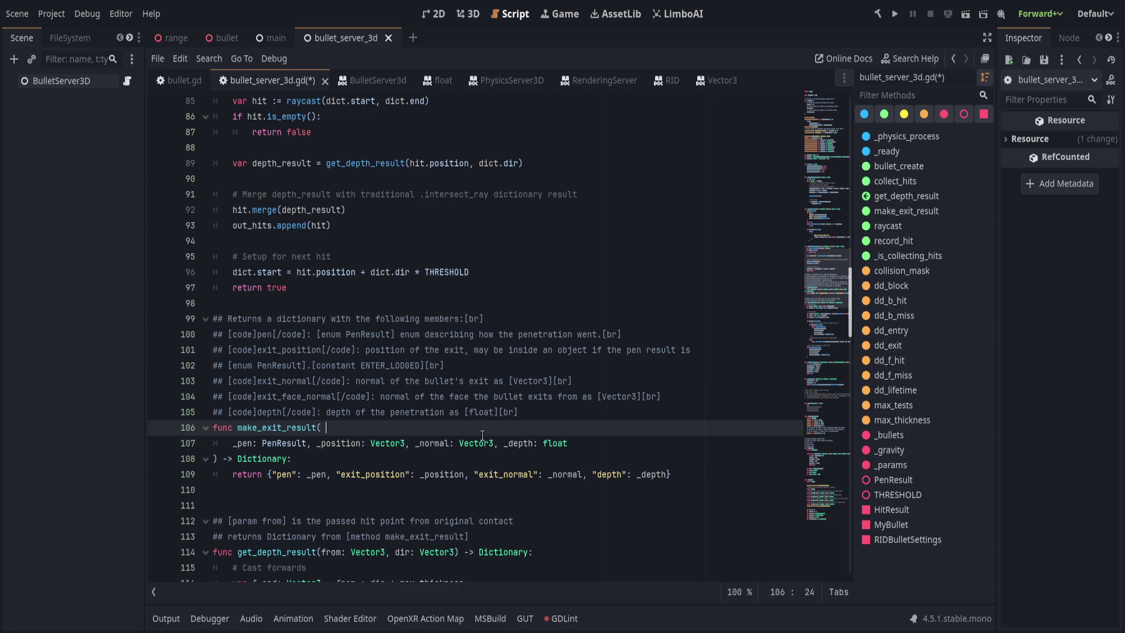
Select the '_normal: Vector3' parameter in make_exit_result's signature
{"action": "double_click", "coordinate": [355, 443]}
{"action": "left_click_drag", "start_coordinate": [355, 443], "coordinate": [531, 443]}
{"action": "key", "text": "End"}
{"action": "triple_click", "coordinate": [337, 443]}
{"action": "left_click", "coordinate": [337, 444]}
{"action": "double_click", "coordinate": [337, 443]}
{"action": "left_click_drag", "start_coordinate": [337, 443], "coordinate": [405, 443]}
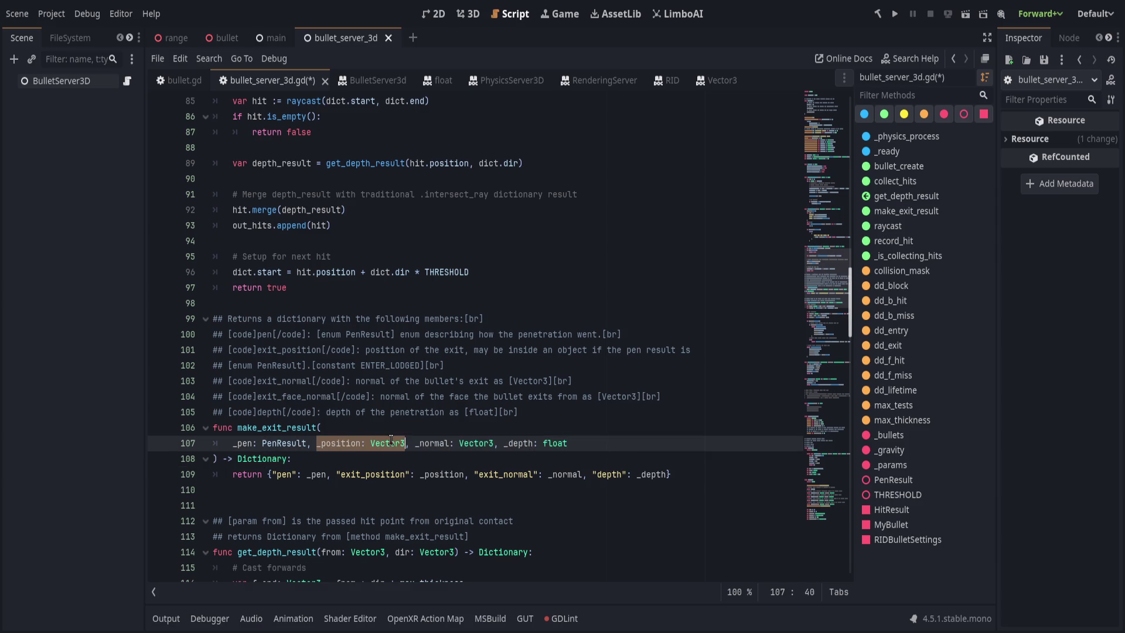
{"action": "double_click", "coordinate": [432, 443]}
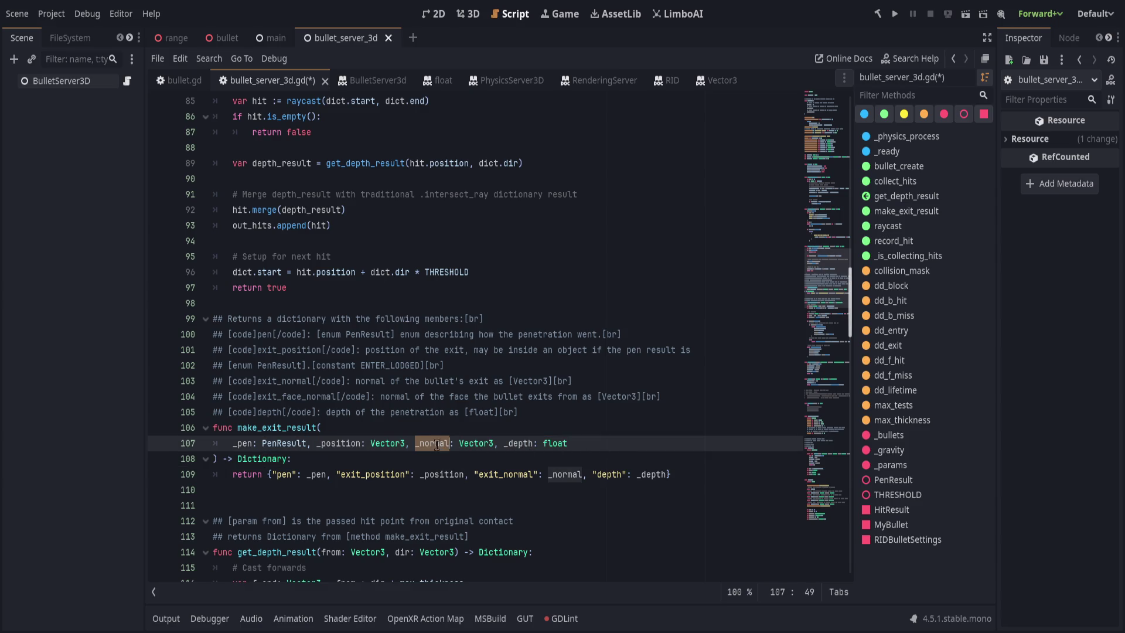
{"action": "left_click", "coordinate": [630, 443], "text": "shift"}
{"action": "left_click_drag", "start_coordinate": [416, 443], "coordinate": [494, 443]}
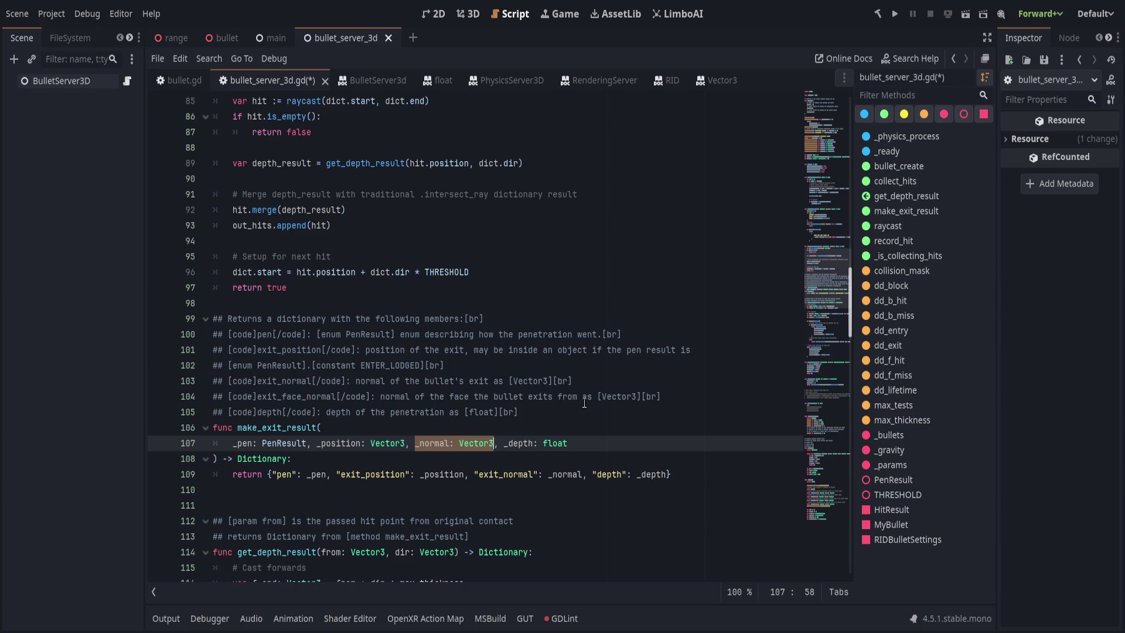
Replace it with an untyped '_dir_normal' parameter, removing stray commas and underscores
{"action": "type", "text": "_direction"}
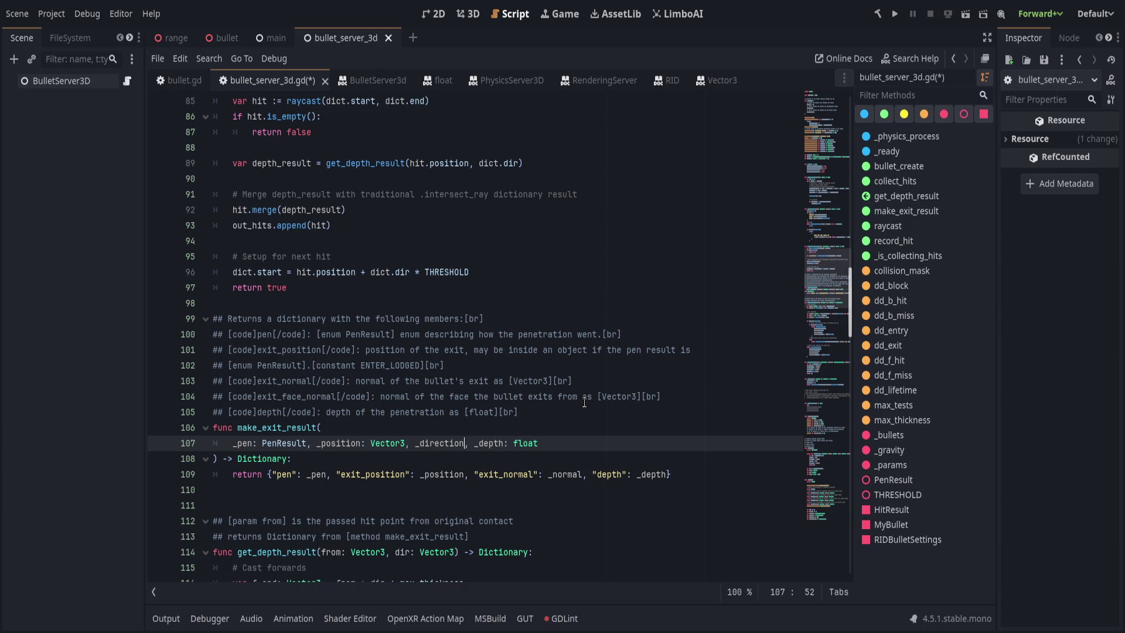
{"action": "type", "text": ": Vector3,"}
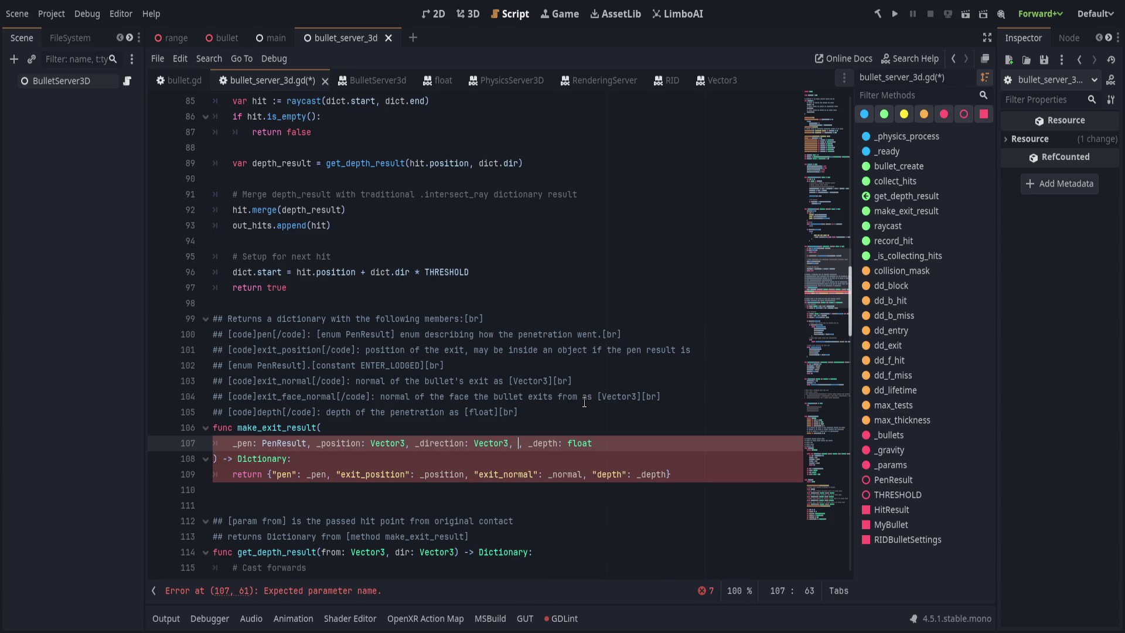
{"action": "key", "text": "BackSpace"}
{"action": "key", "text": "BackSpace"}
{"action": "key", "text": "BackSpace"}
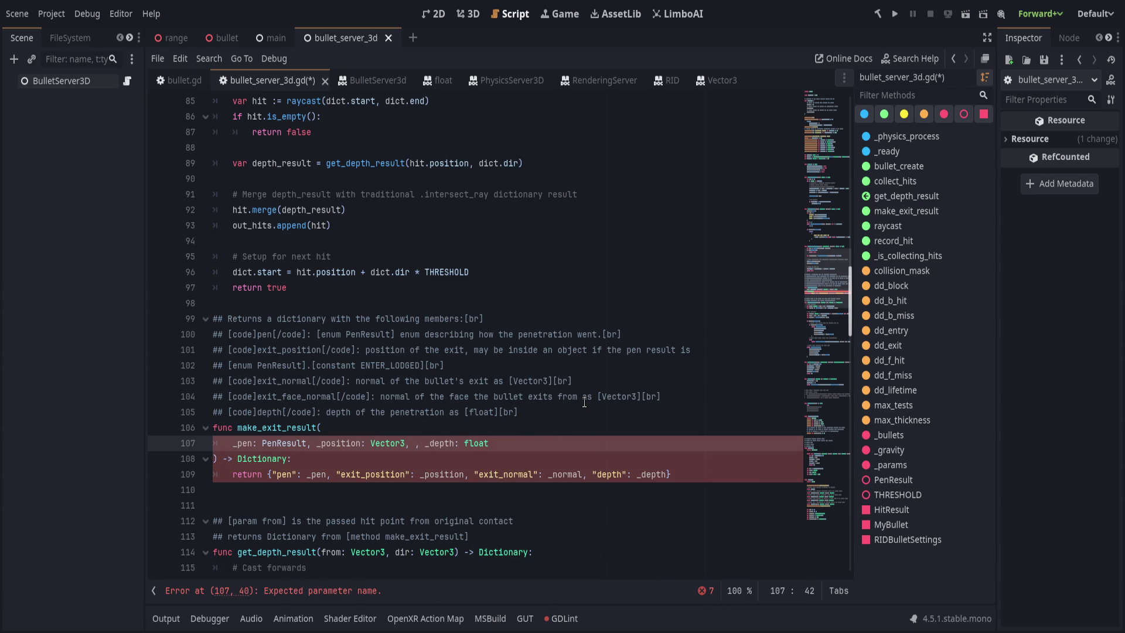
{"action": "type", "text": "_dir_normal,"}
{"action": "key", "text": "BackSpace"}
{"action": "key", "text": "Left"}
{"action": "key", "text": "Left"}
{"action": "key", "text": "Left"}
{"action": "key", "text": "BackSpace"}
{"action": "key", "text": "ctrl+Right"}
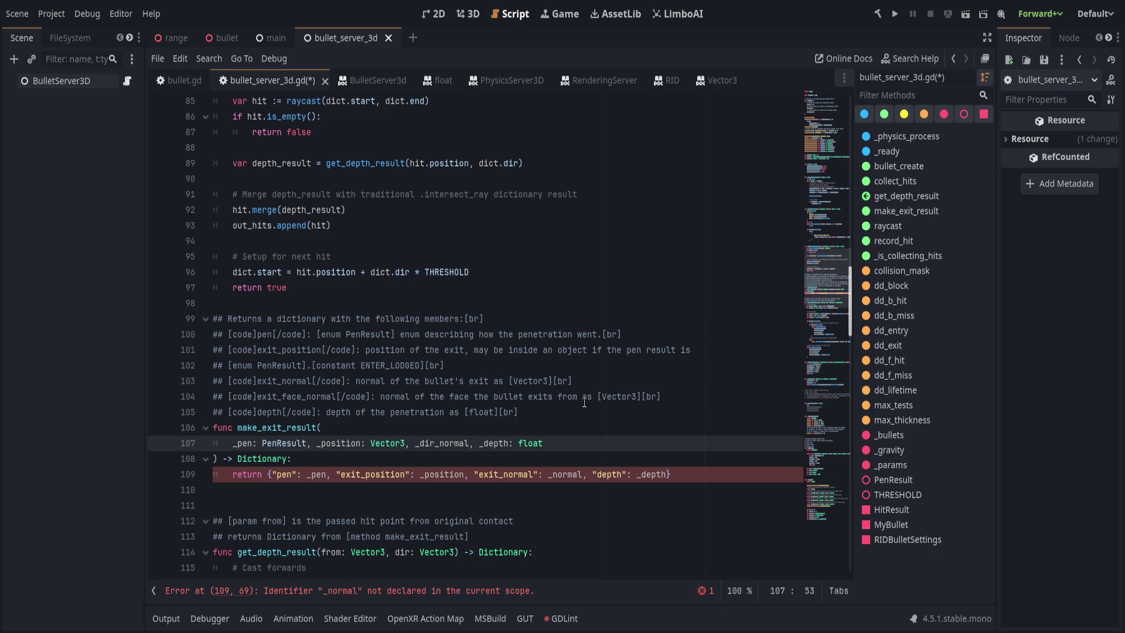
{"action": "scroll", "coordinate": [564, 385], "scroll_direction": "down", "scroll_amount": 10}
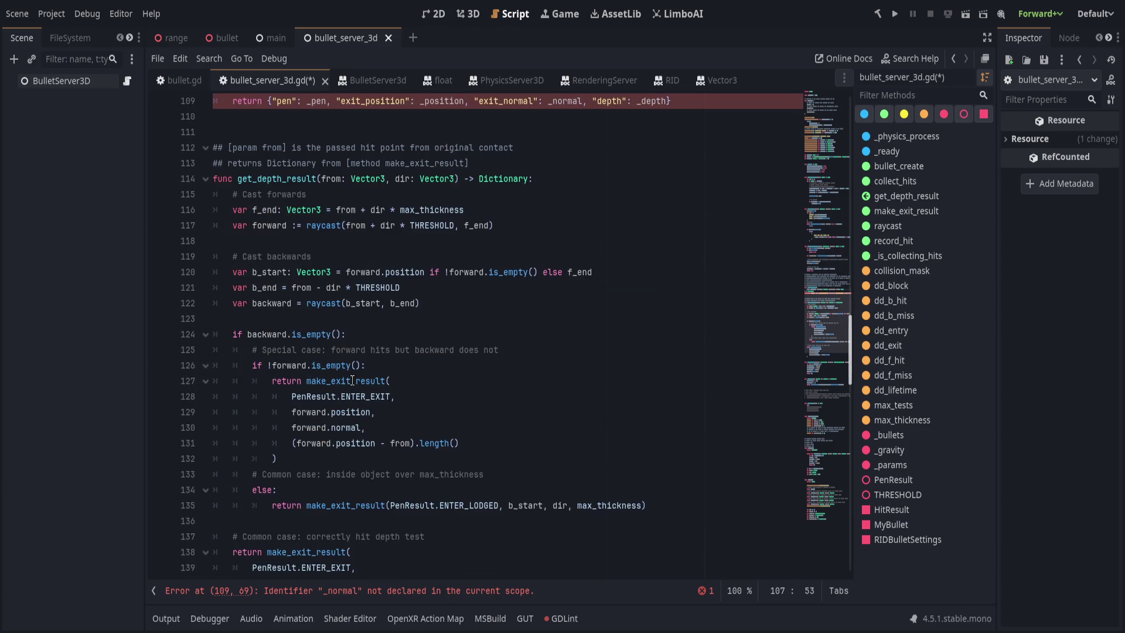
{"action": "left_click", "coordinate": [380, 386]}
{"action": "scroll", "coordinate": [410, 410], "scroll_direction": "up", "scroll_amount": 3}
{"action": "left_click", "coordinate": [446, 442]}
{"action": "left_click", "coordinate": [473, 413]}
{"action": "left_click", "coordinate": [467, 381]}
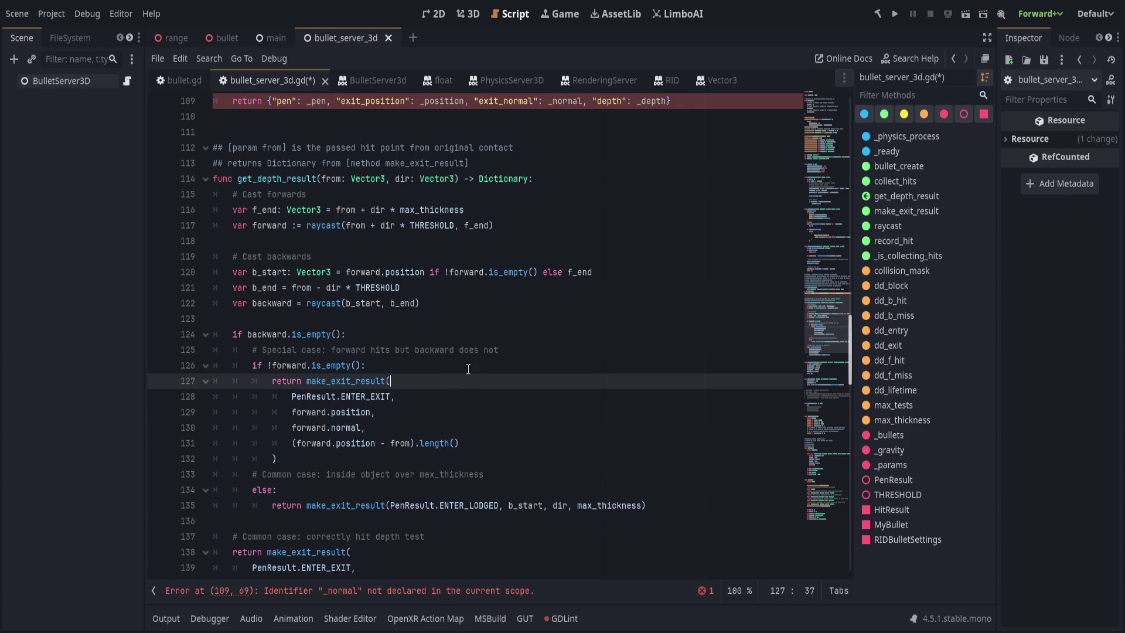
{"action": "left_click", "coordinate": [473, 366]}
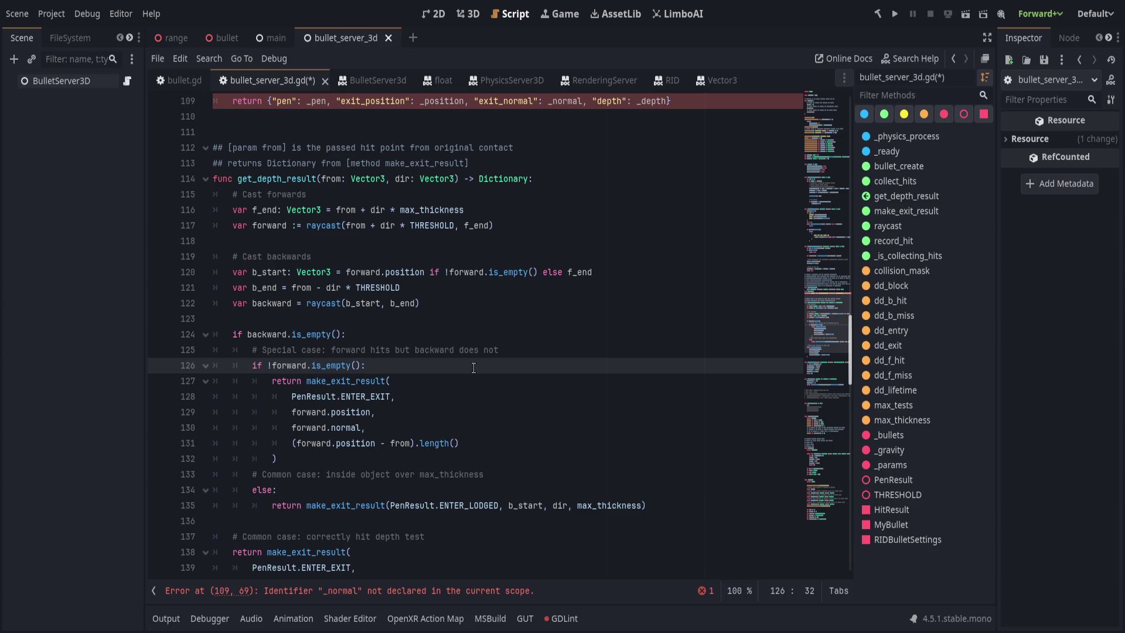
{"action": "scroll", "coordinate": [474, 367], "scroll_direction": "up", "scroll_amount": 6}
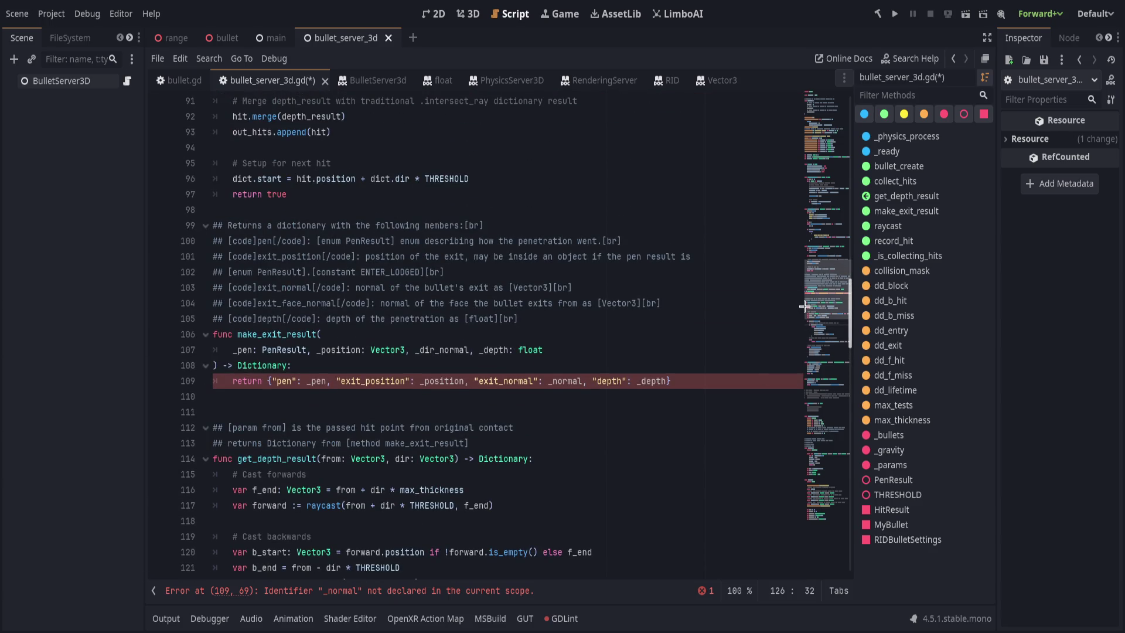
{"action": "scroll", "coordinate": [541, 428], "scroll_direction": "down", "scroll_amount": 6}
{"action": "scroll", "coordinate": [533, 427], "scroll_direction": "down", "scroll_amount": 3}
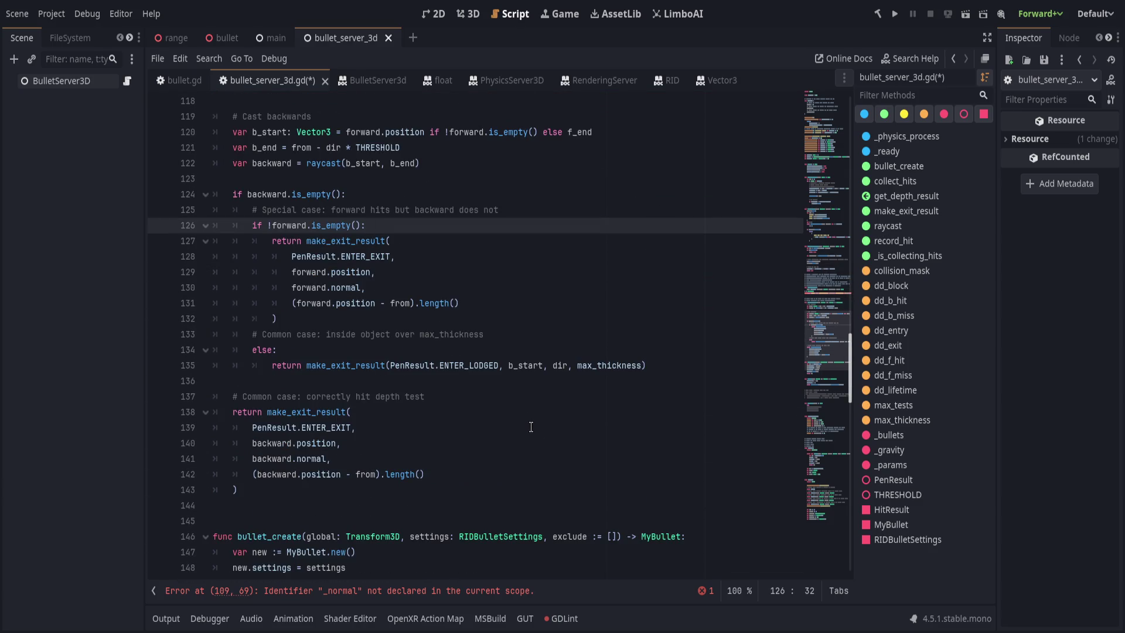
{"action": "scroll", "coordinate": [645, 386], "scroll_direction": "up", "scroll_amount": 5}
{"action": "left_click_drag", "start_coordinate": [822, 203], "coordinate": [823, 112]}
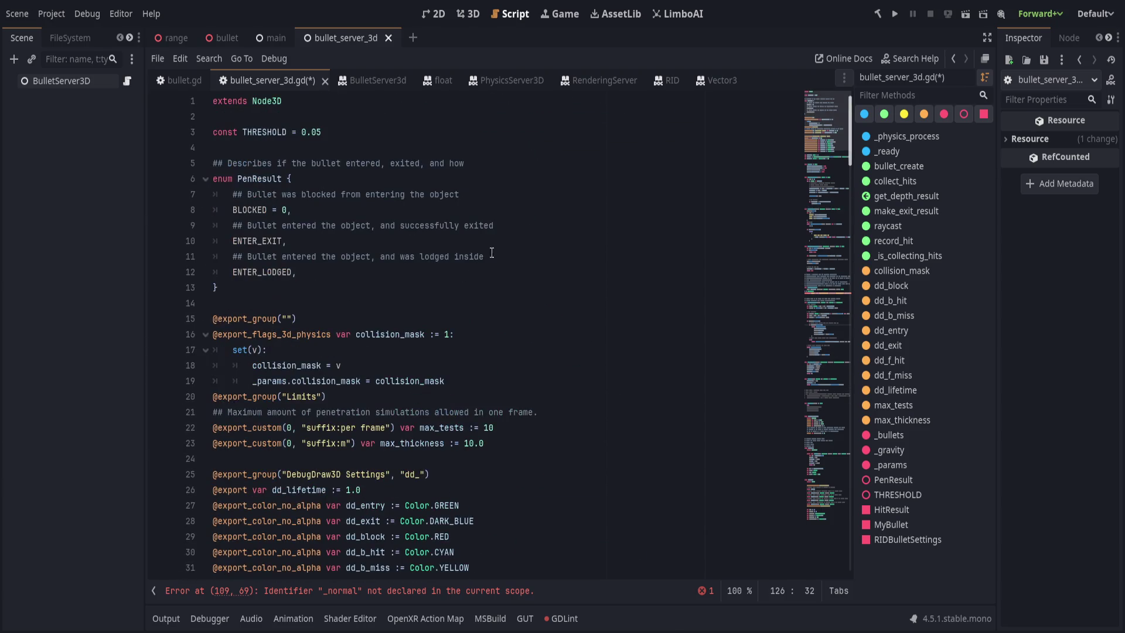
{"action": "double_click", "coordinate": [267, 180]}
{"action": "key", "text": "ctrl+r"}
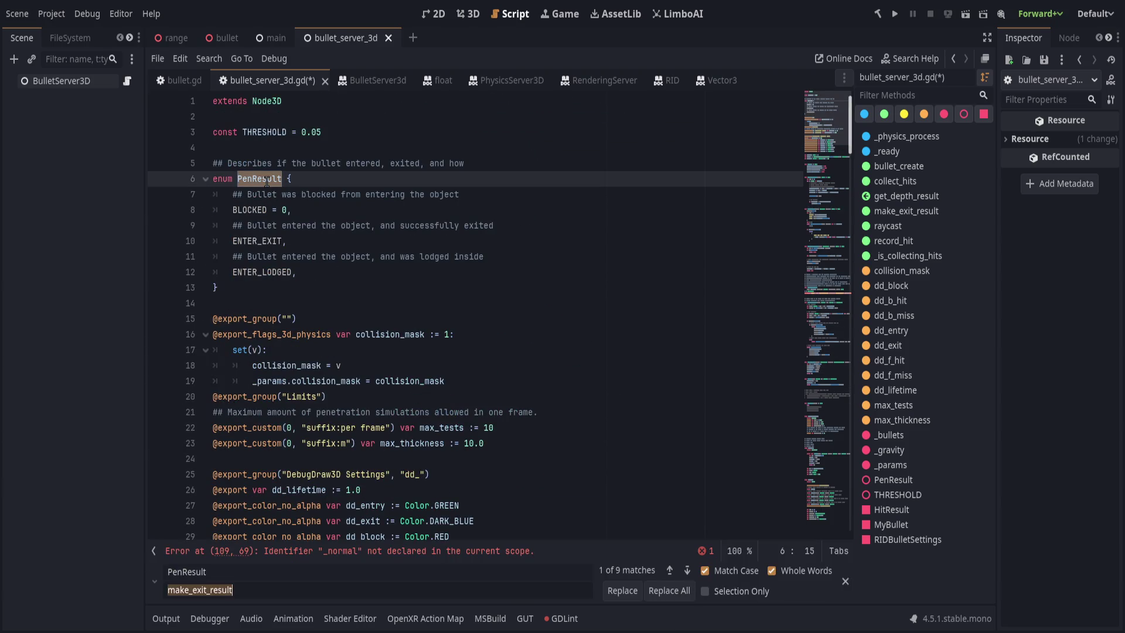
{"action": "type", "text": "Pen"}
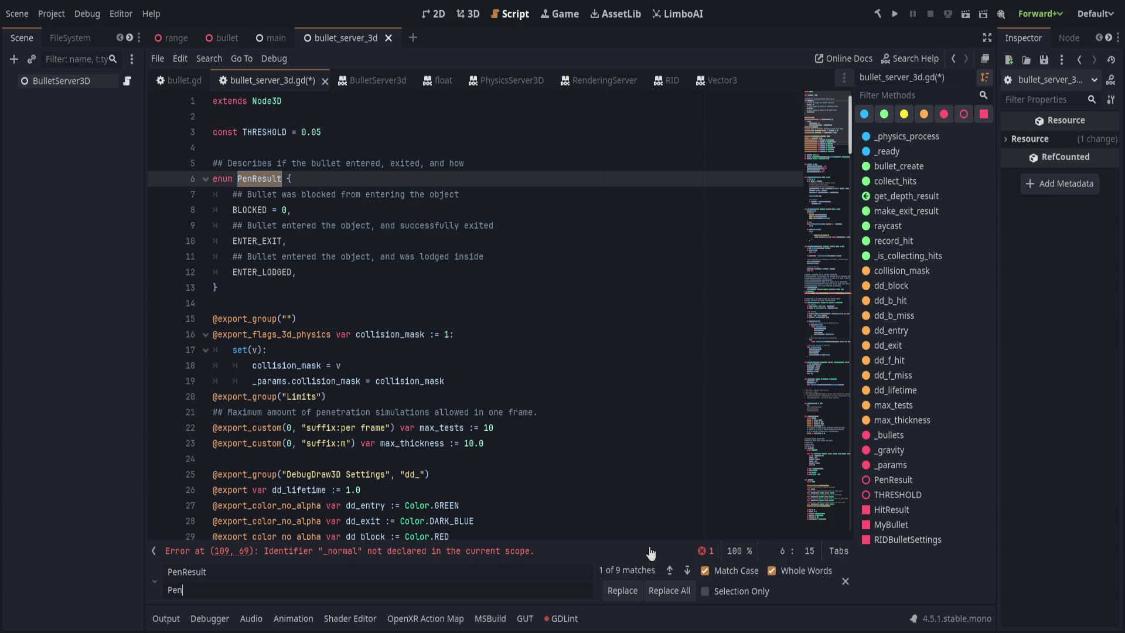
{"action": "left_click", "coordinate": [680, 590]}
{"action": "left_click", "coordinate": [836, 308]}
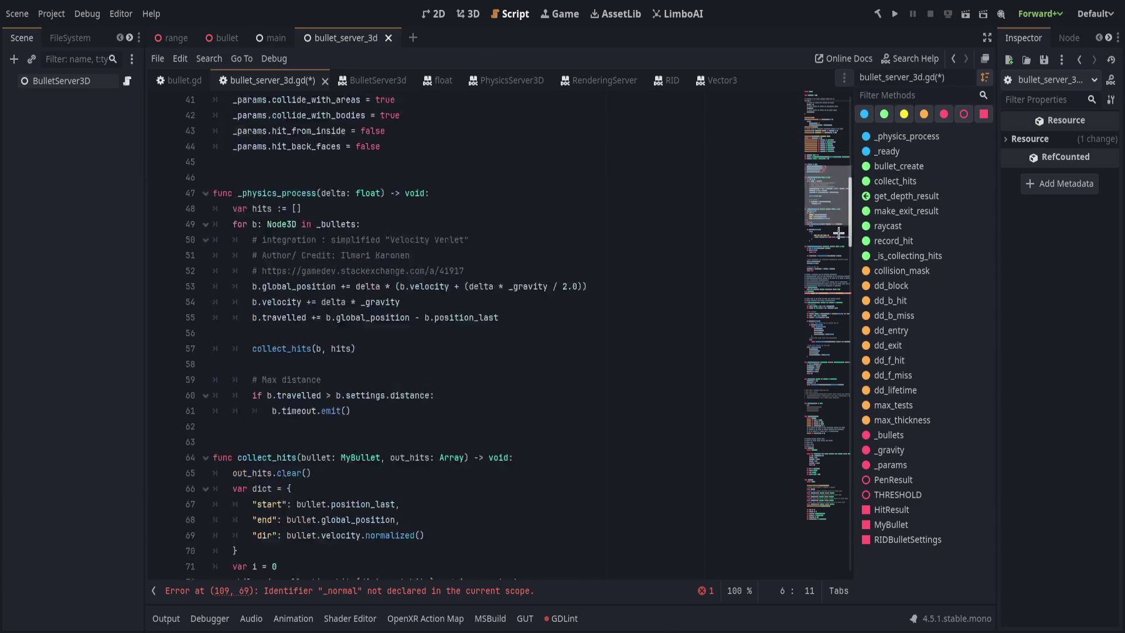
{"action": "left_click", "coordinate": [572, 467]}
{"action": "scroll", "coordinate": [572, 468], "scroll_direction": "down", "scroll_amount": 2}
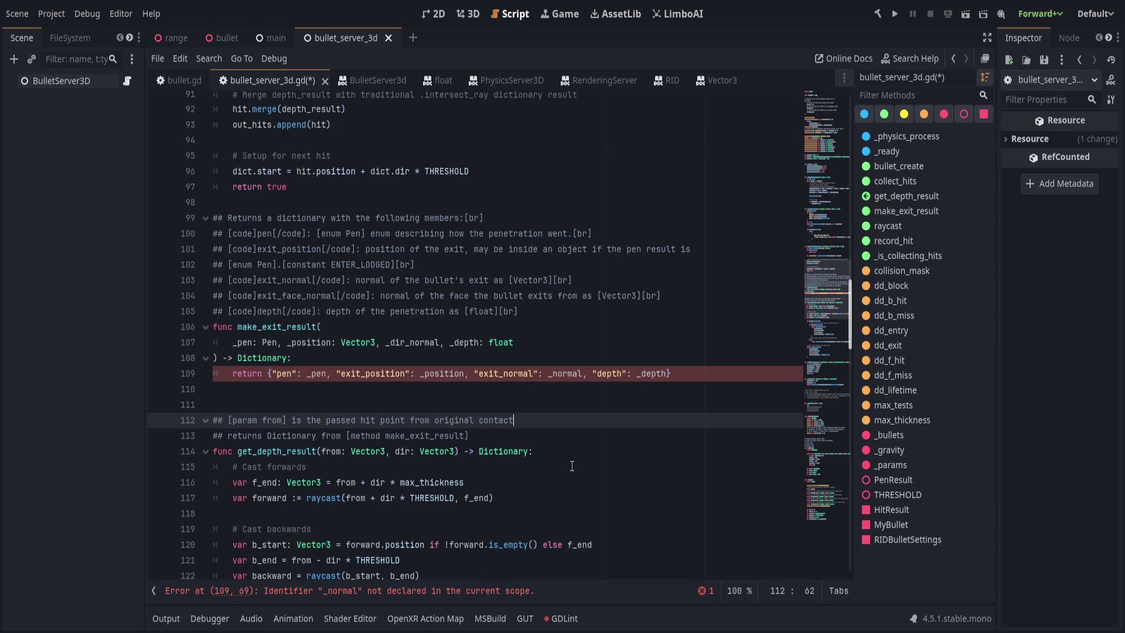
{"action": "left_click", "coordinate": [281, 298]}
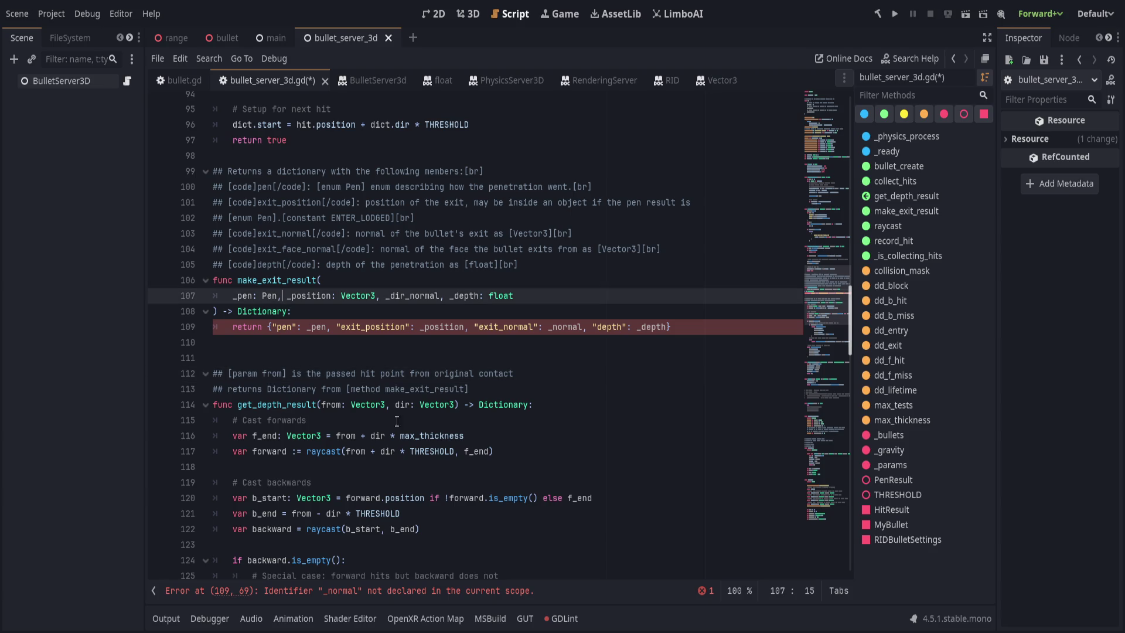
{"action": "key", "text": "ctrl+z"}
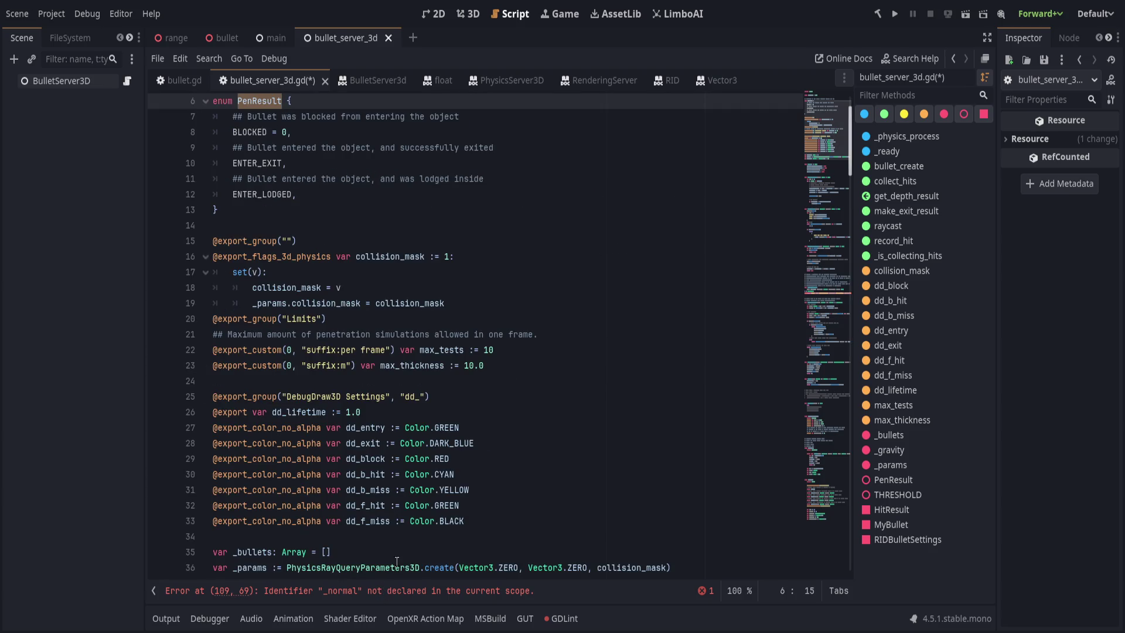
{"action": "key", "text": "ctrl+z"}
{"action": "scroll", "coordinate": [528, 451], "scroll_direction": "down", "scroll_amount": 20}
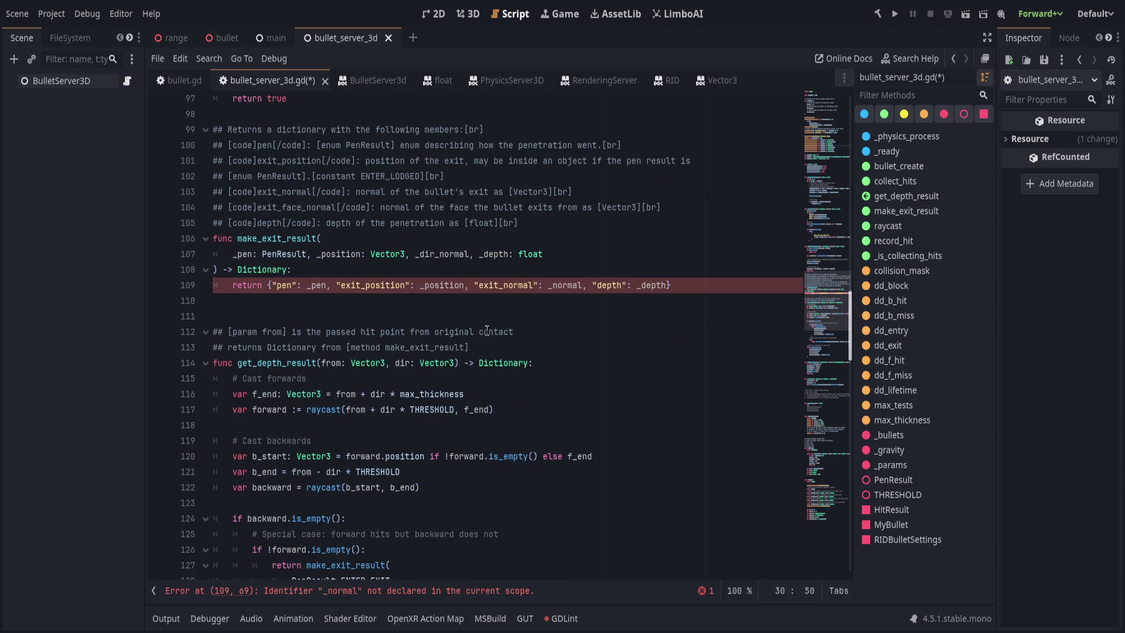
{"action": "left_click", "coordinate": [375, 591]}
{"action": "scroll", "coordinate": [426, 492], "scroll_direction": "down", "scroll_amount": 8}
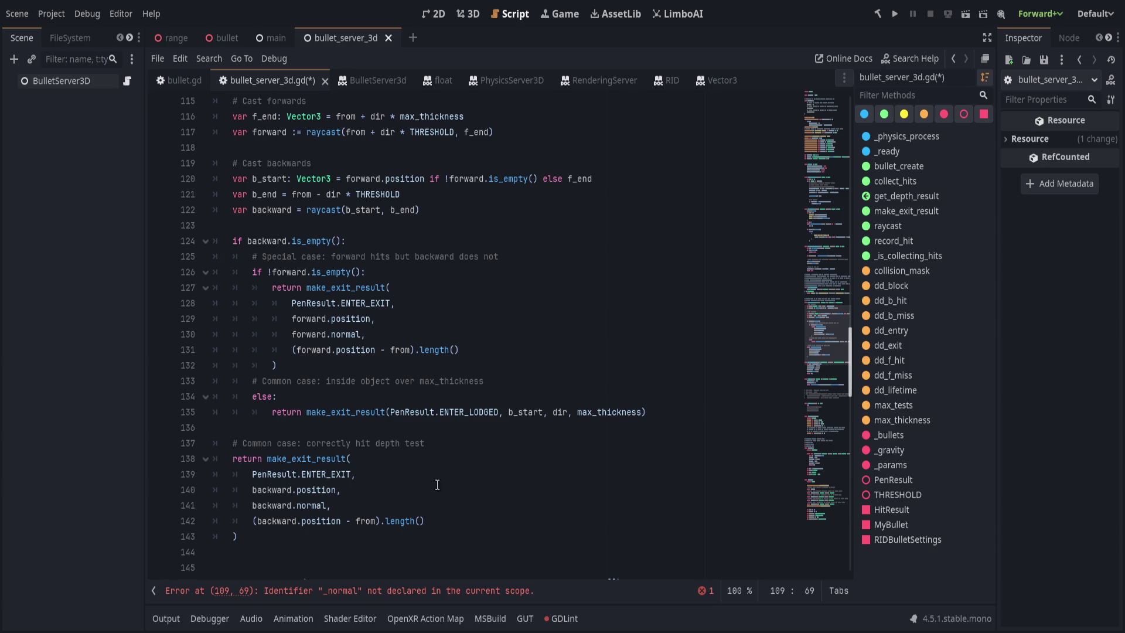
{"action": "scroll", "coordinate": [467, 264], "scroll_direction": "up", "scroll_amount": 2}
{"action": "left_click", "coordinate": [462, 334]}
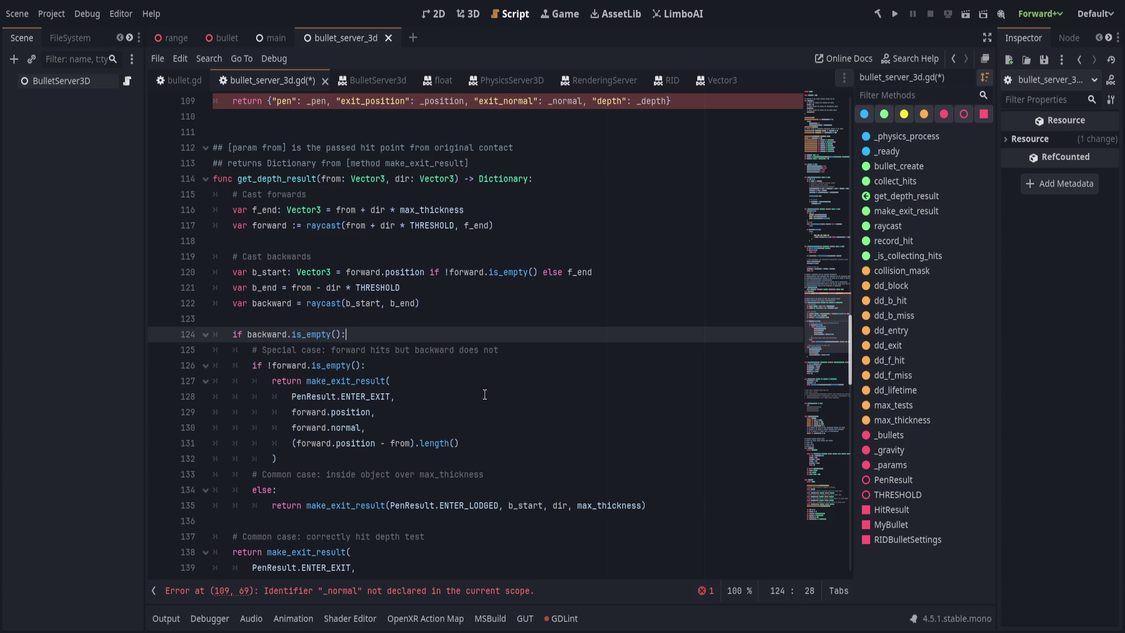
{"action": "scroll", "coordinate": [484, 394], "scroll_direction": "up", "scroll_amount": 6}
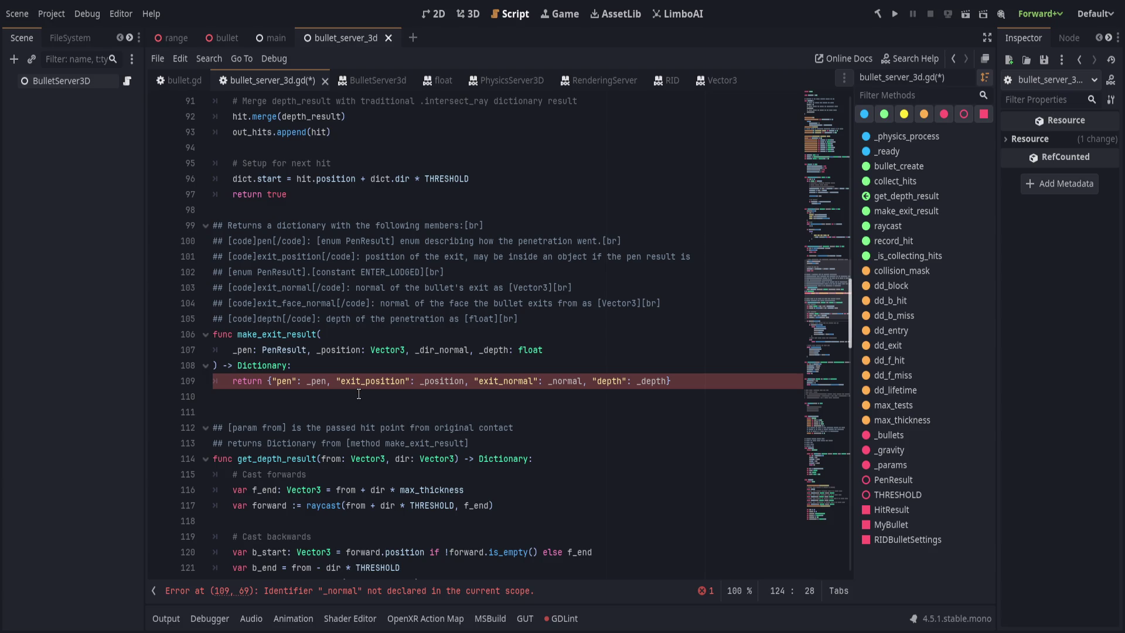
Replace _dir_normal with parameters '_normal: Vector3, _face_formal: Vector3'
{"action": "double_click", "coordinate": [439, 350]}
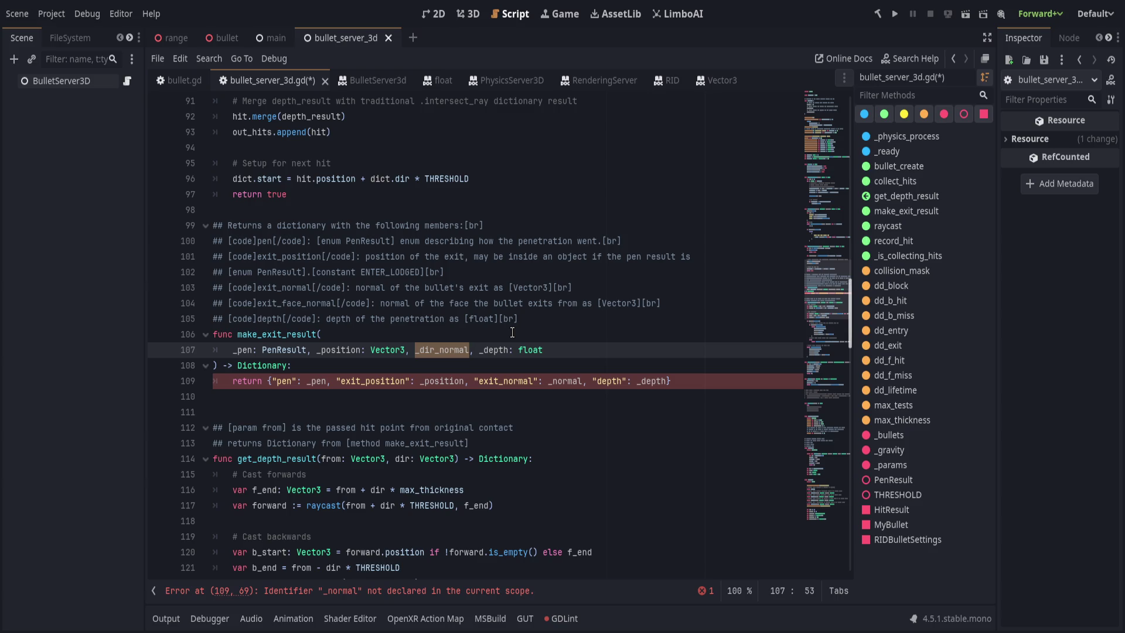
{"action": "type", "text": "_normal,"}
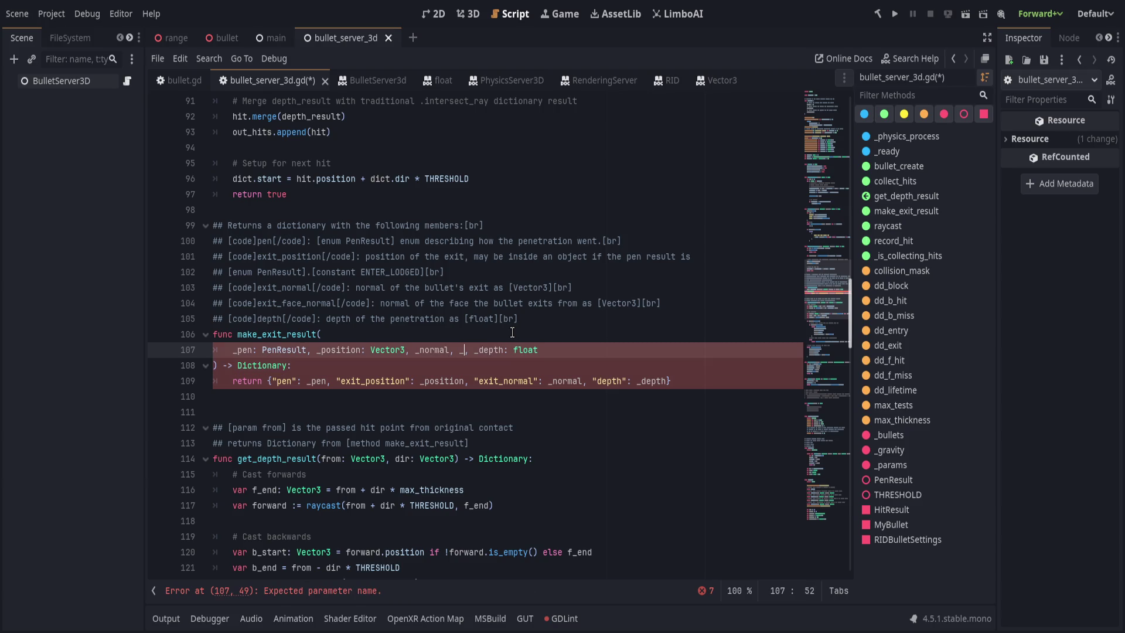
{"action": "key", "text": "BackSpace"}
{"action": "type", "text": ": Vector3, "}
{"action": "type", "text": "_face_"}
{"action": "type", "text": "formal"}
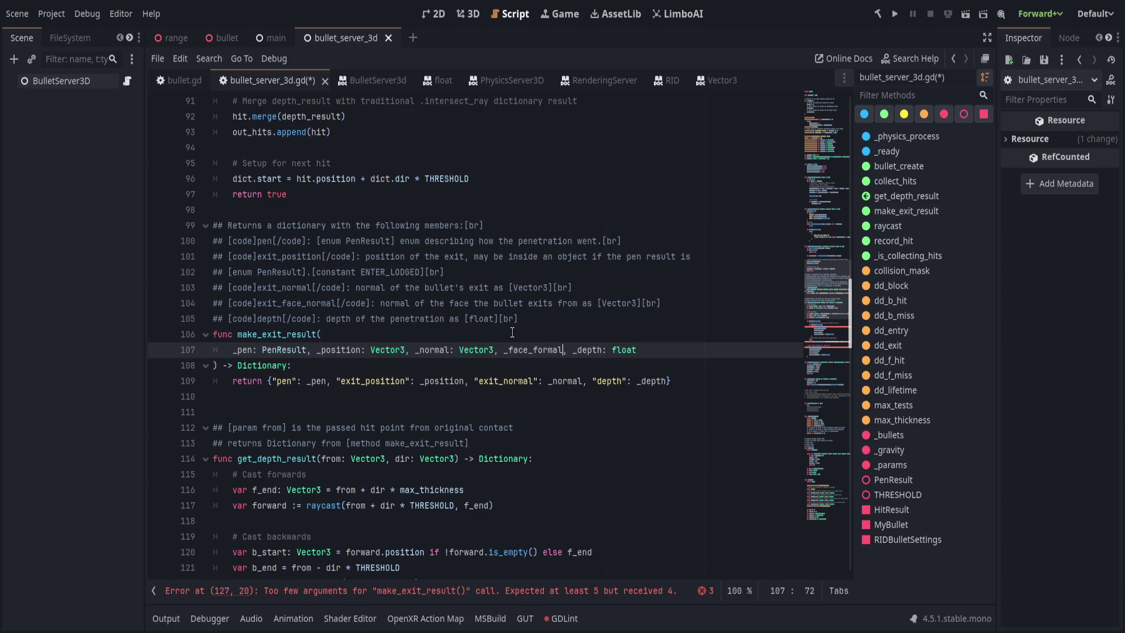
{"action": "type", "text": ": Vector3"}
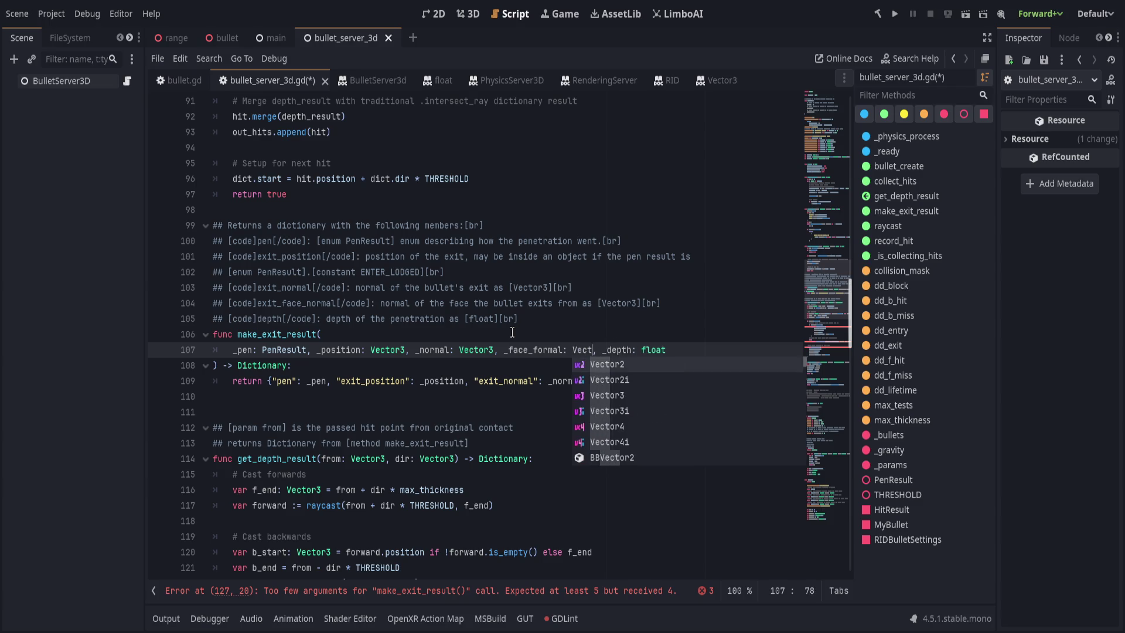
{"action": "key", "text": "Escape"}
{"action": "key", "text": "End"}
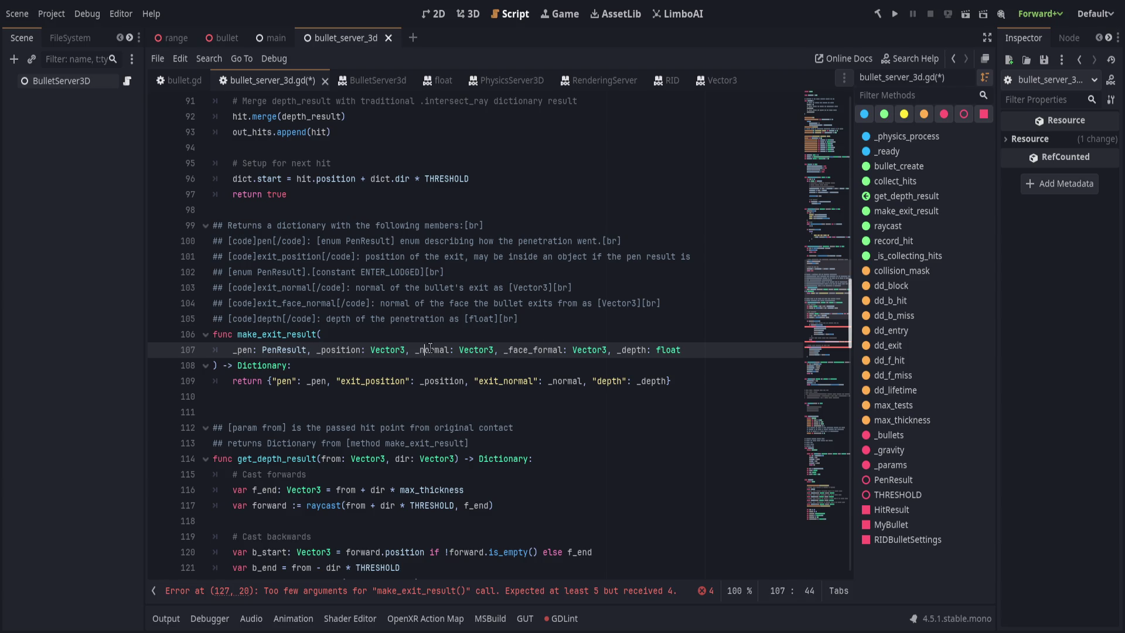
{"action": "left_click", "coordinate": [623, 350]}
{"action": "key", "text": "Down"}
{"action": "key", "text": "Down"}
{"action": "key", "text": "End"}
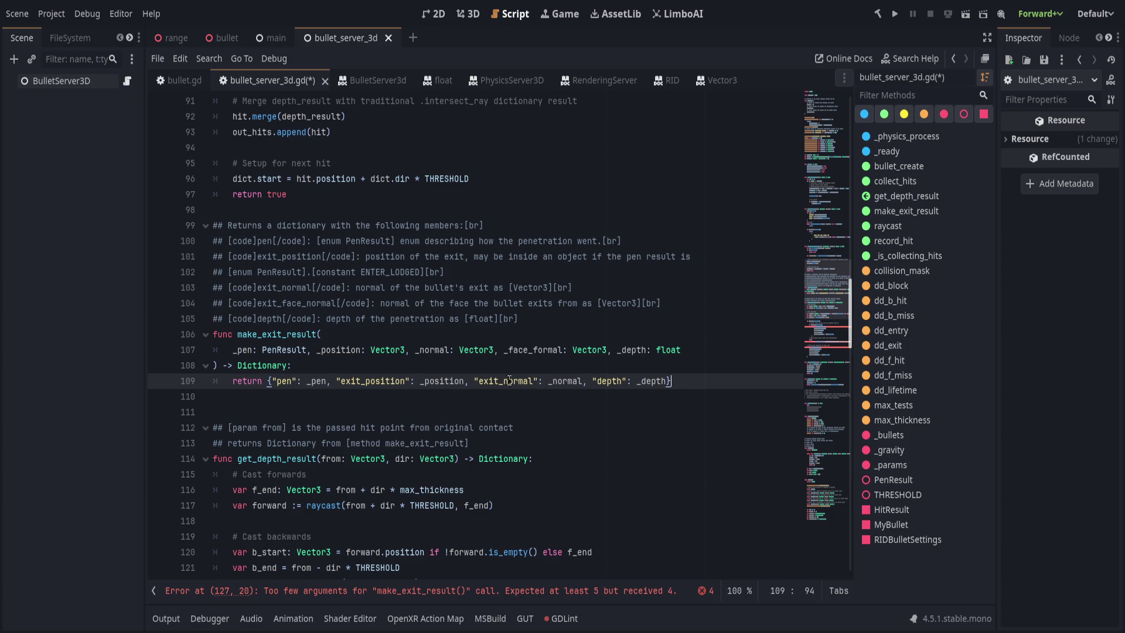
Add '"exit_face_normal": _face_normal' to make_exit_result's returned dictionary
{"action": "double_click", "coordinate": [380, 381]}
{"action": "double_click", "coordinate": [443, 381]}
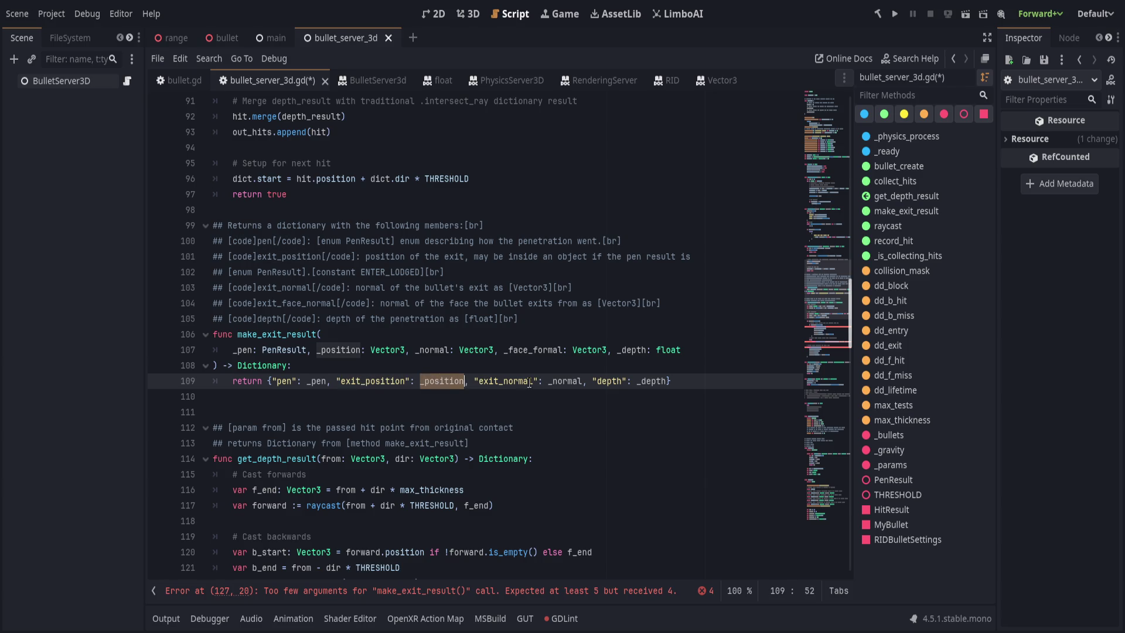
{"action": "double_click", "coordinate": [566, 381]}
{"action": "left_click", "coordinate": [590, 381]}
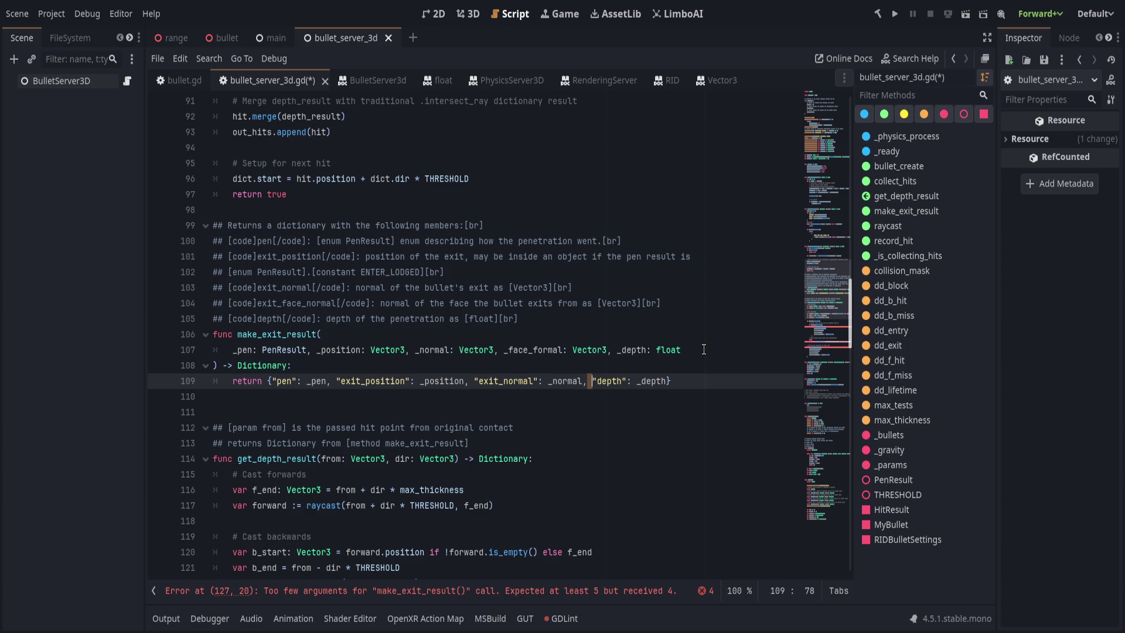
{"action": "type", "text": "\"exit_face_norm\","}
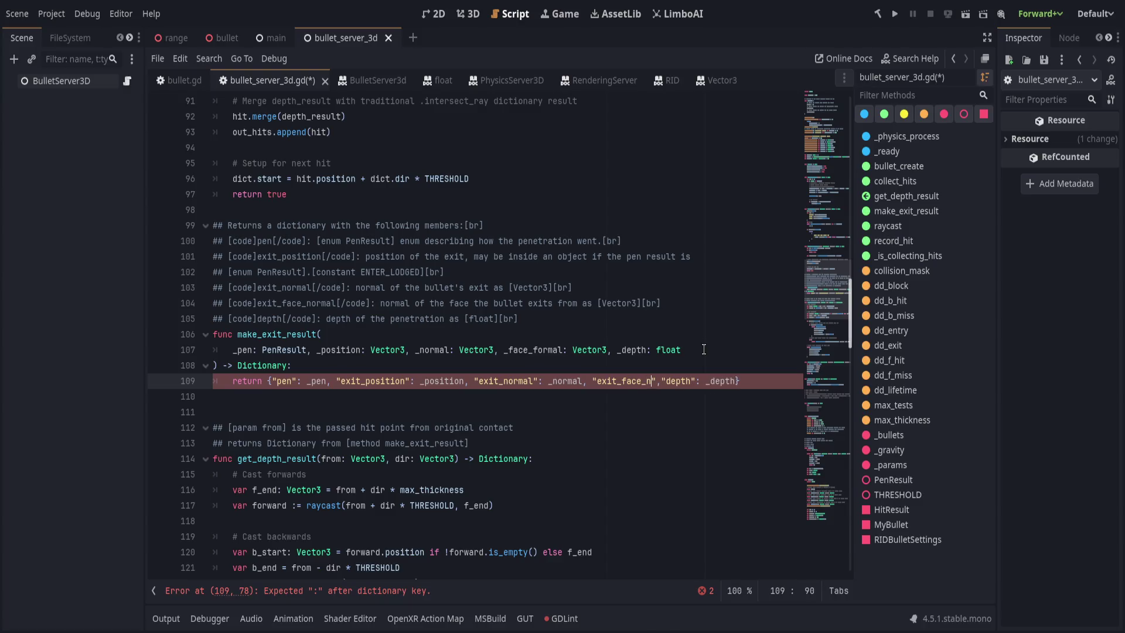
{"action": "type", "text": "al"}
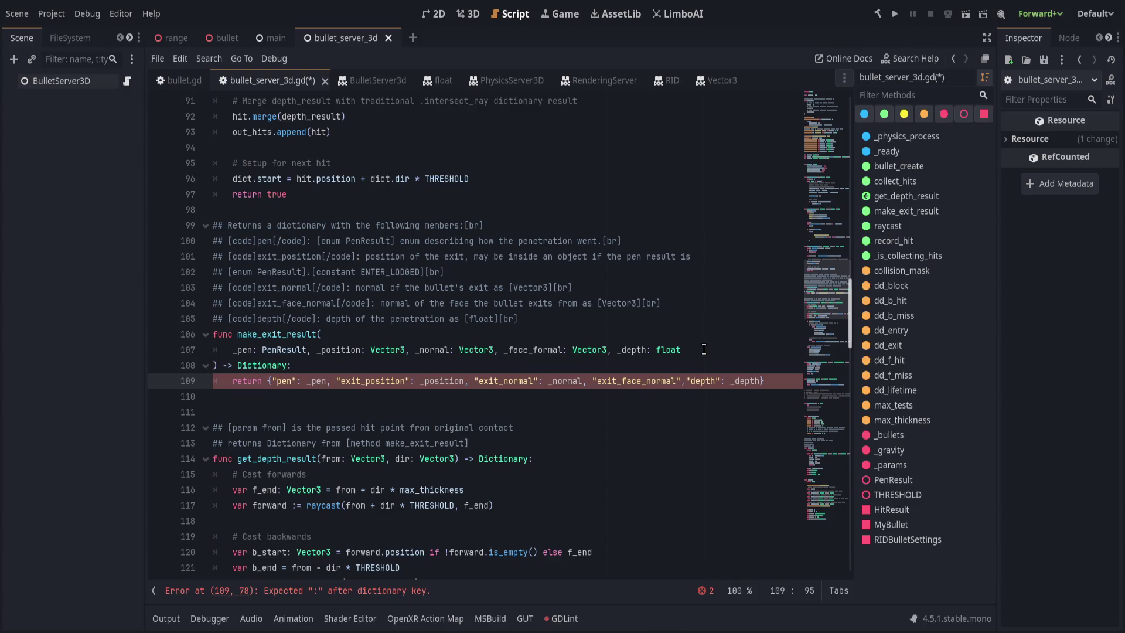
{"action": "type", "text": "\": _face_normal"}
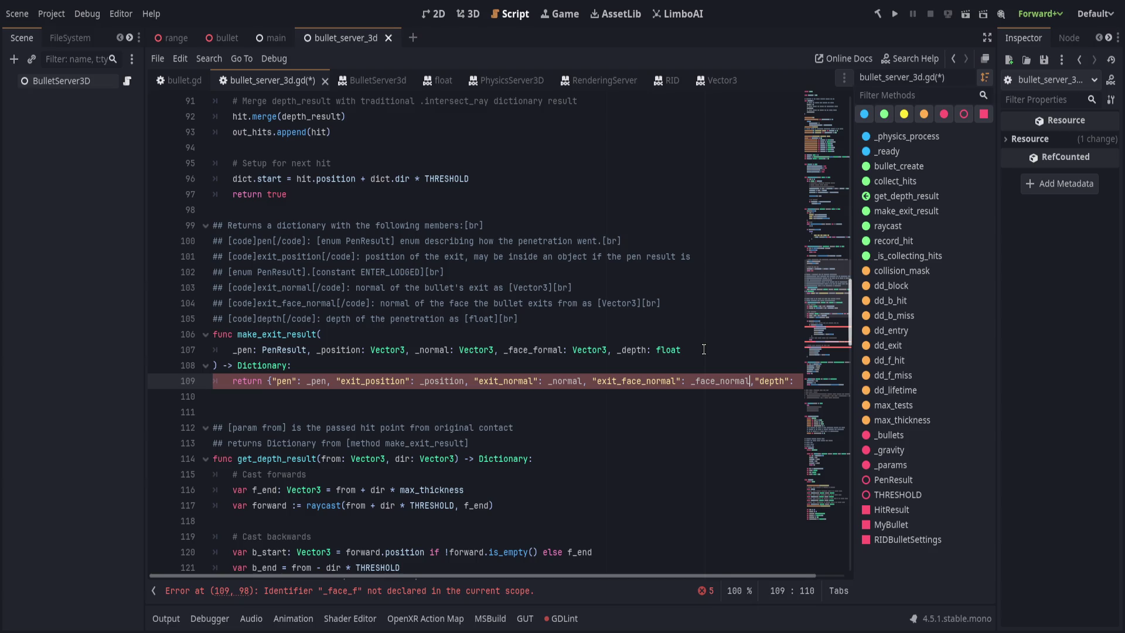
Rename _face_formal to _face_normal, save, and jump to the first reported error
{"action": "double_click", "coordinate": [545, 350]}
{"action": "type", "text": "_face_normal"}
{"action": "left_click", "coordinate": [630, 341]}
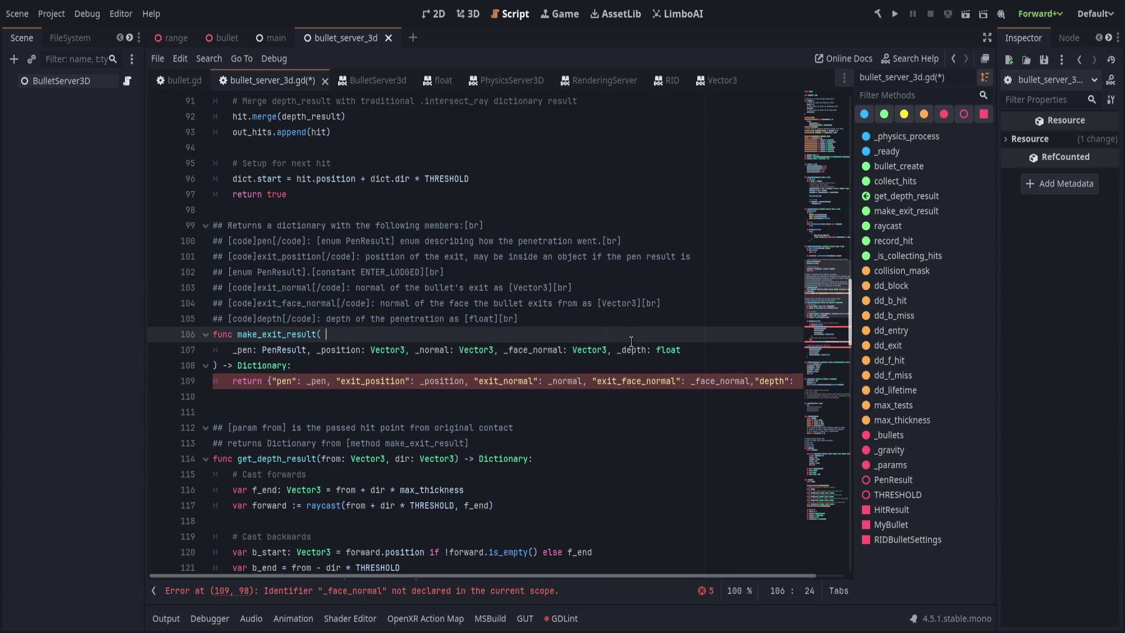
{"action": "left_click", "coordinate": [522, 443]}
{"action": "key", "text": "ctrl+s"}
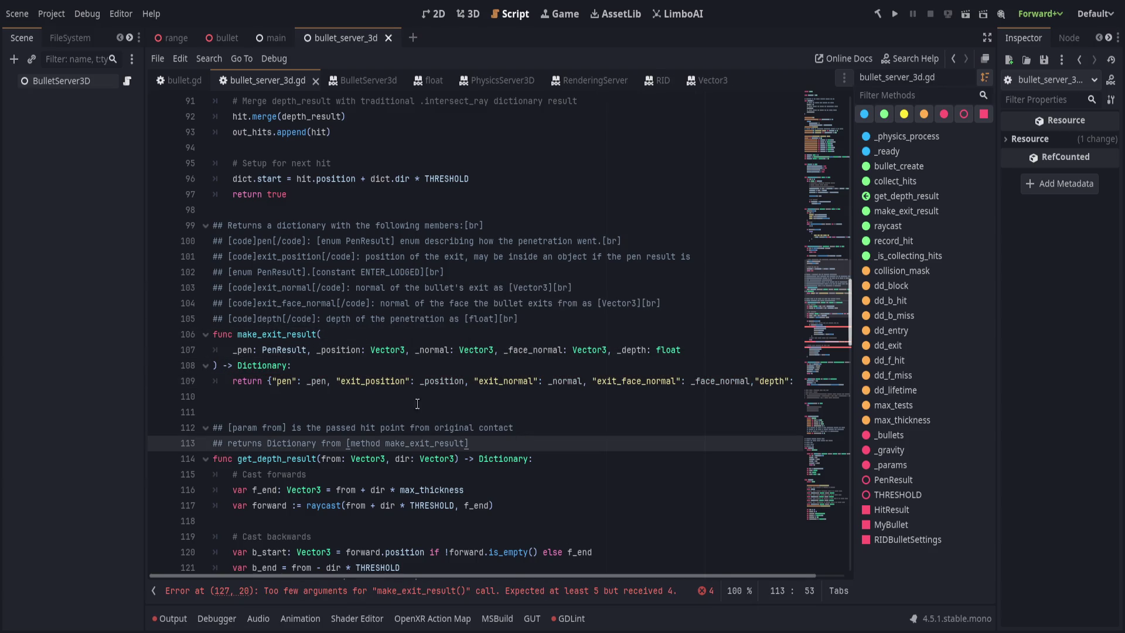
{"action": "left_click", "coordinate": [427, 591]}
{"action": "left_click", "coordinate": [475, 383]}
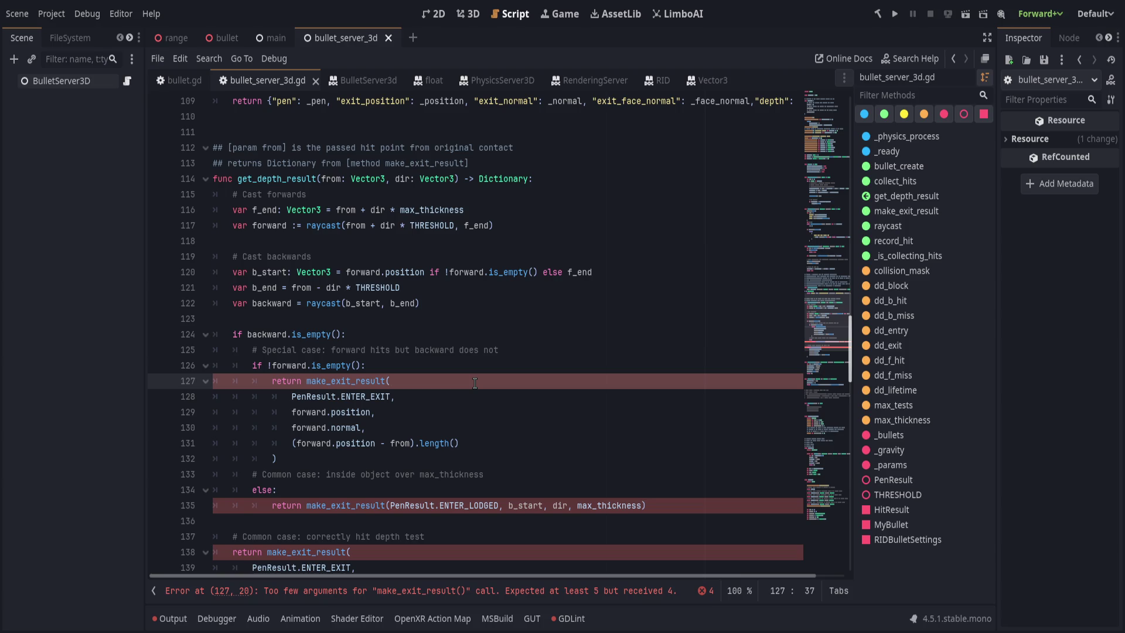
Add comment '# when two objects are directly against each other i.e. wall -> floor' and save
{"action": "key", "text": "Up"}
{"action": "key", "text": "Up"}
{"action": "key", "text": "Return"}
{"action": "type", "text": "#"}
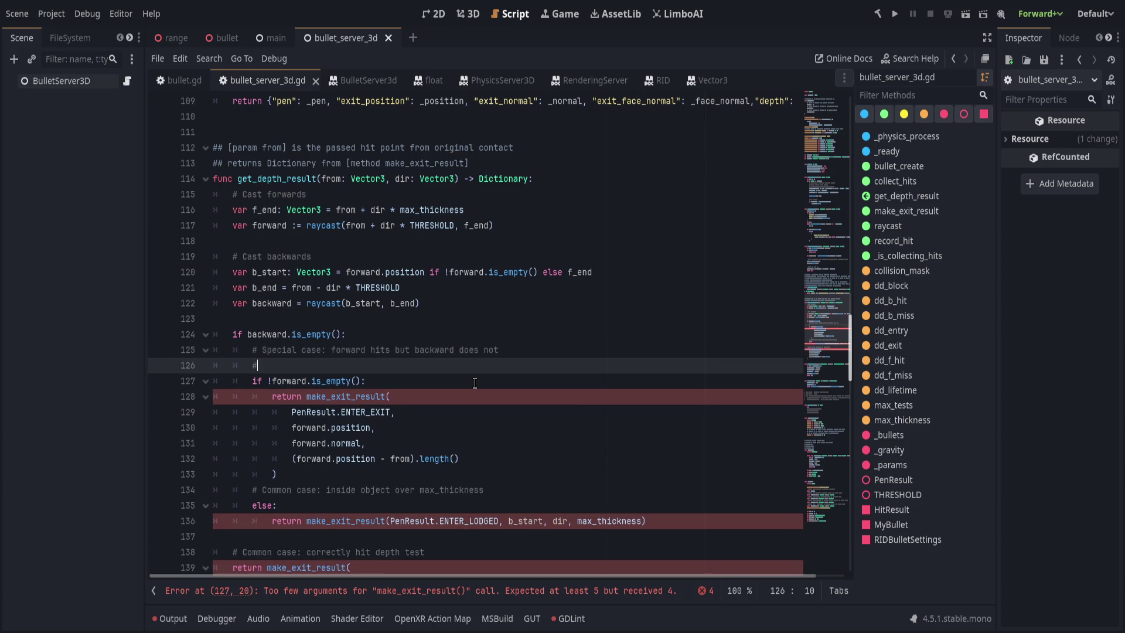
{"action": "type", "text": " when two objects are dir"}
{"action": "type", "text": "ectl"}
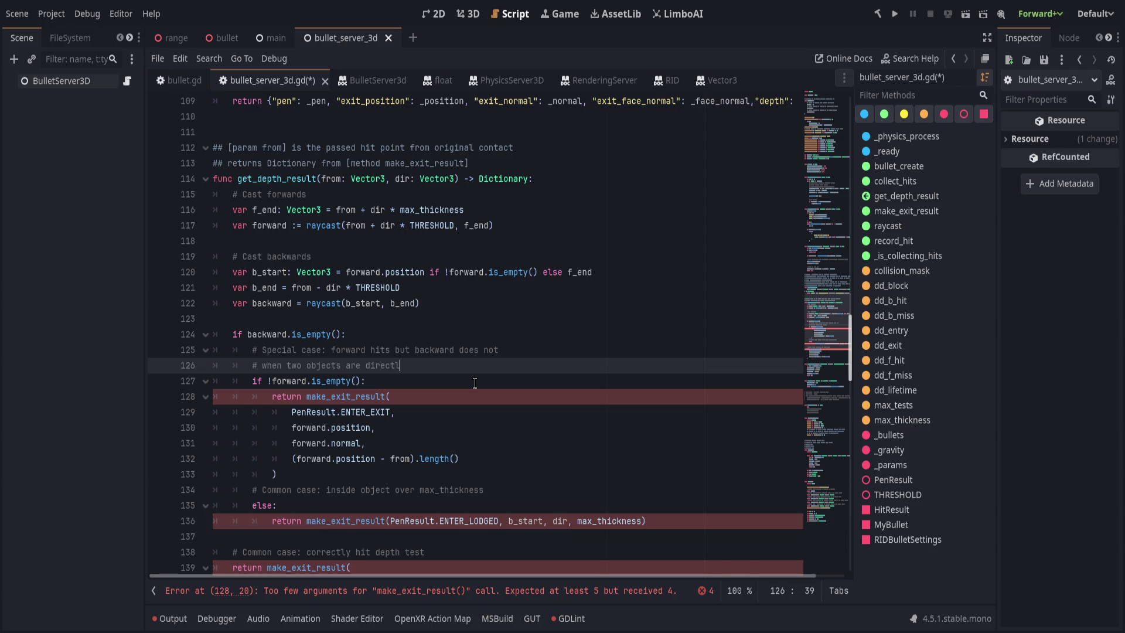
{"action": "type", "text": "y against each other i."}
{"action": "type", "text": "e. wall_"}
{"action": "key", "text": "BackSpace"}
{"action": "type", "text": "-> floor"}
{"action": "key", "text": "ctrl+s"}
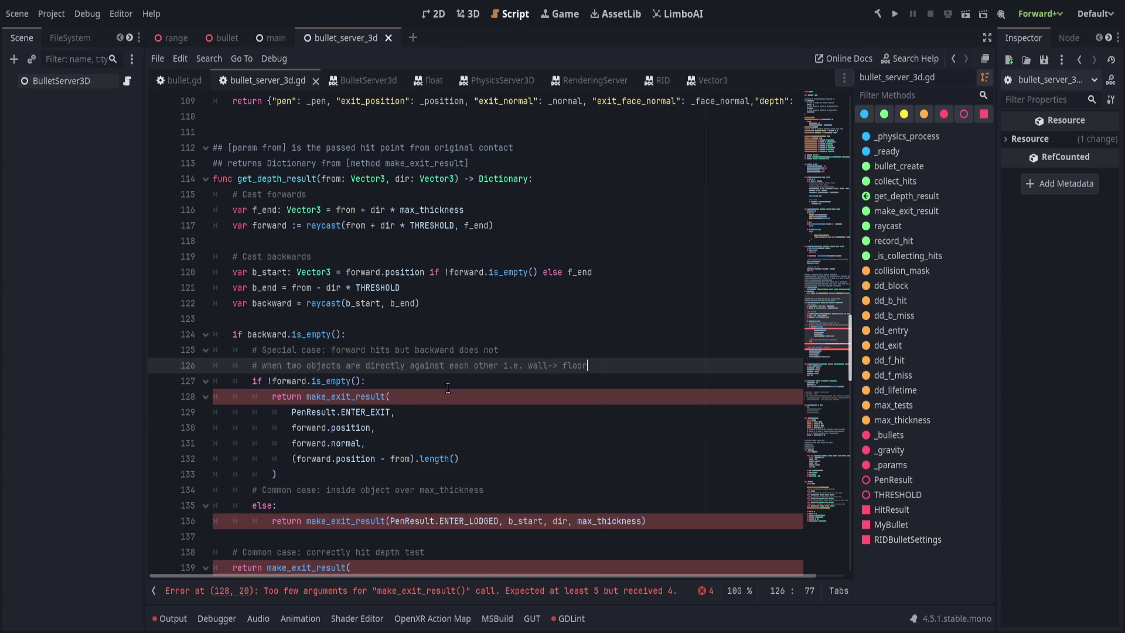
Fix the arrow in the wall -> floor comment and save
{"action": "left_click", "coordinate": [463, 398]}
{"action": "left_click", "coordinate": [554, 366]}
{"action": "key", "text": "BackSpace"}
{"action": "key", "text": "BackSpace"}
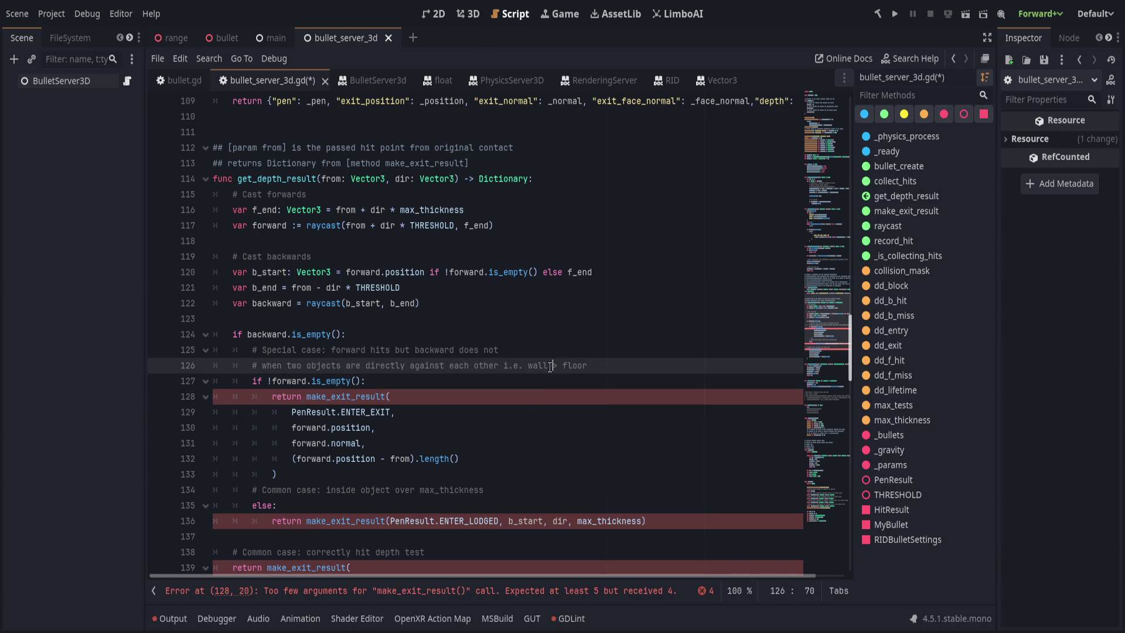
{"action": "type", "text": "-"}
{"action": "key", "text": "Down"}
{"action": "key", "text": "ctrl+s"}
Fix the comma after forward.position in the first make_exit_result call
{"action": "left_click", "coordinate": [439, 400]}
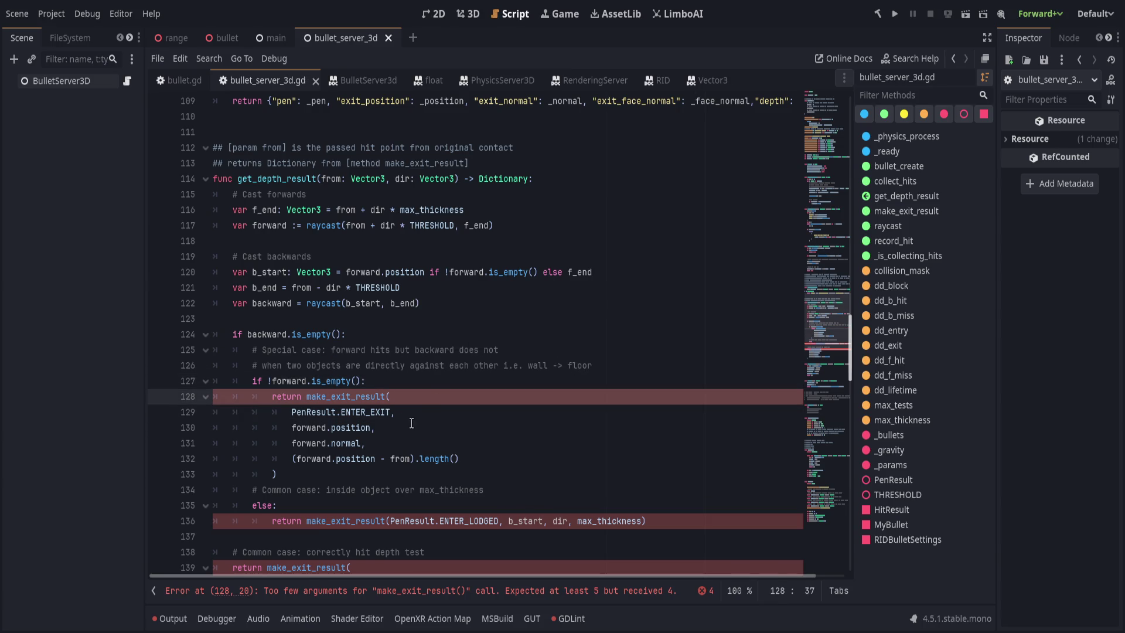
{"action": "key", "text": "Down"}
{"action": "key", "text": "Down"}
{"action": "key", "text": "Down"}
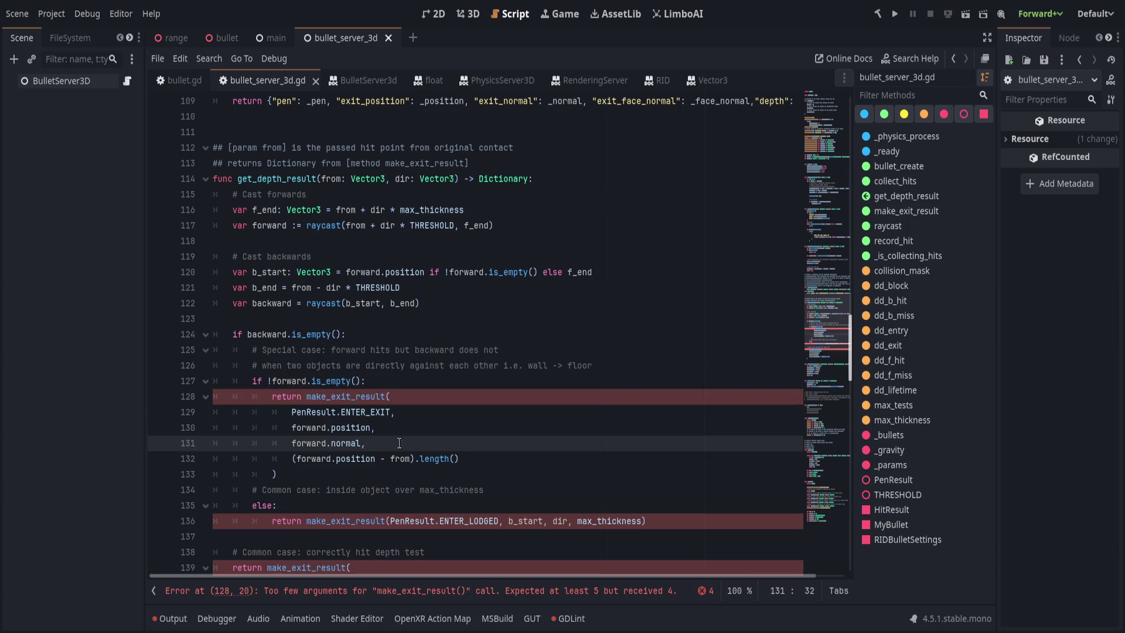
{"action": "left_click", "coordinate": [435, 408]}
{"action": "left_click", "coordinate": [444, 428]}
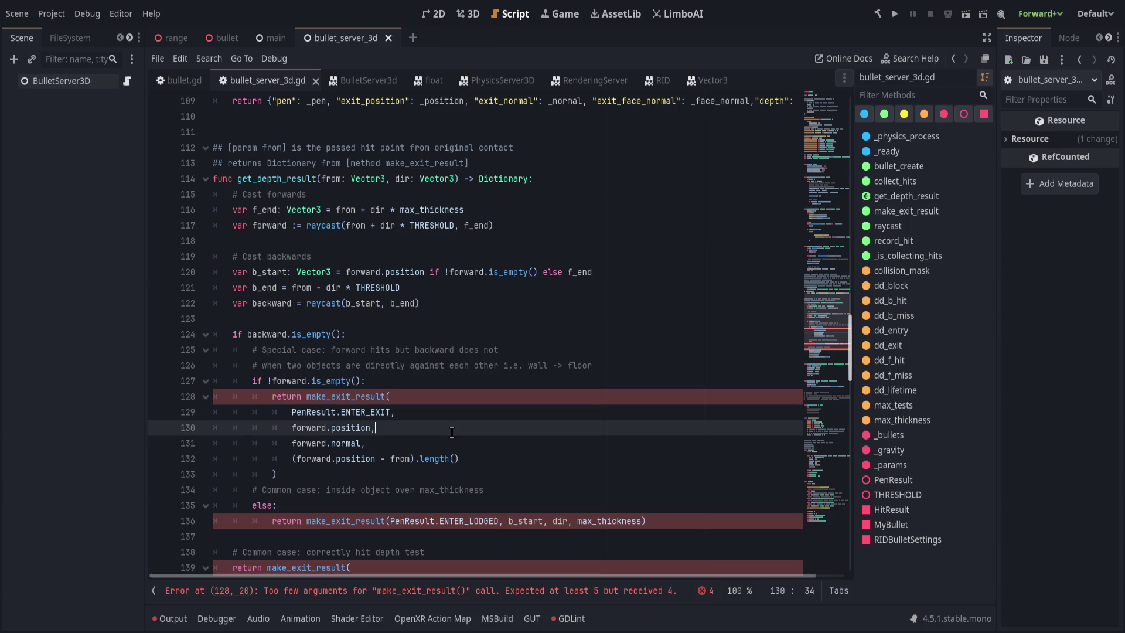
{"action": "key", "text": "BackSpace"}
{"action": "type", "text": ","}
{"action": "key", "text": "Escape"}
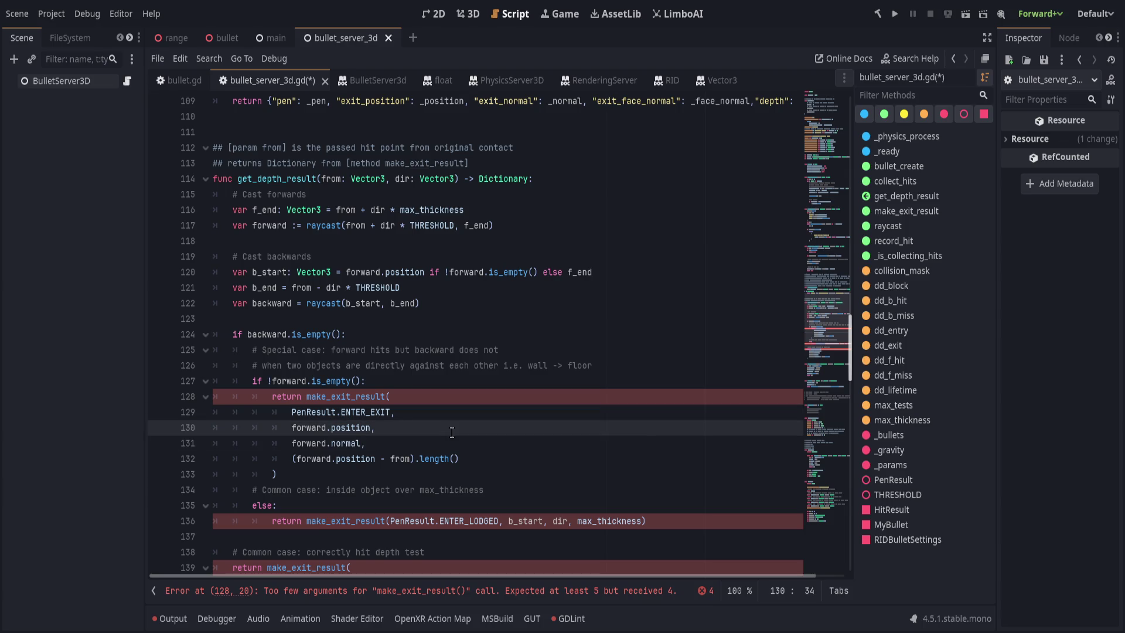
Insert a 'dir,' argument before forward.normal, add its trailing comma, and save
{"action": "key", "text": "Down"}
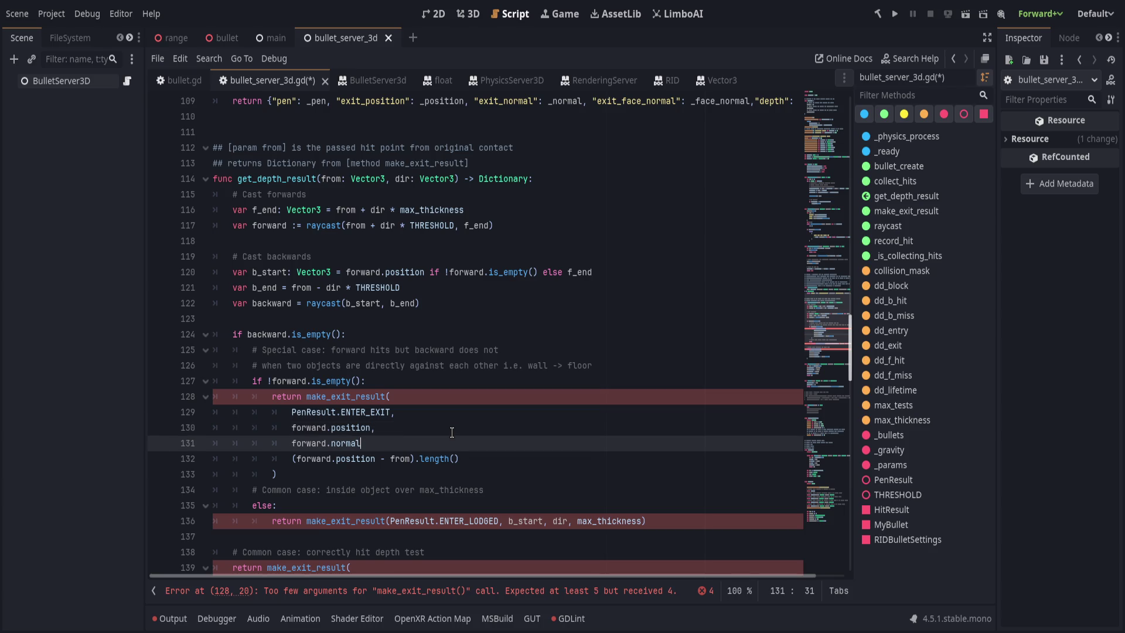
{"action": "key", "text": "Up"}
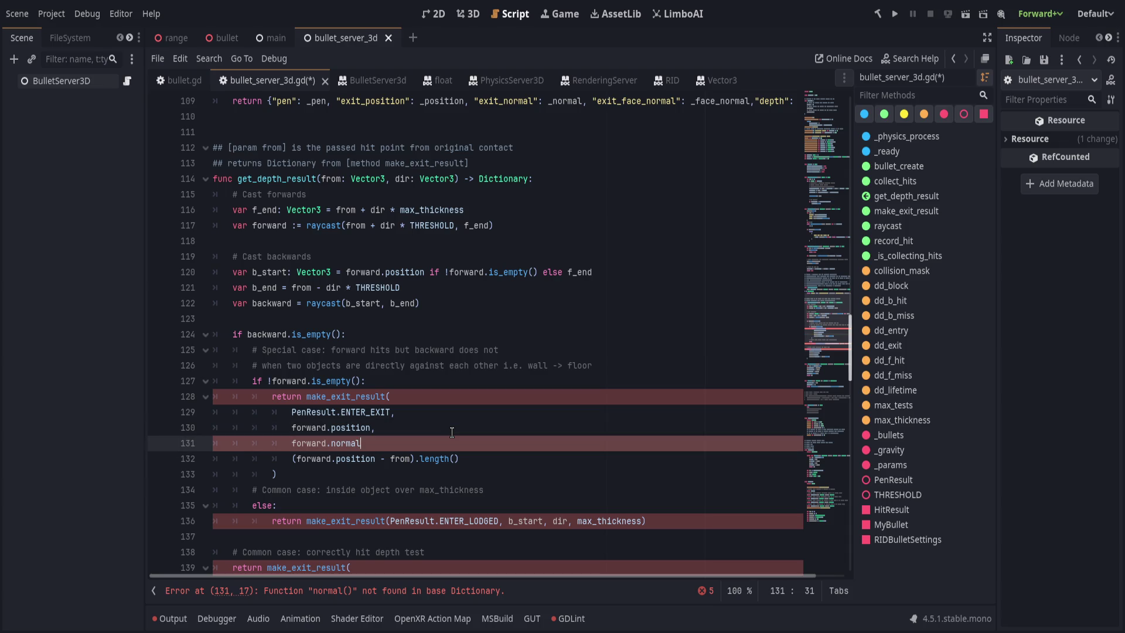
{"action": "key", "text": "Return"}
{"action": "type", "text": "dir,"}
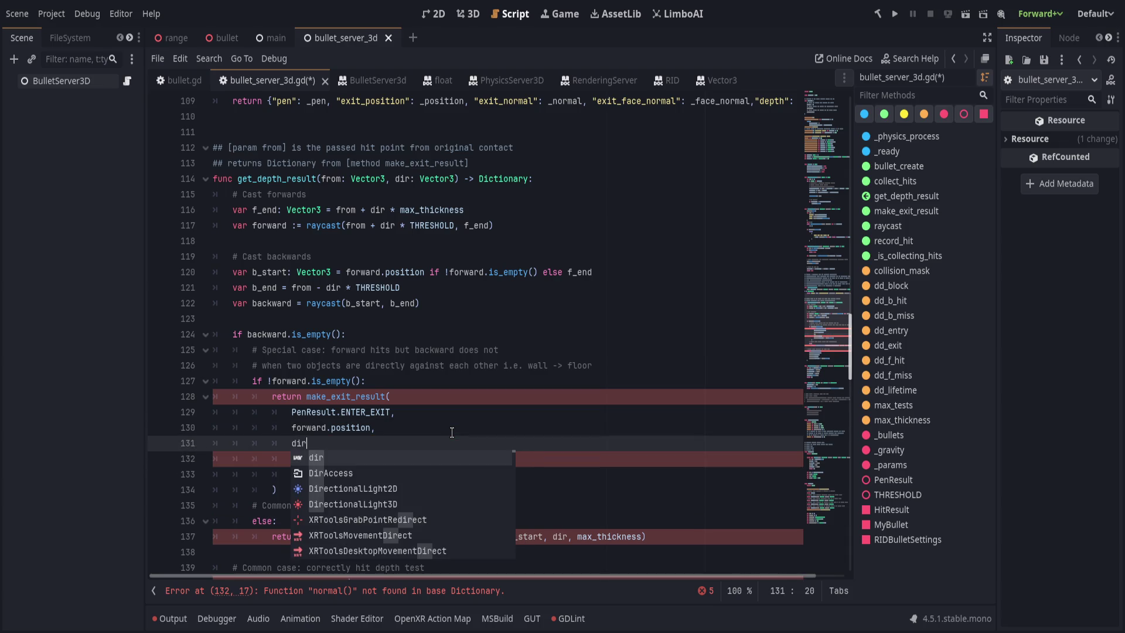
{"action": "key", "text": "Down"}
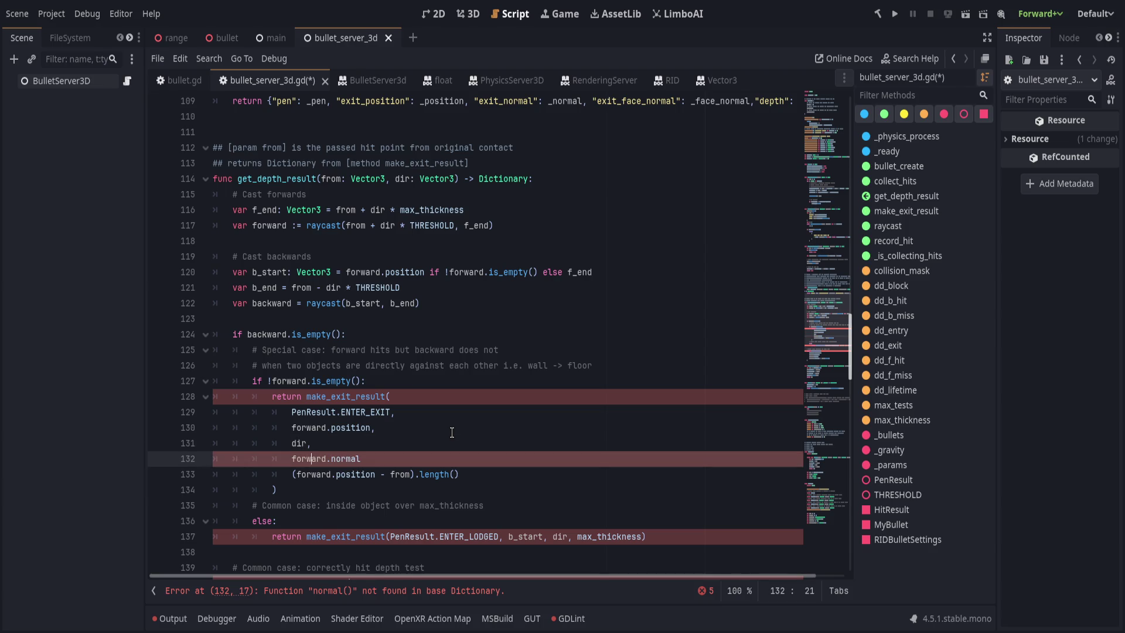
{"action": "type", "text": ","}
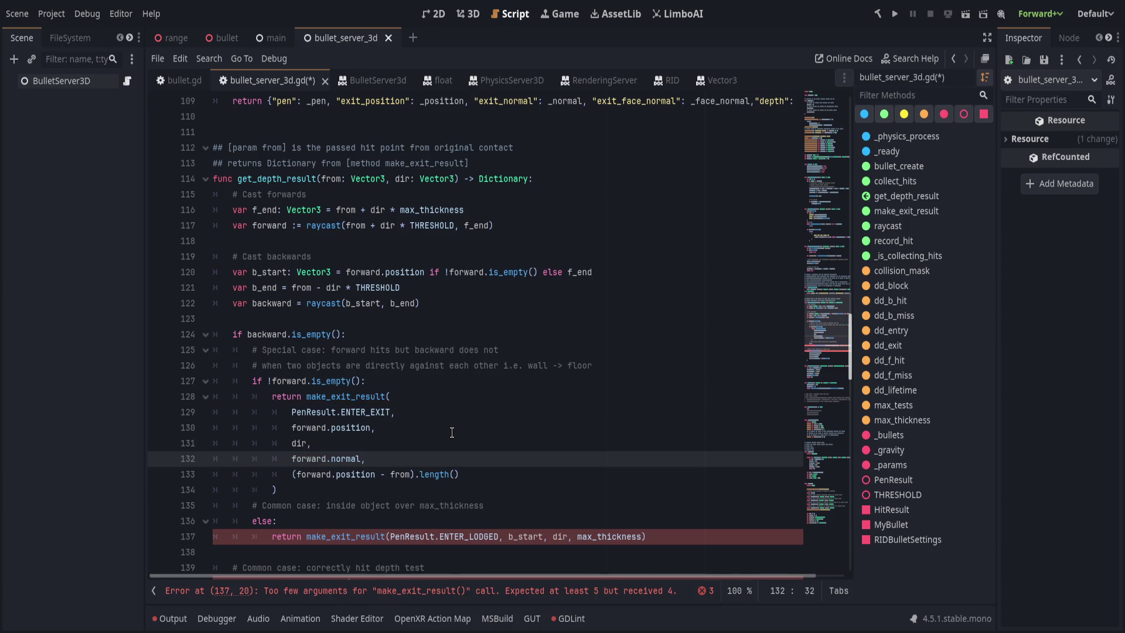
{"action": "key", "text": "ctrl+s"}
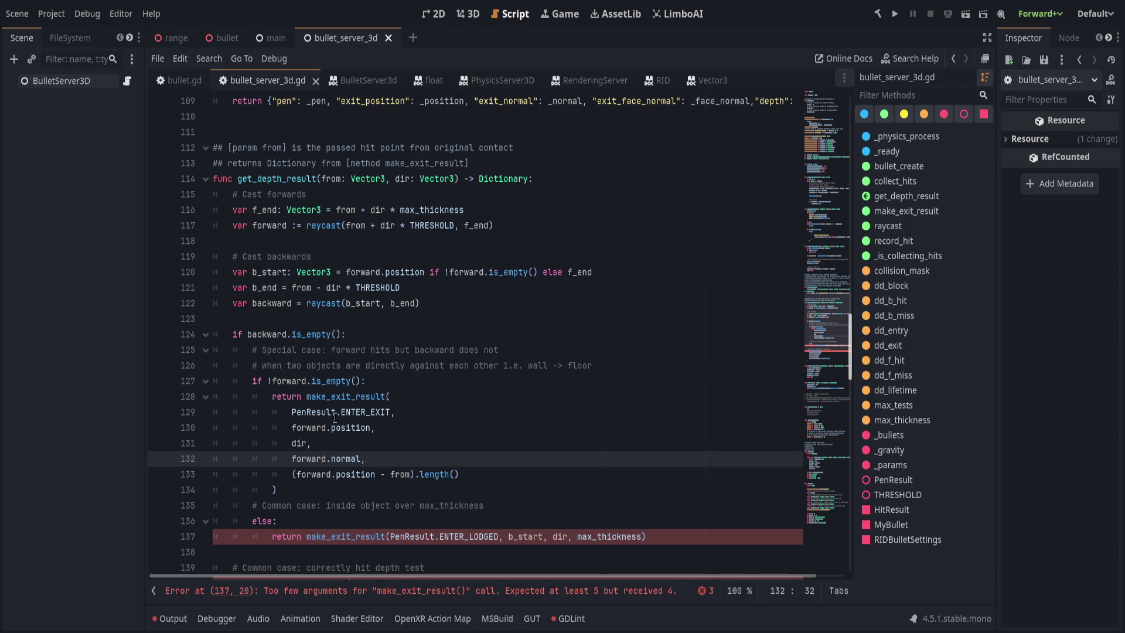
{"action": "scroll", "coordinate": [419, 435], "scroll_direction": "down", "scroll_amount": 4}
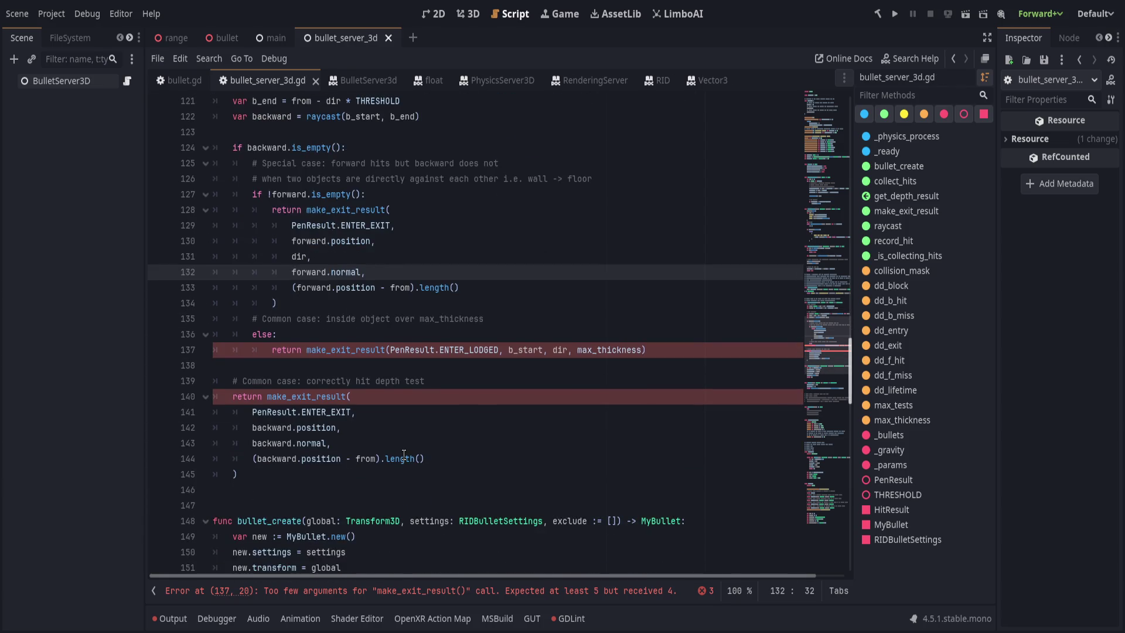
Start a 'return make_exit_result' line after the depth-test comment
{"action": "scroll", "coordinate": [403, 456], "scroll_direction": "up", "scroll_amount": 2}
{"action": "left_click", "coordinate": [484, 473]}
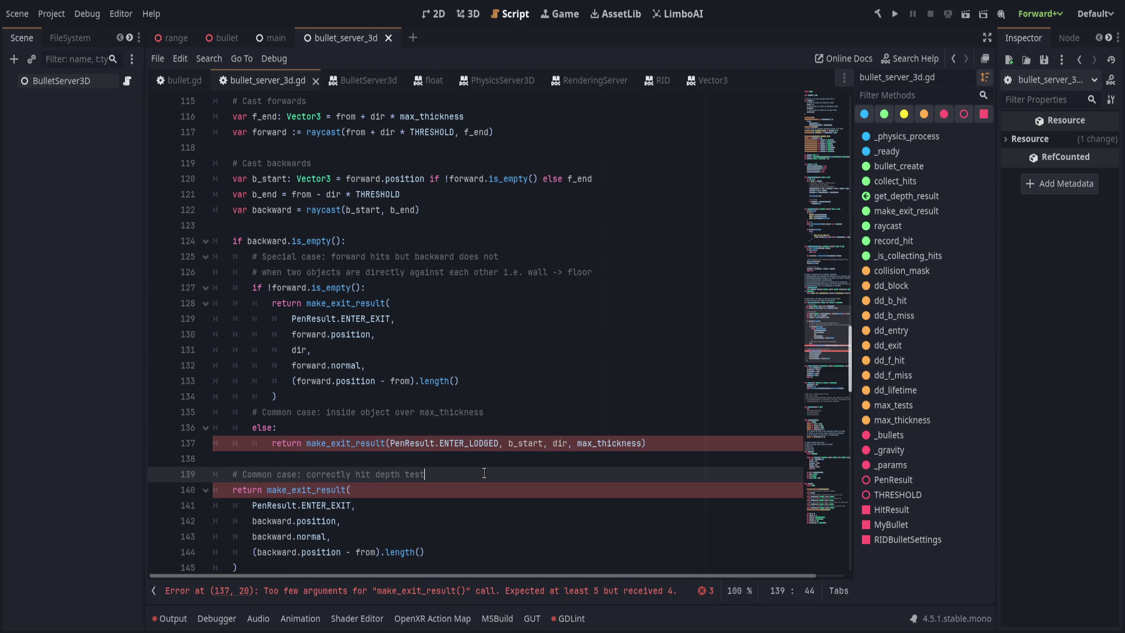
{"action": "key", "text": "Return"}
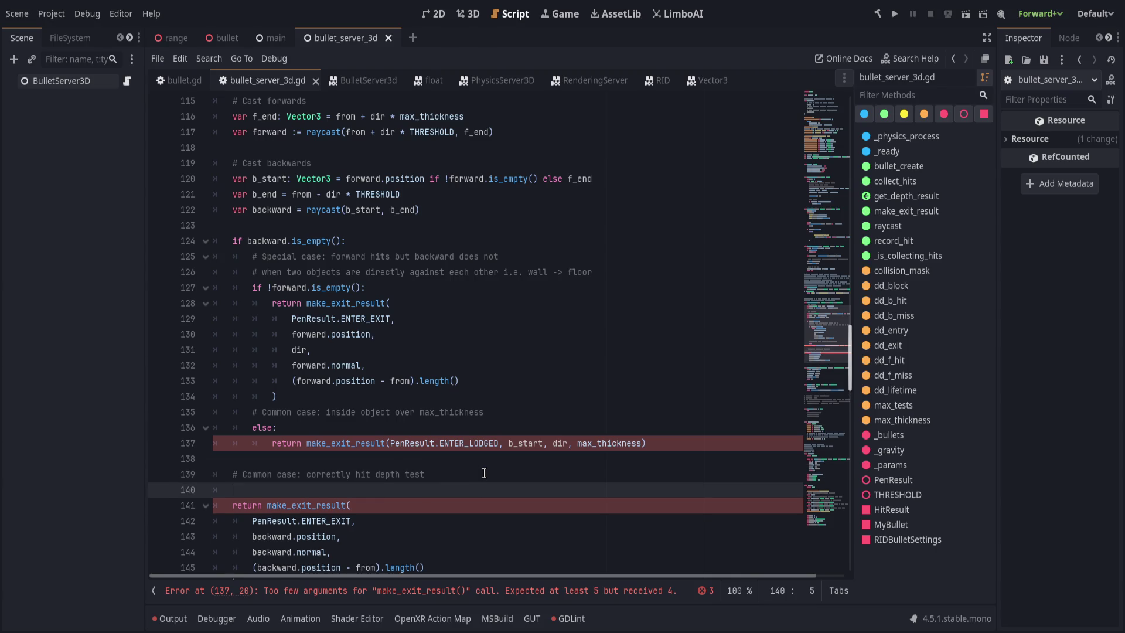
{"action": "type", "text": "return make_exit"}
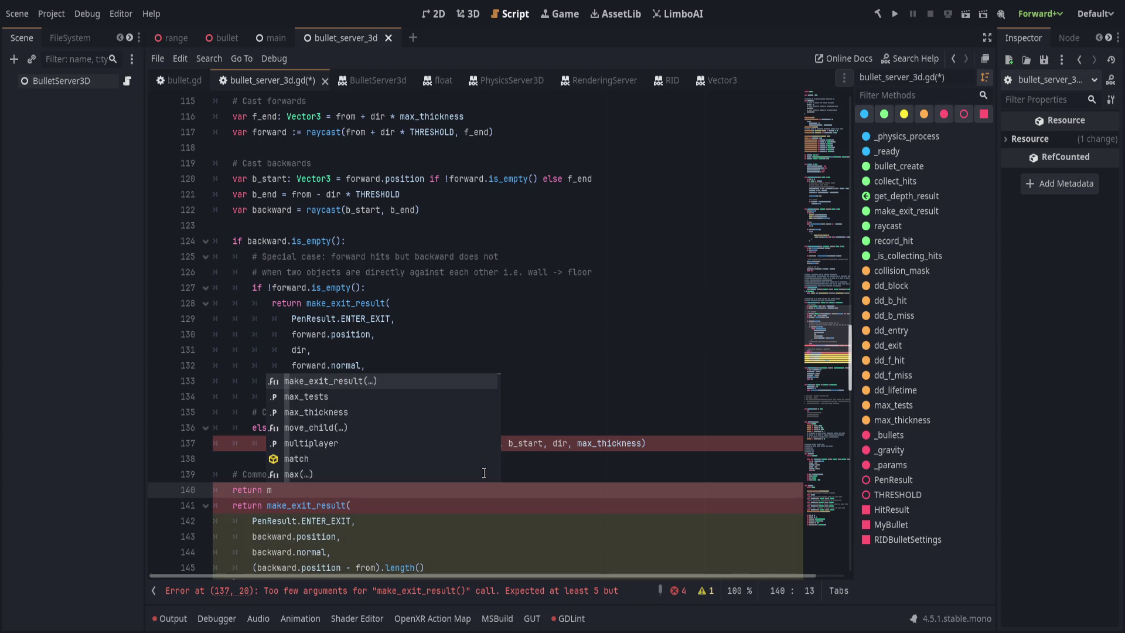
{"action": "key", "text": "Return"}
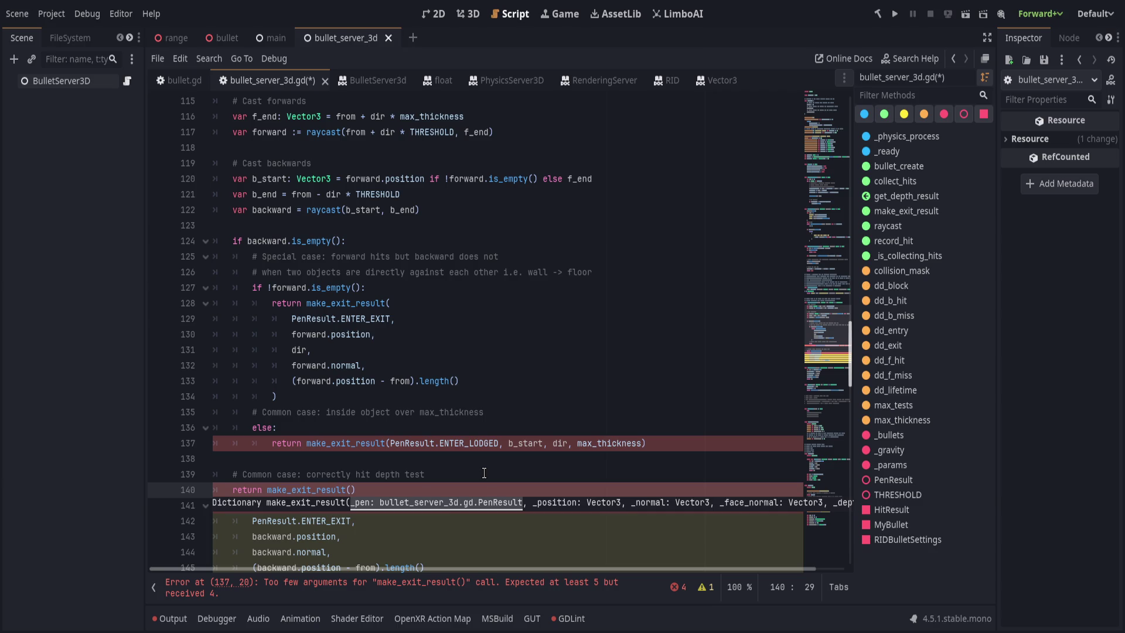
Add 'var dict := {}' on a new line after the backward raycast
{"action": "left_click", "coordinate": [480, 227]}
{"action": "left_click", "coordinate": [504, 212]}
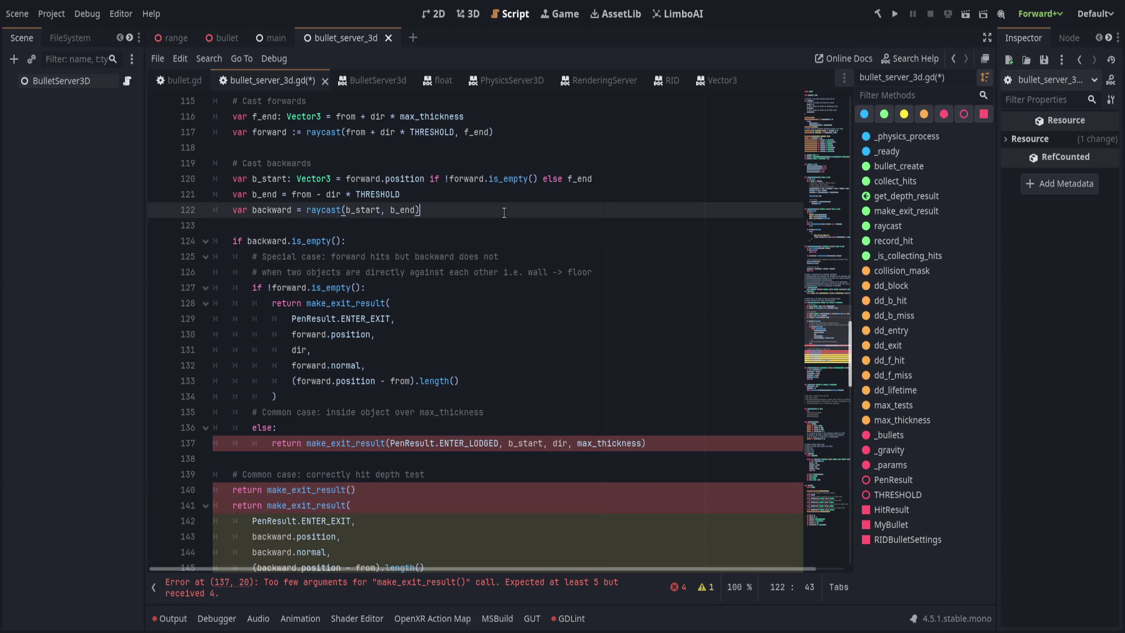
{"action": "key", "text": "Return"}
{"action": "key", "text": "Return"}
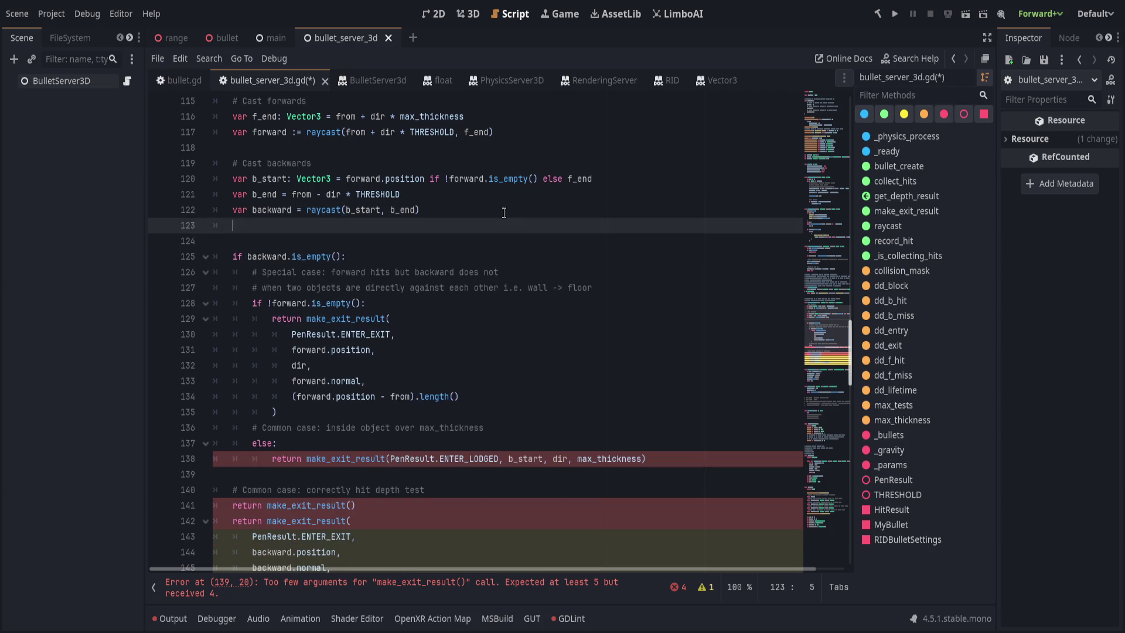
{"action": "type", "text": "var dict"}
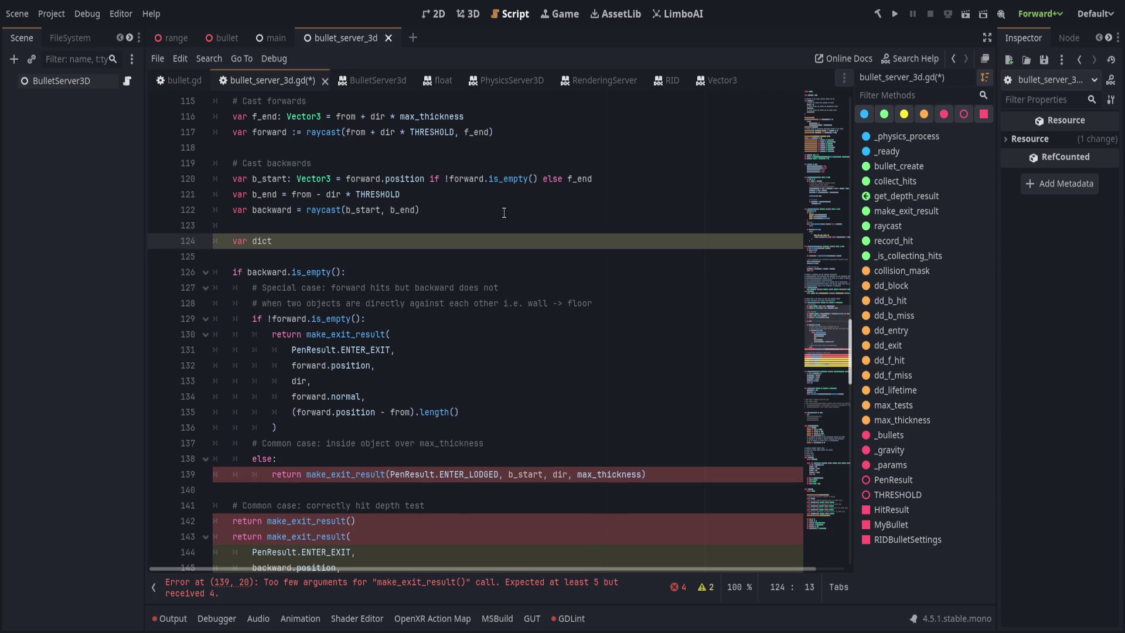
{"action": "key", "text": "ctrl+BackSpace"}
{"action": "type", "text": "dict "}
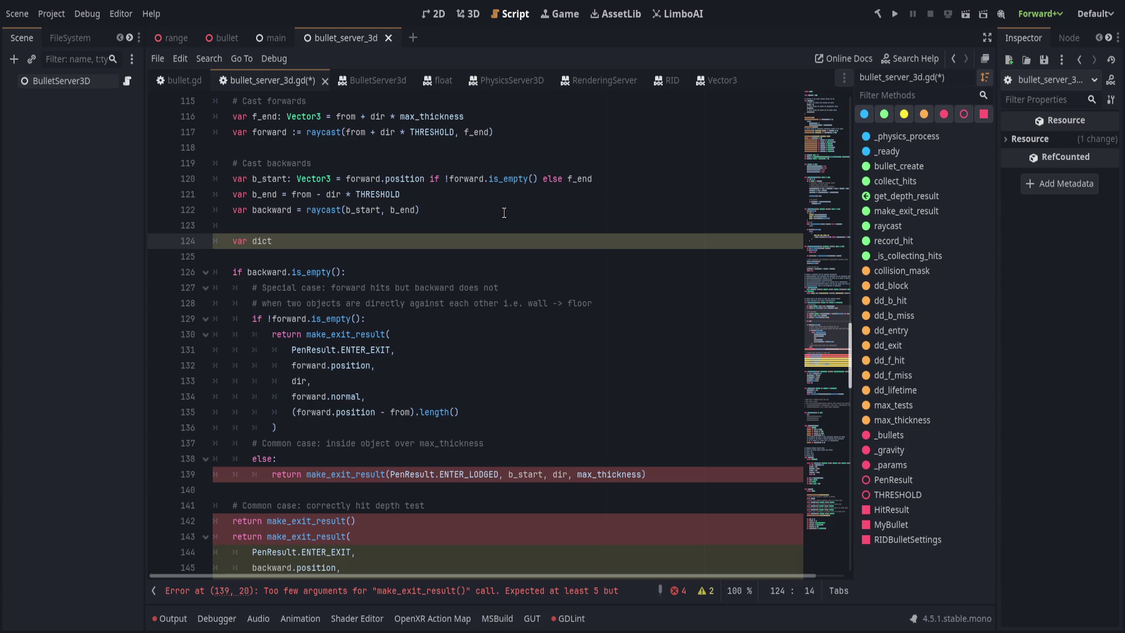
{"action": "type", "text": "{"}
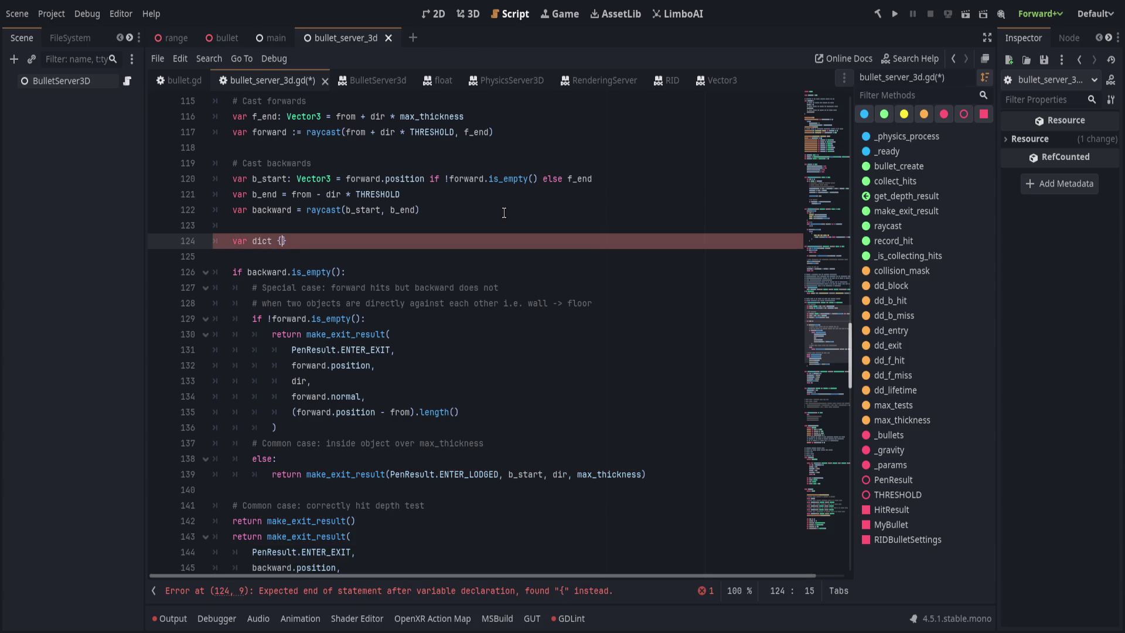
{"action": "scroll", "coordinate": [499, 294], "scroll_direction": "up", "scroll_amount": 5}
{"action": "type", "text": "\"pen\""}
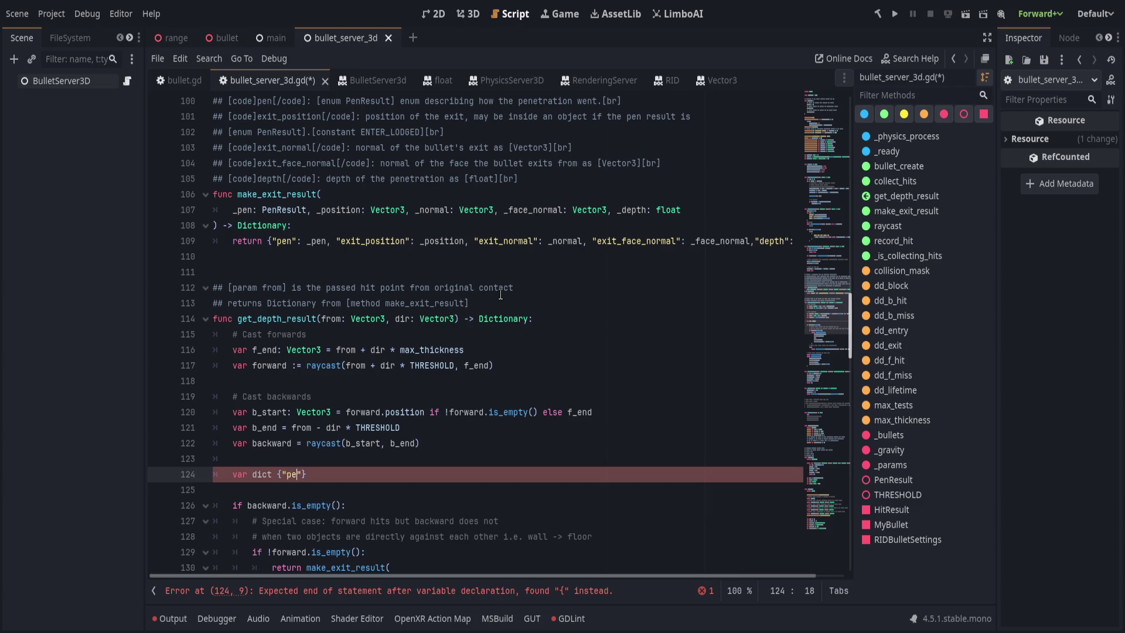
{"action": "type", "text": ": "}
{"action": "type", "text": "Pen.Re"}
{"action": "type", "text": "sult"}
{"action": "key", "text": "BackSpace"}
{"action": "key", "text": "BackSpace"}
{"action": "key", "text": "BackSpace"}
{"action": "type", "text": ":="}
{"action": "key", "text": "Right"}
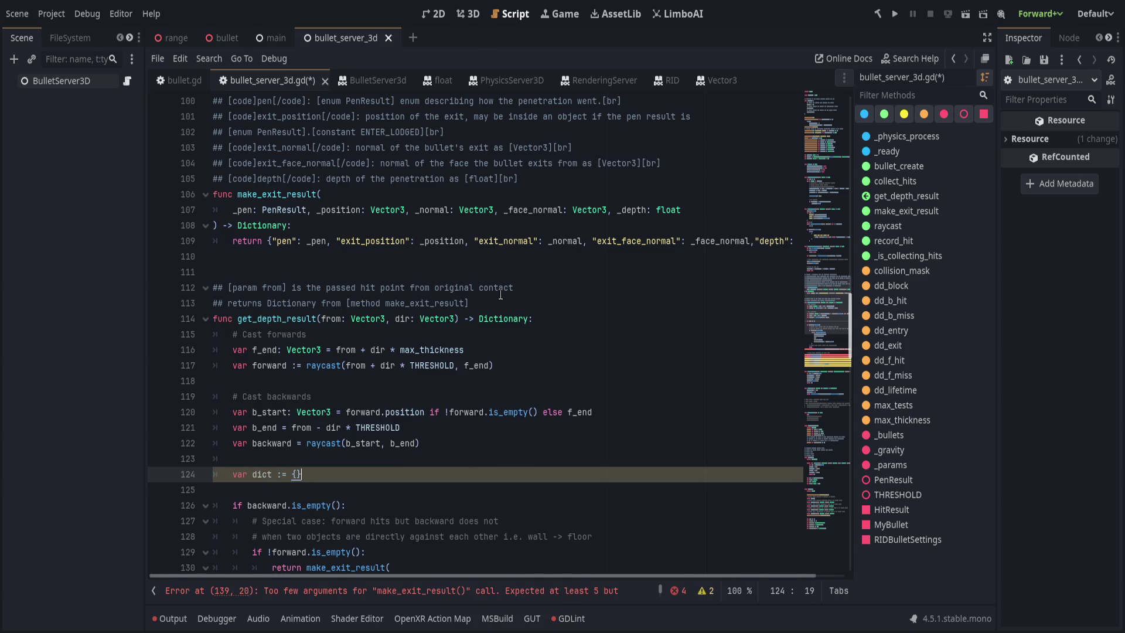
{"action": "scroll", "coordinate": [501, 295], "scroll_direction": "down", "scroll_amount": 7}
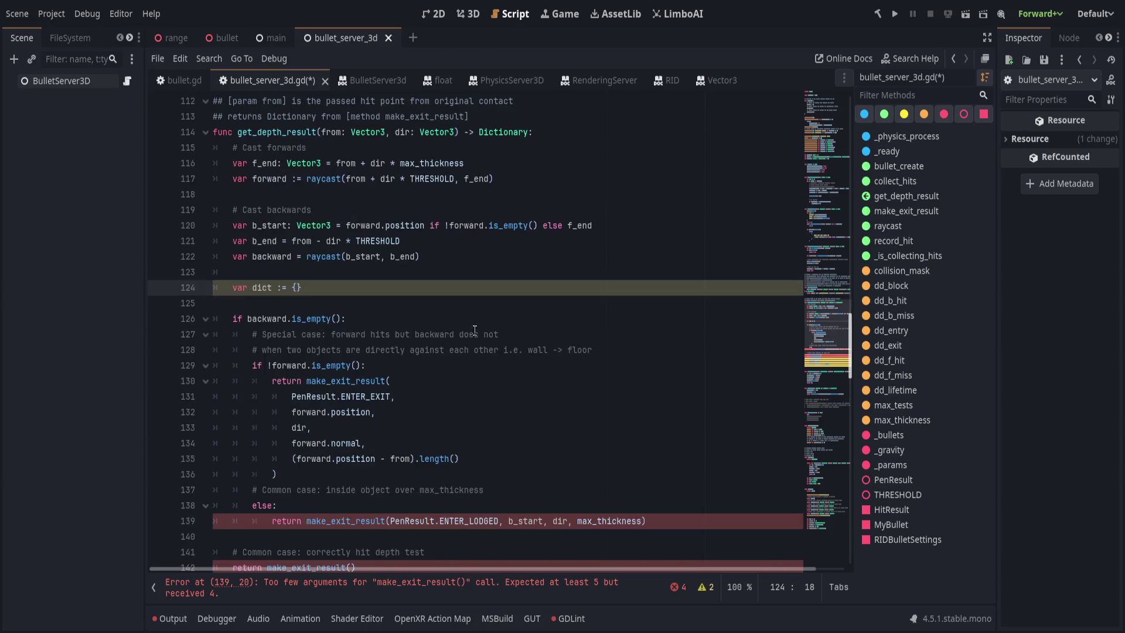
Add 'return dict' below the common-case comment, preceded by dict["pen"] = PenResult.ENTER_EXIT
{"action": "left_click", "coordinate": [311, 517]}
{"action": "left_click", "coordinate": [457, 415]}
{"action": "key", "text": "Return"}
{"action": "type", "text": "turn dict"}
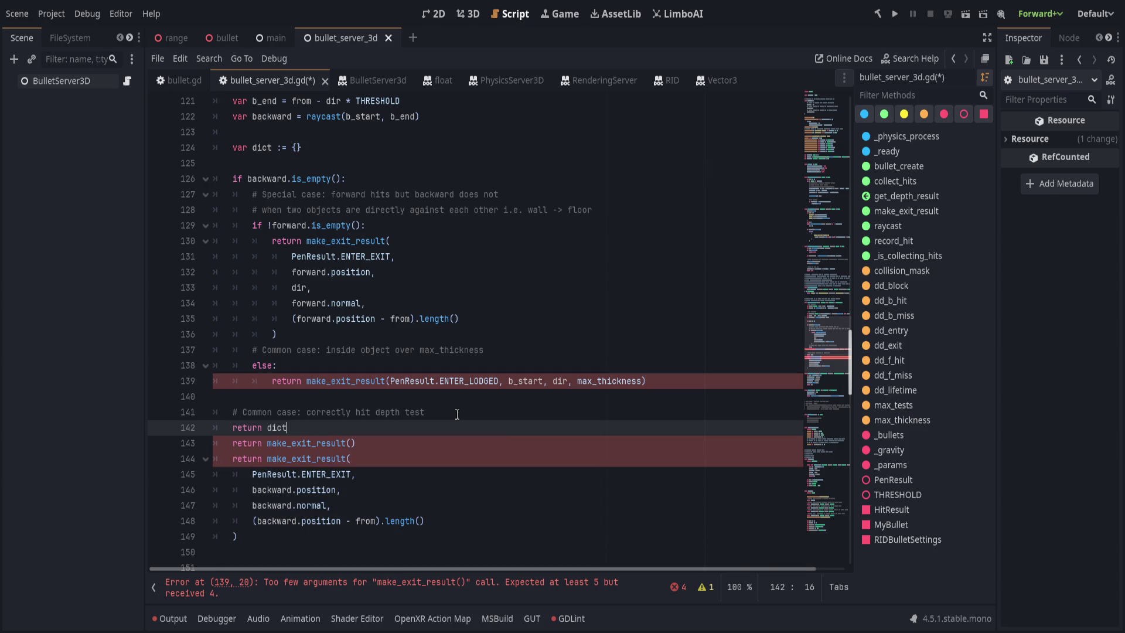
{"action": "key", "text": "ctrl+shift+Return"}
{"action": "type", "text": "dic"}
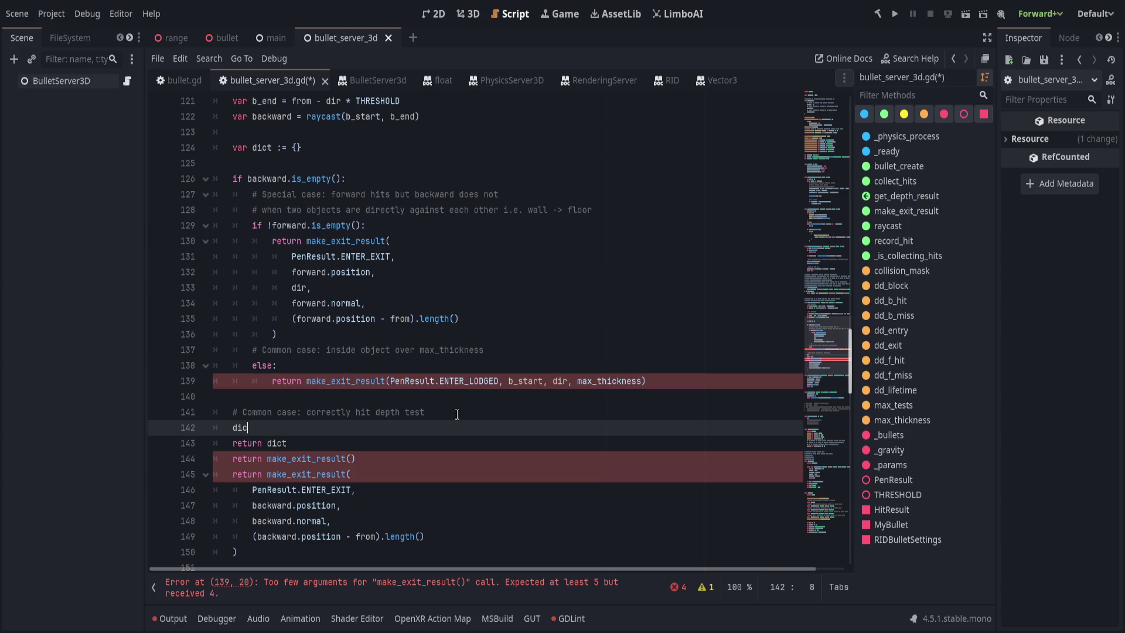
{"action": "type", "text": "t[\"pen\"] ="}
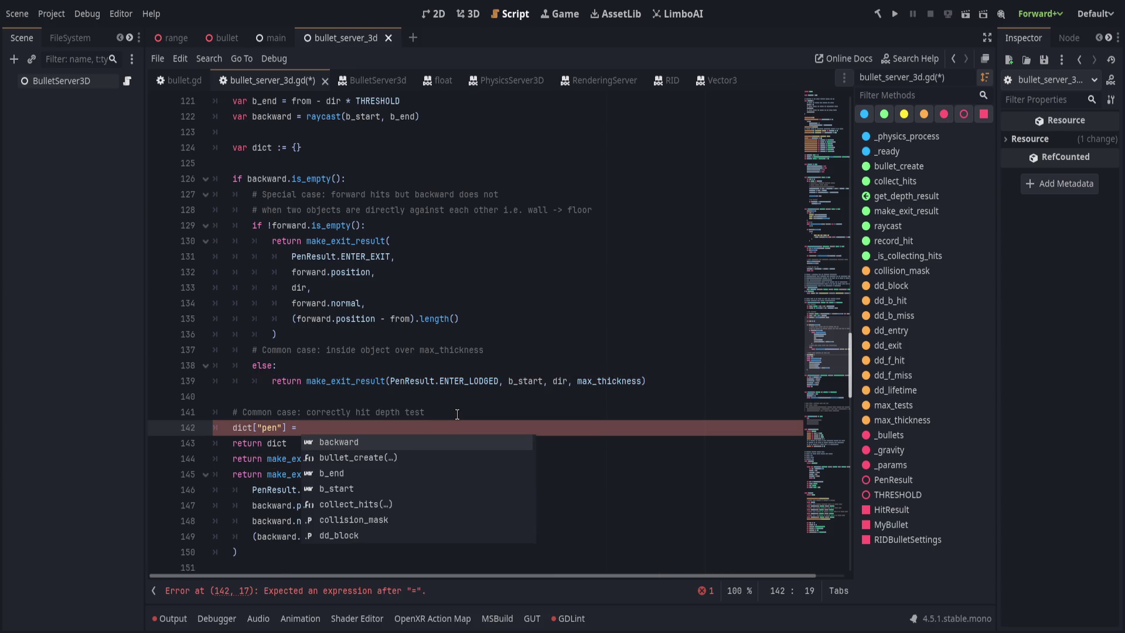
{"action": "type", "text": "PenResult.E"}
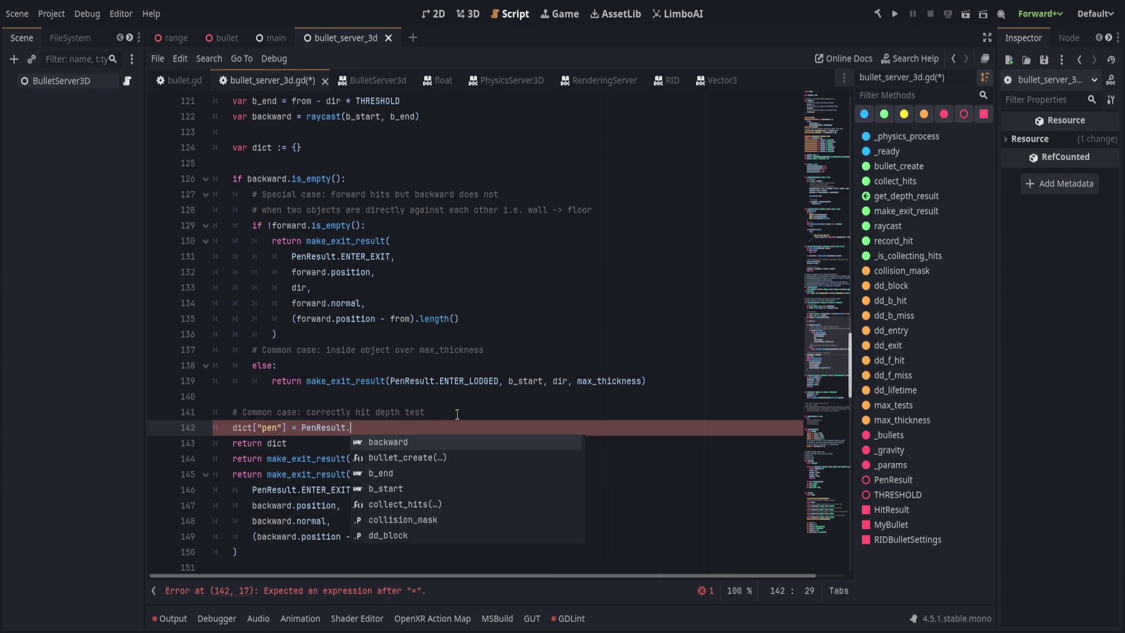
{"action": "key", "text": "Return"}
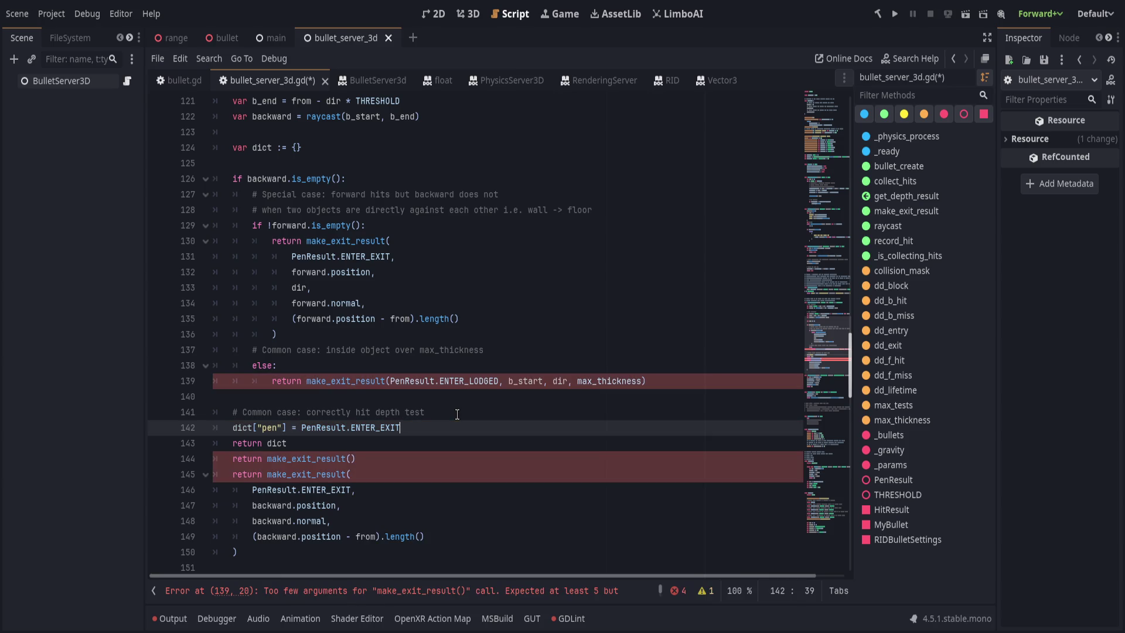
{"action": "key", "text": "Return"}
Add the dict["exit_position"] = backward.position entry
{"action": "type", "text": "dict."}
{"action": "key", "text": "BackSpace"}
{"action": "type", "text": "["}
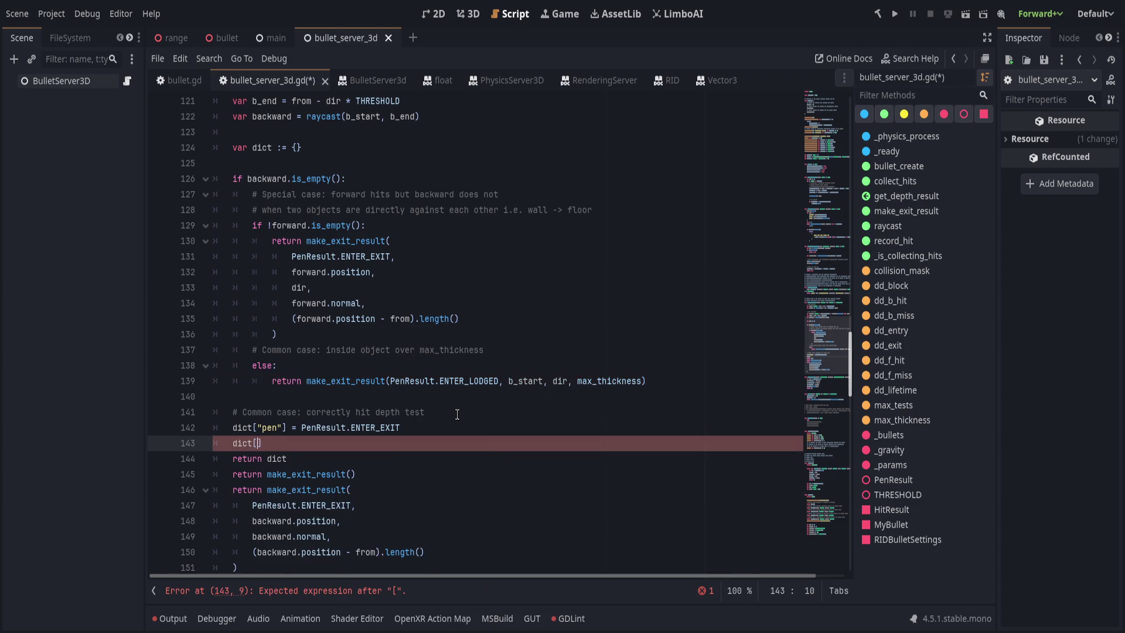
{"action": "type", "text": "\""}
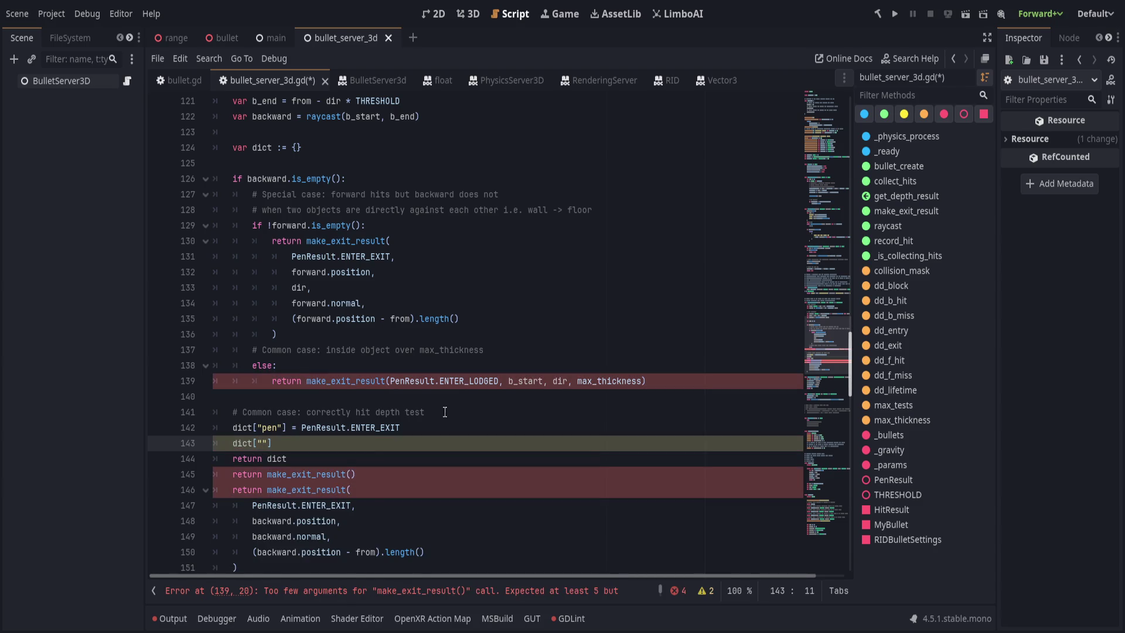
{"action": "scroll", "coordinate": [379, 381], "scroll_direction": "up", "scroll_amount": 6}
{"action": "scroll", "coordinate": [380, 381], "scroll_direction": "down", "scroll_amount": 8}
{"action": "type", "text": "exit"}
{"action": "type", "text": "_position:"}
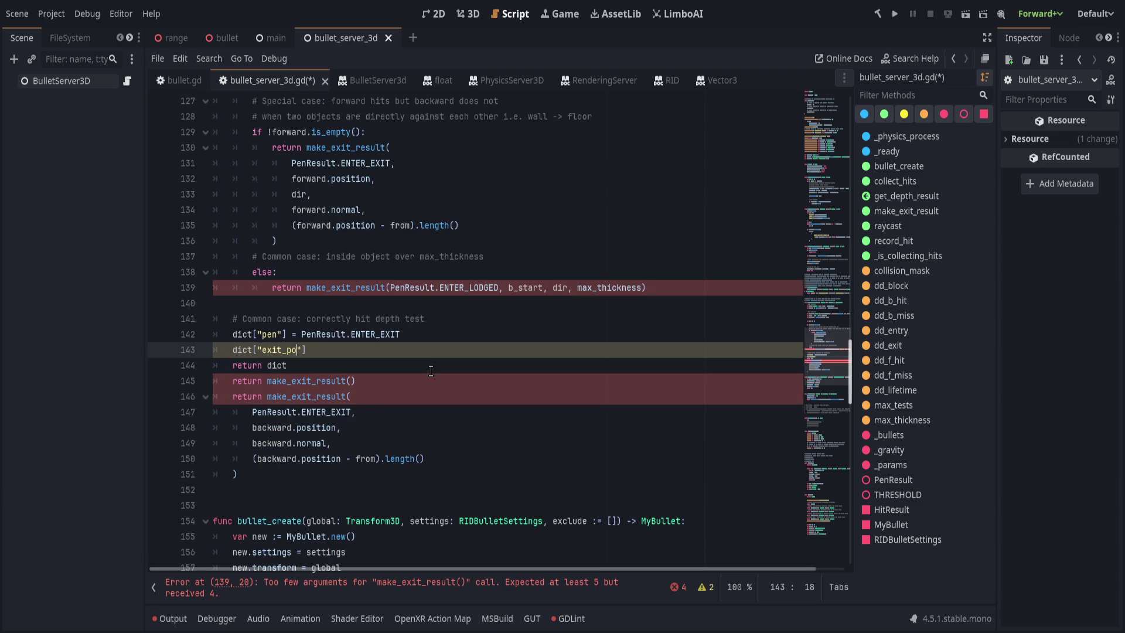
{"action": "key", "text": "BackSpace"}
{"action": "key", "text": "Right"}
{"action": "type", "text": "= backwards"}
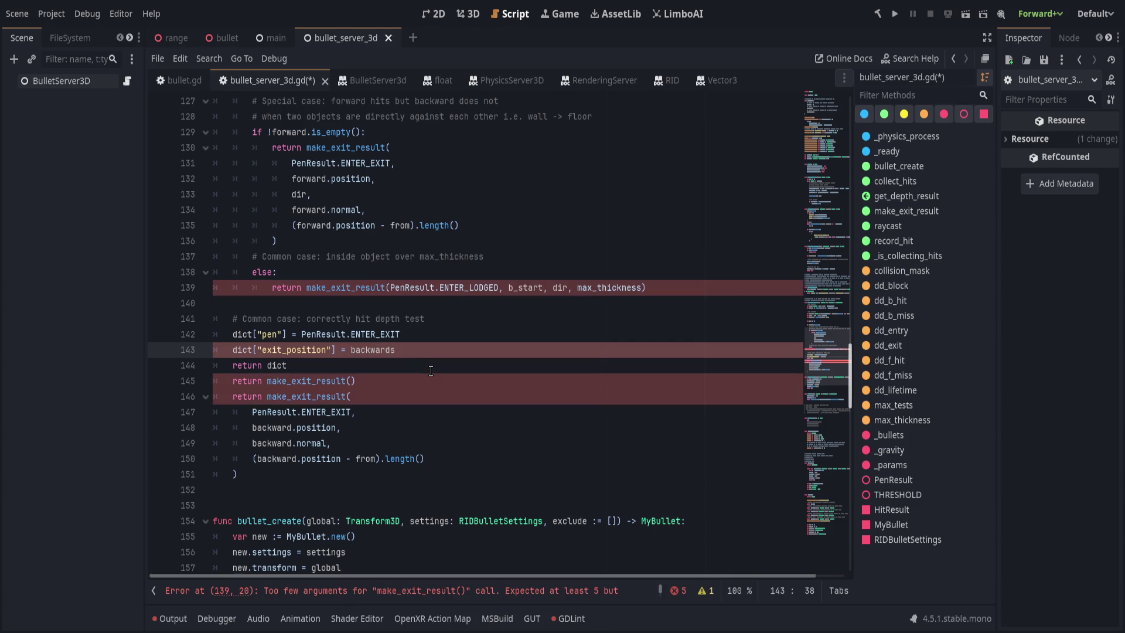
{"action": "key", "text": "BackSpace"}
{"action": "type", "text": ".position"}
{"action": "key", "text": "Return"}
Add exit_normal = dir, exit_face_normal = backward.normal, and a placeholder dict["depth"] entry
{"action": "type", "text": "dict"}
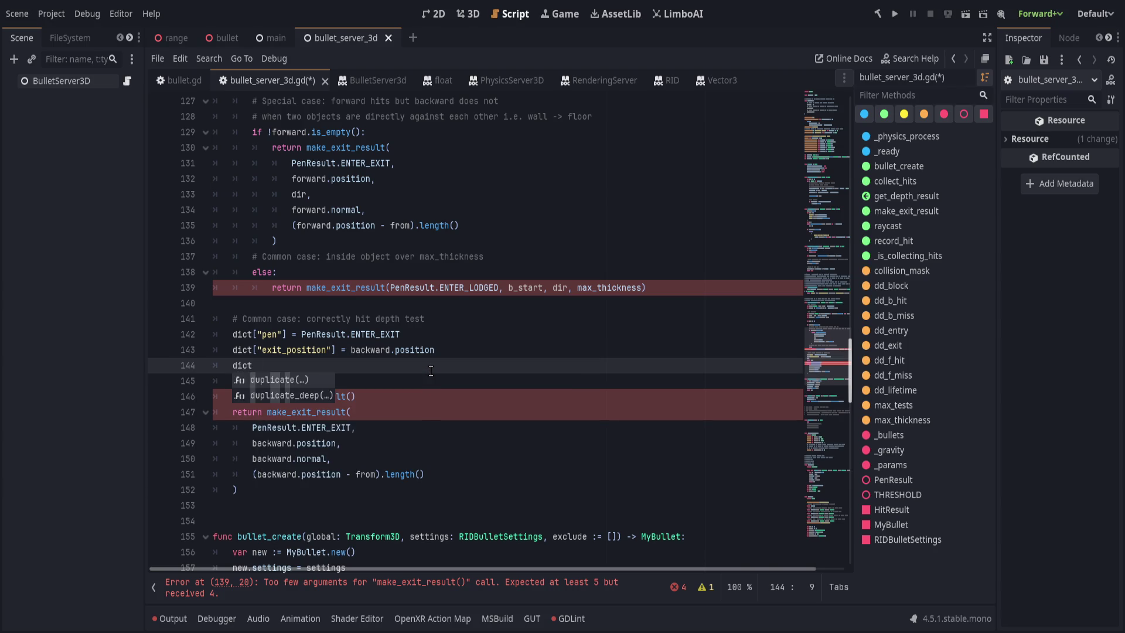
{"action": "key", "text": "BackSpace"}
{"action": "type", "text": "["}
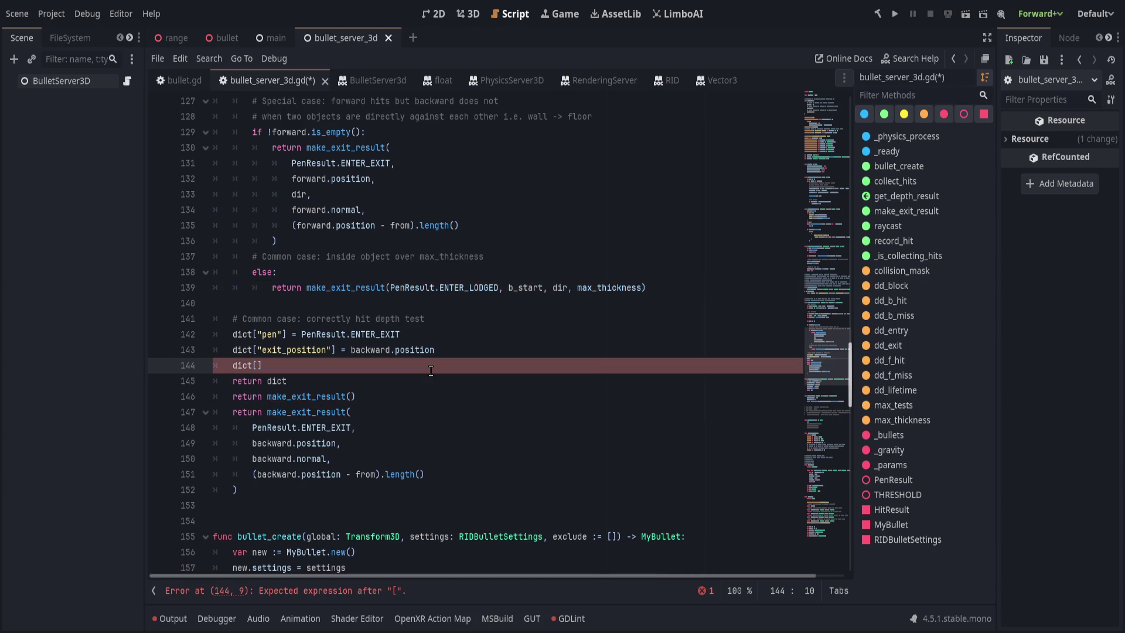
{"action": "type", "text": "\"exit_nor"}
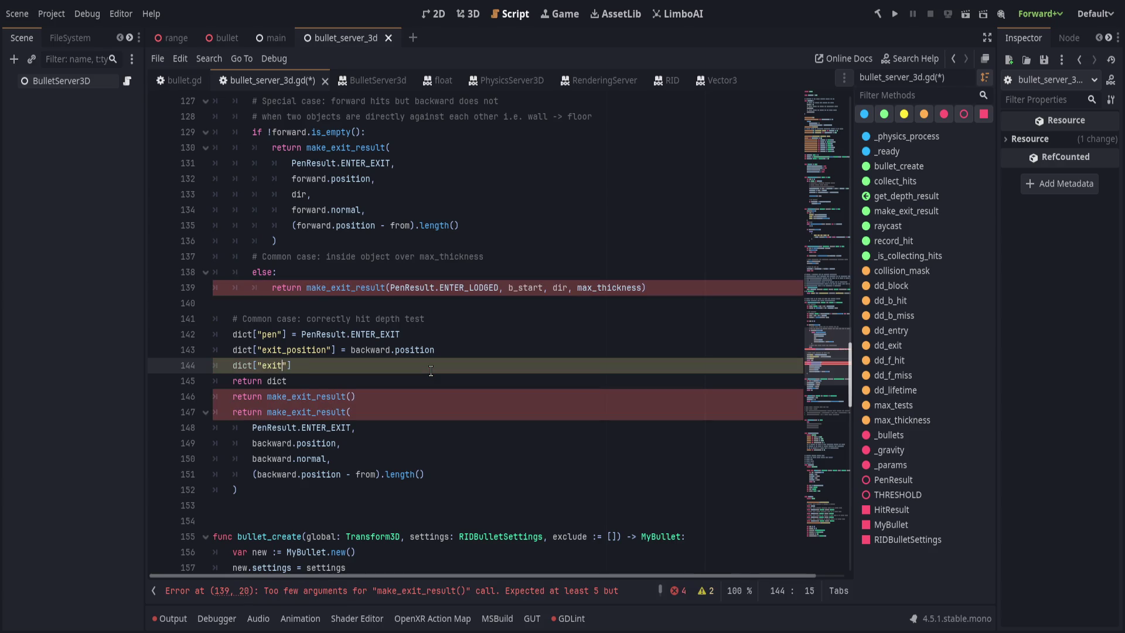
{"action": "type", "text": "mal\"] = "}
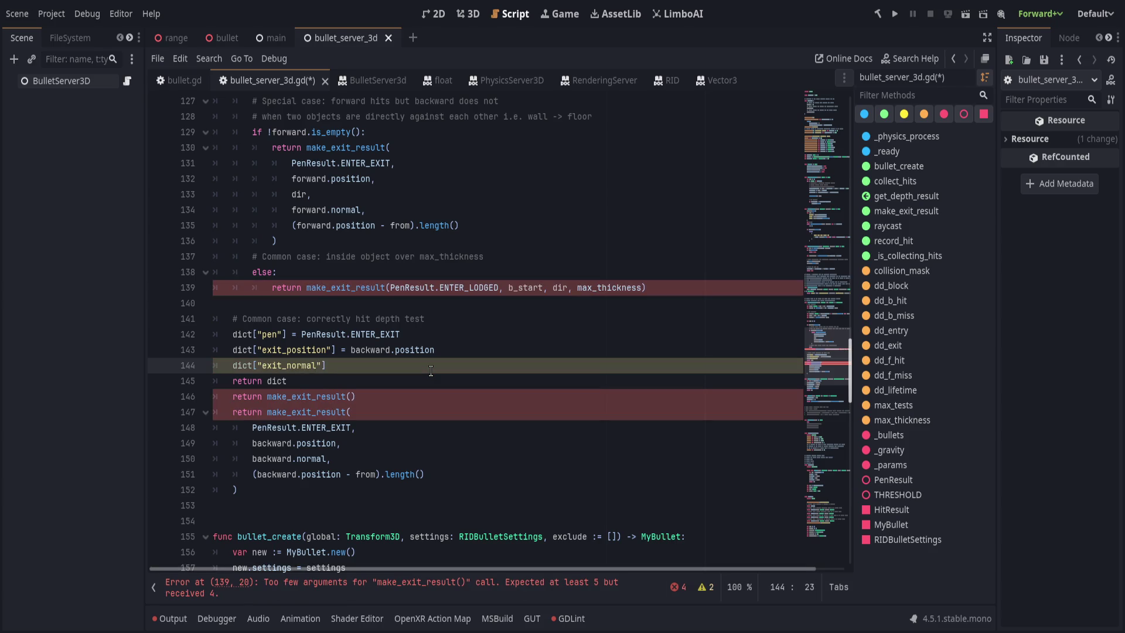
{"action": "type", "text": "dir"}
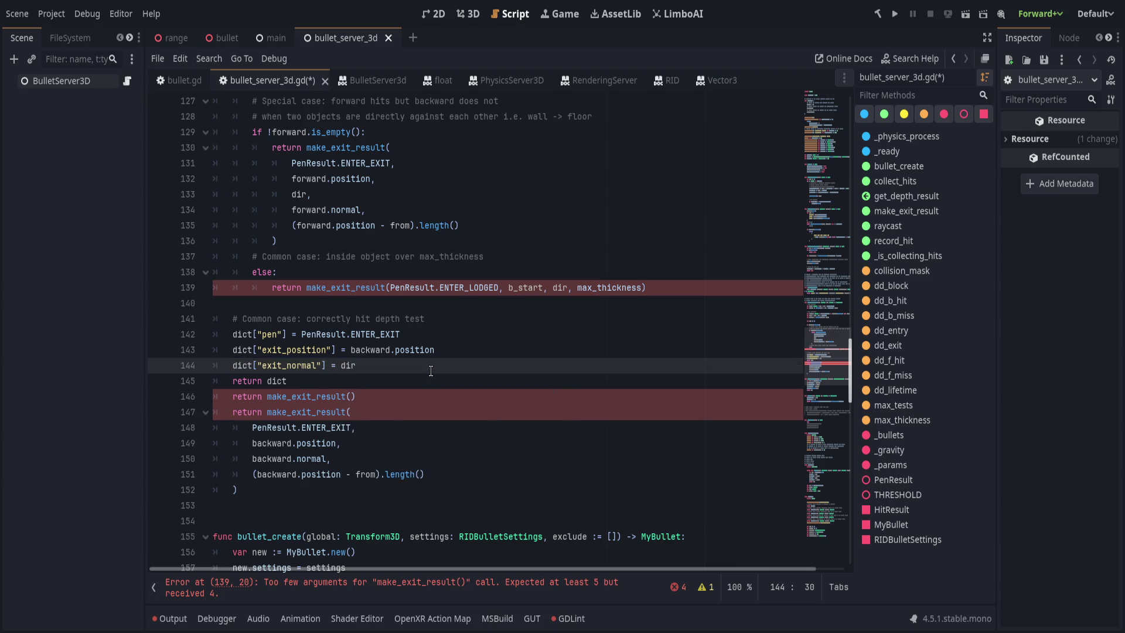
{"action": "key", "text": "Return"}
{"action": "type", "text": "dict"}
{"action": "type", "text": "[\"exit_fa"}
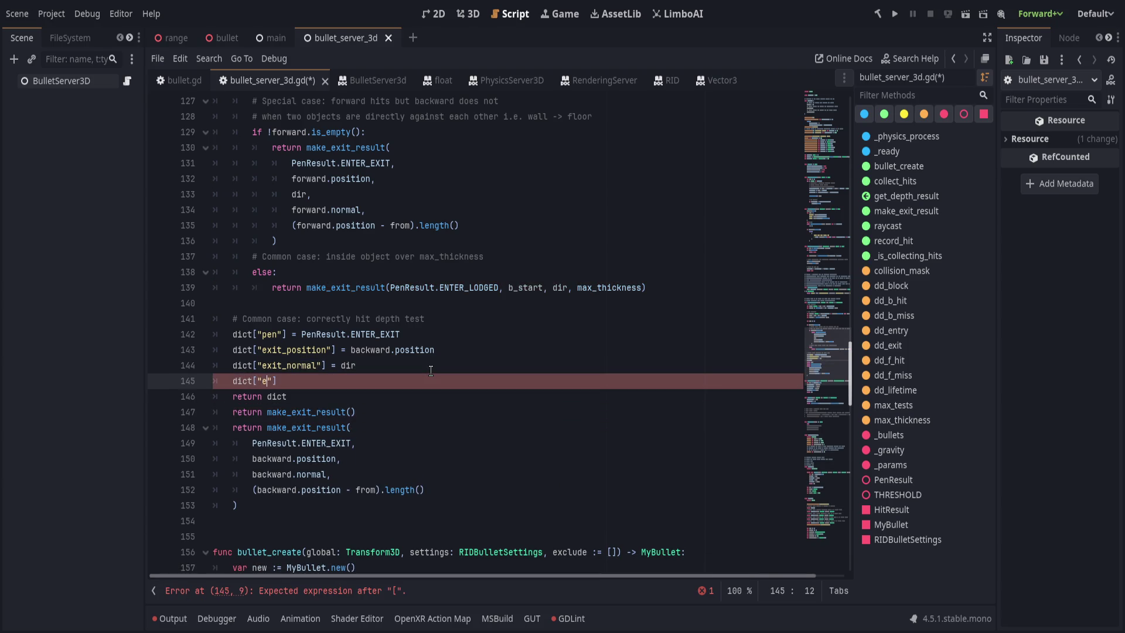
{"action": "type", "text": "ce_normal"}
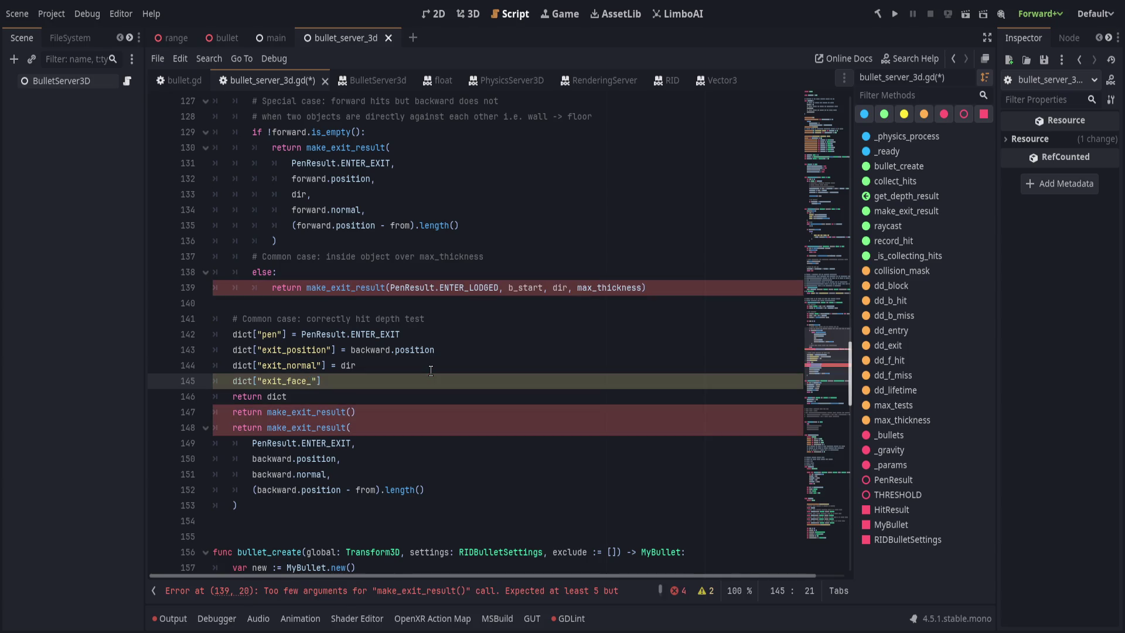
{"action": "type", "text": "\"] = "}
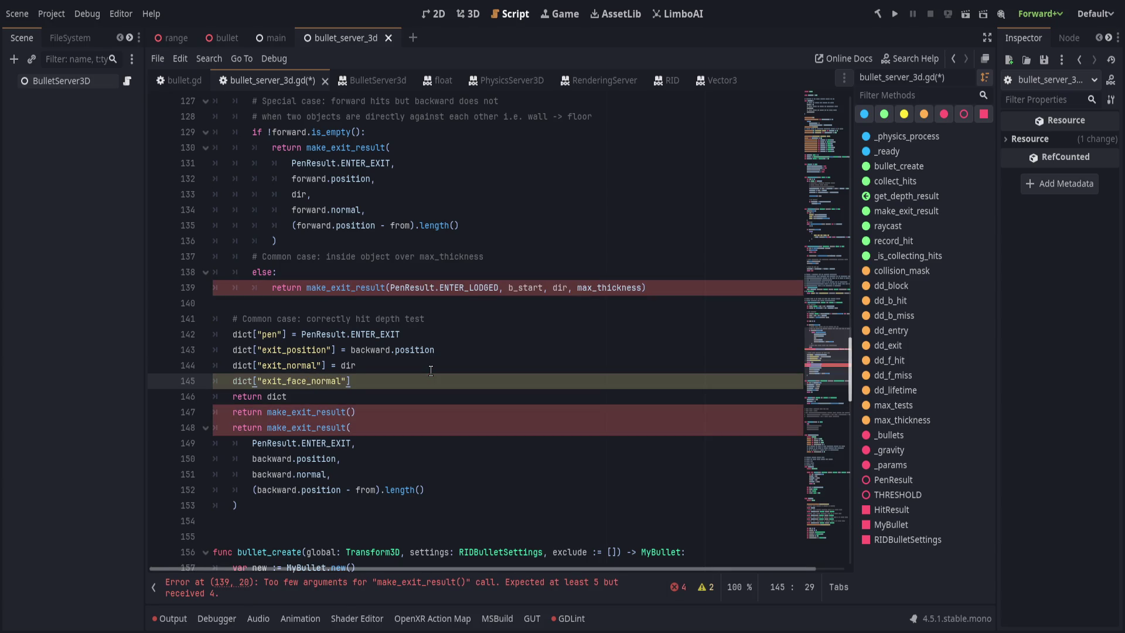
{"action": "type", "text": "backward.normal"}
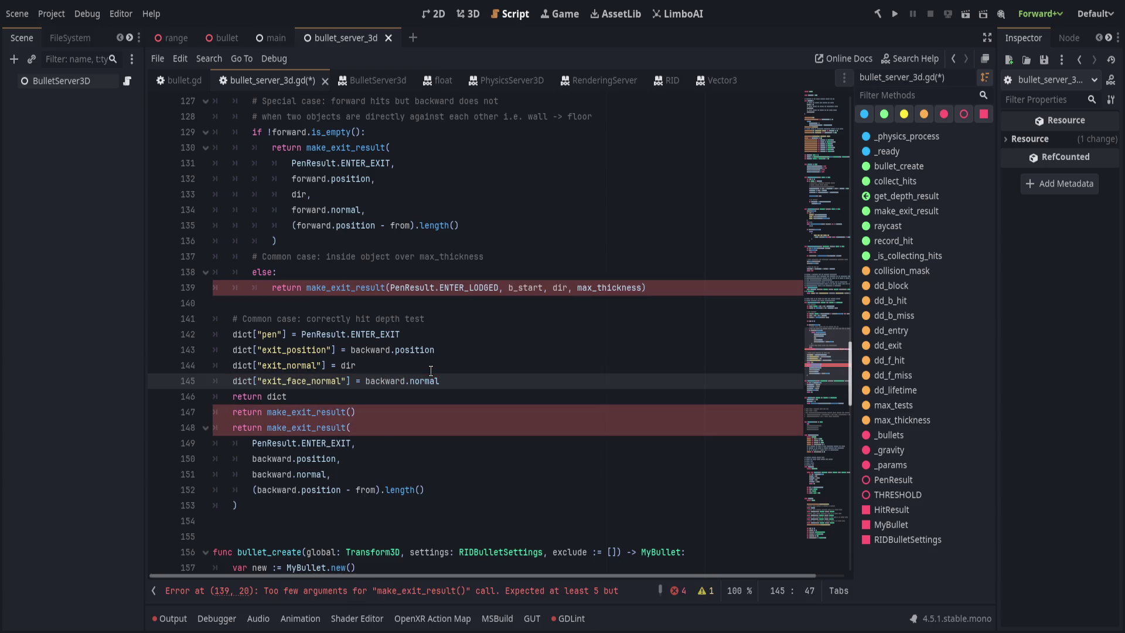
{"action": "key", "text": "Return"}
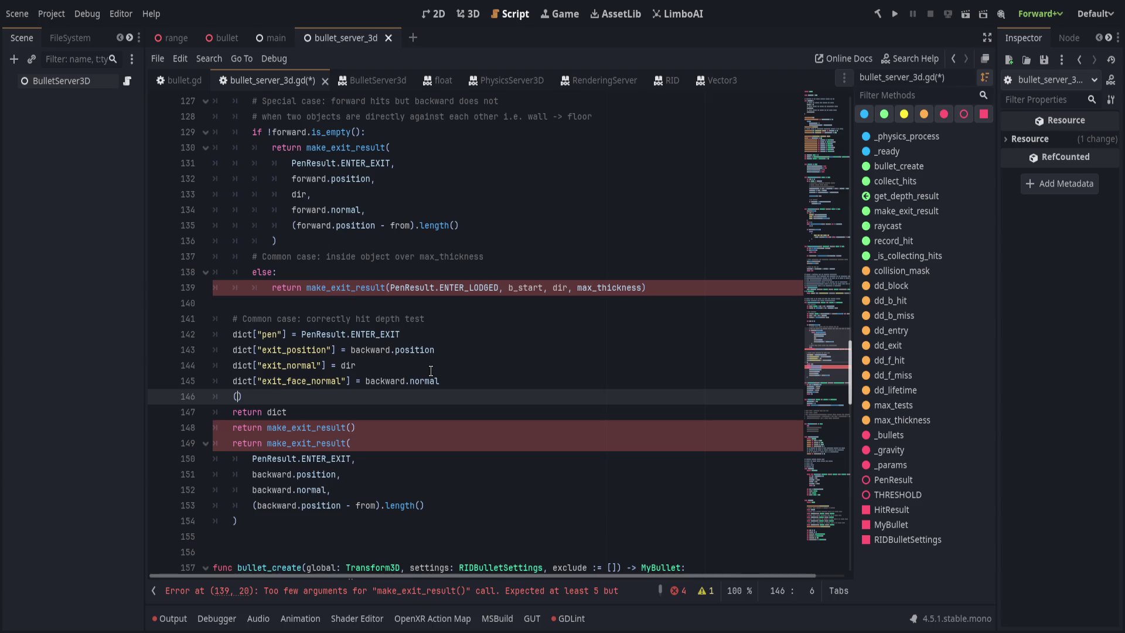
{"action": "type", "text": "dict[depth"}
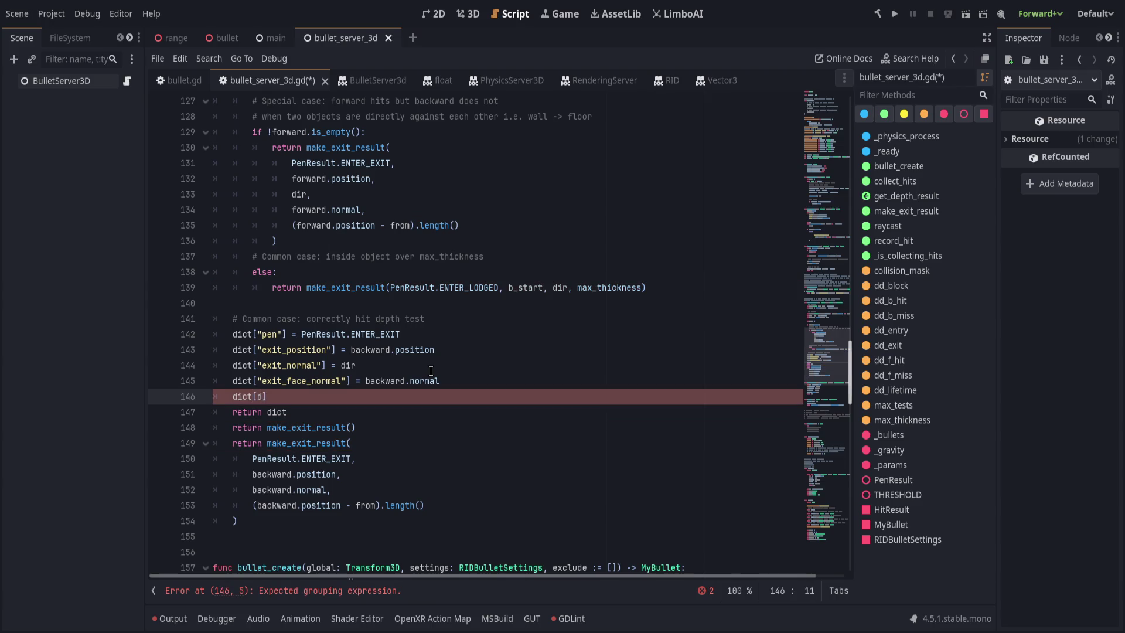
{"action": "key", "text": "Escape"}
{"action": "key", "text": "BackSpace"}
{"action": "key", "text": "BackSpace"}
{"action": "key", "text": "BackSpace"}
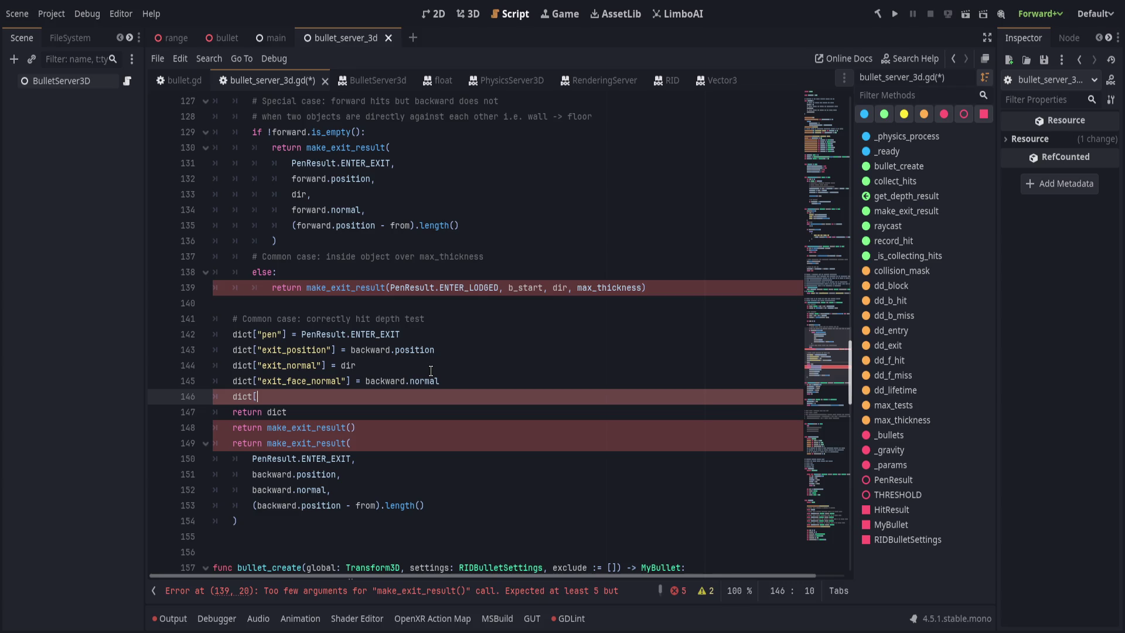
{"action": "type", "text": "\"depth\"]"}
{"action": "type", "text": " = backward"}
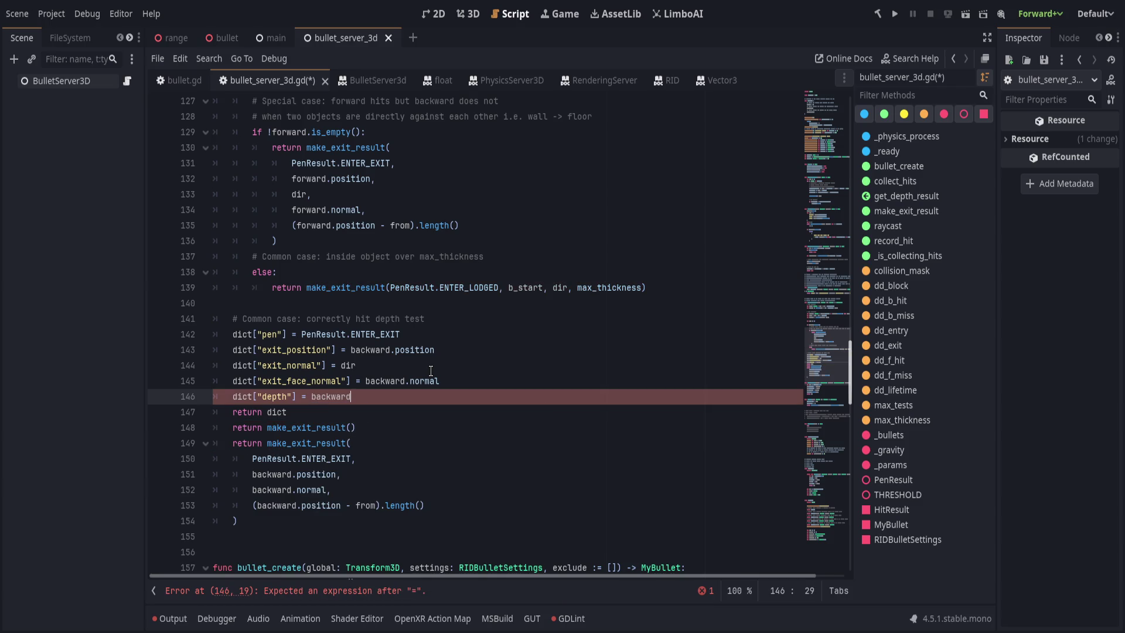
Move the old length expression into the depth entry as its value
{"action": "left_click_drag", "start_coordinate": [252, 505], "coordinate": [427, 505]}
{"action": "key", "text": "ctrl+c"}
{"action": "key", "text": "BackSpace"}
{"action": "left_click", "coordinate": [379, 409]}
{"action": "left_click", "coordinate": [389, 403]}
{"action": "double_click", "coordinate": [334, 396]}
{"action": "key", "text": "ctrl+v"}
Delete the obsolete make_exit_result return lines and save the script
{"action": "left_click", "coordinate": [511, 416]}
{"action": "left_click", "coordinate": [495, 434]}
{"action": "key", "text": "ctrl+shift+k"}
{"action": "key", "text": "ctrl+shift+k"}
{"action": "key", "text": "ctrl+shift+k"}
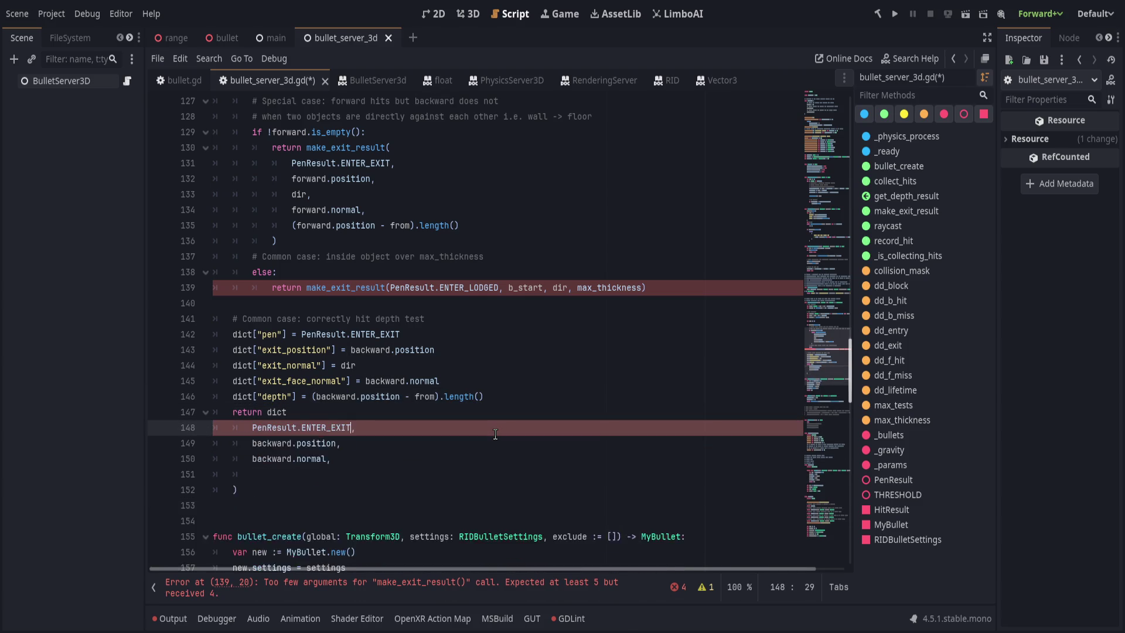
{"action": "key", "text": "ctrl+s"}
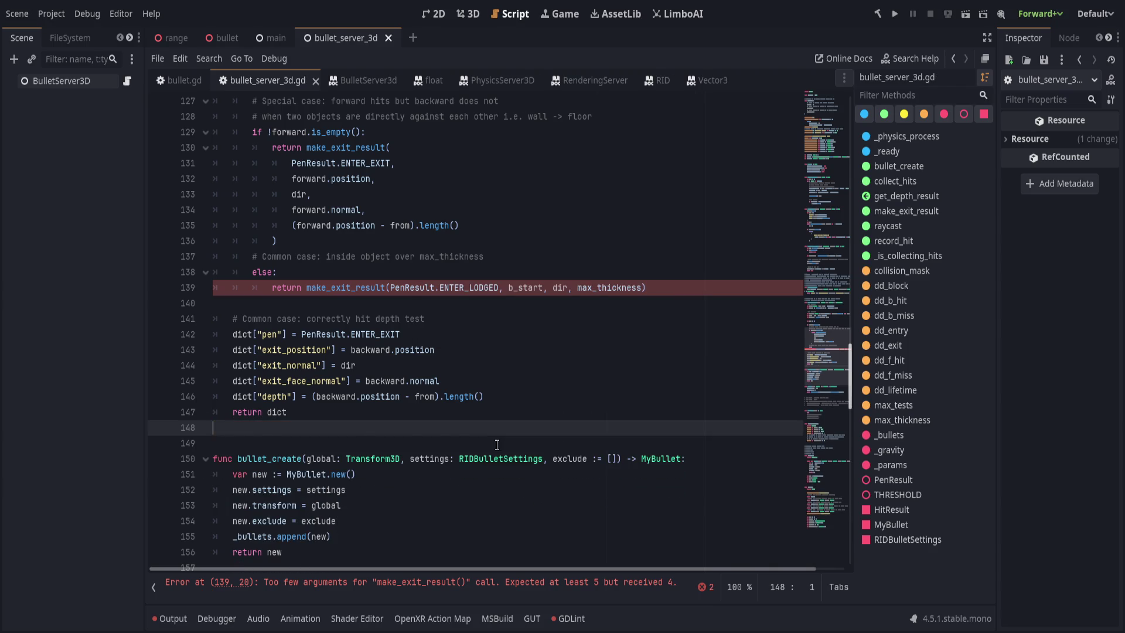
Insert 'else:' before the common-case depth test and indent its lines beneath it
{"action": "scroll", "coordinate": [496, 436], "scroll_direction": "up", "scroll_amount": 2}
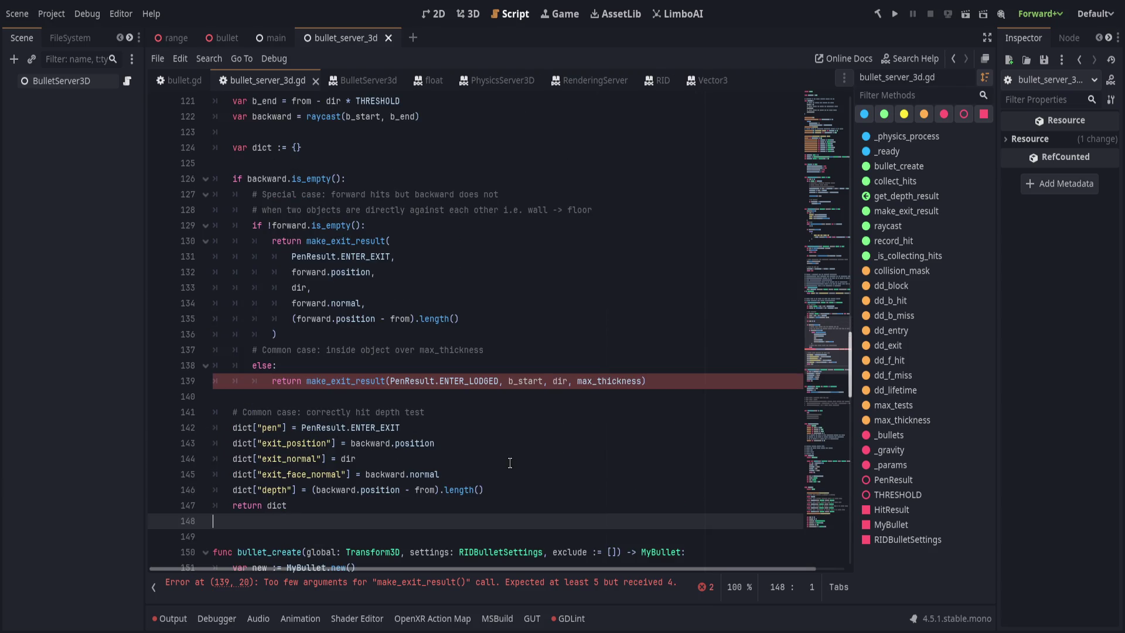
{"action": "left_click", "coordinate": [497, 309]}
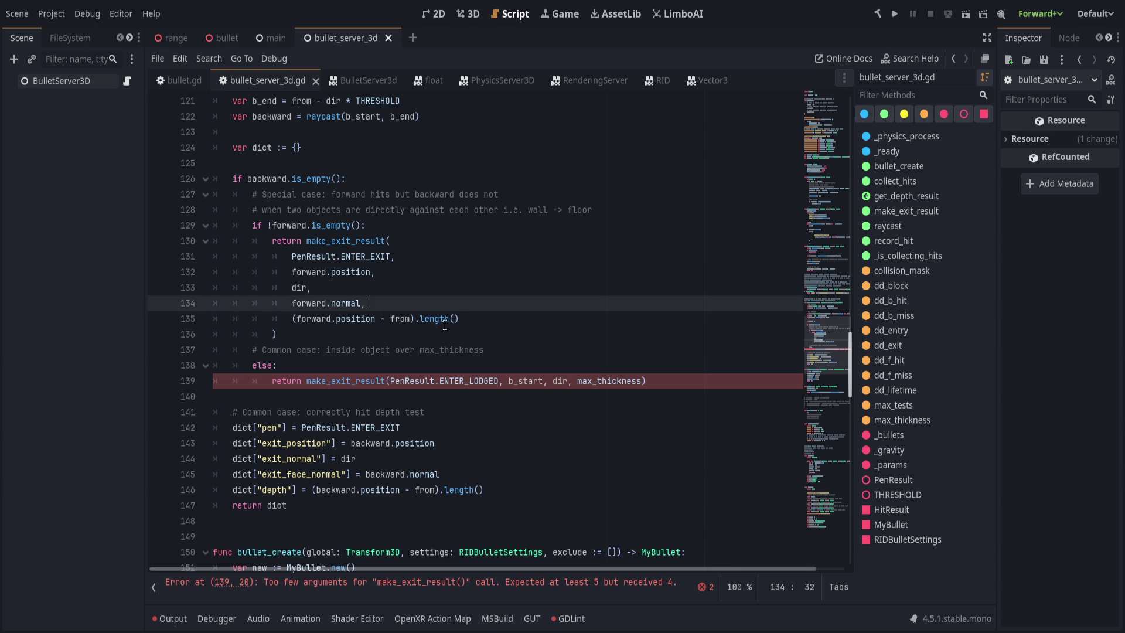
{"action": "left_click", "coordinate": [449, 247]}
{"action": "left_click", "coordinate": [460, 227]}
{"action": "key", "text": "Return"}
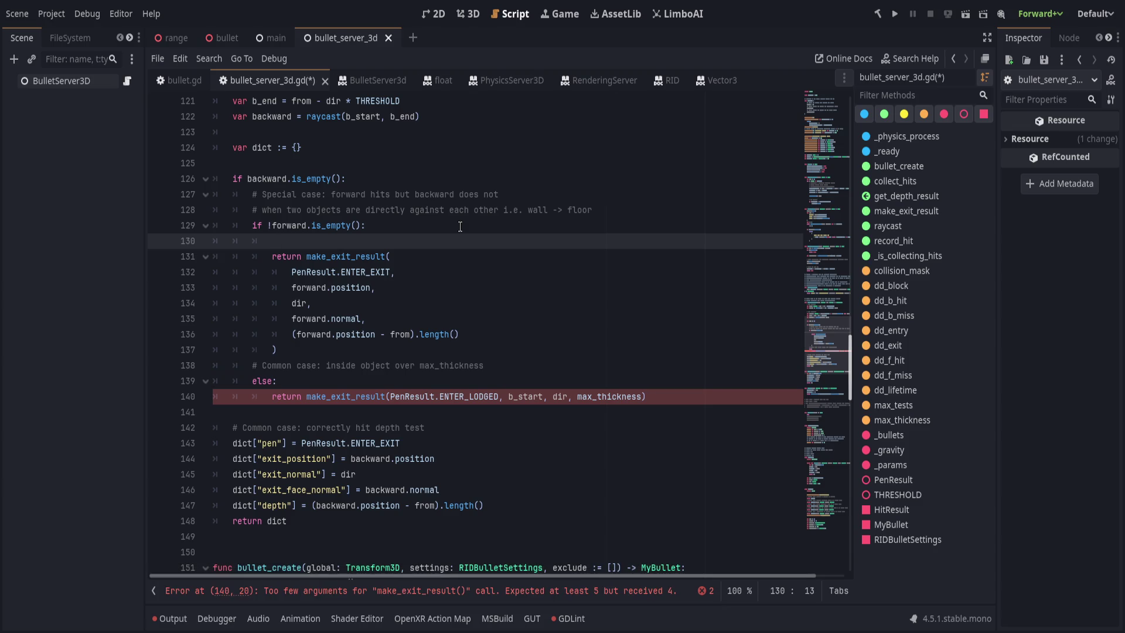
{"action": "key", "text": "Down"}
{"action": "key", "text": "Down"}
{"action": "key", "text": "Down"}
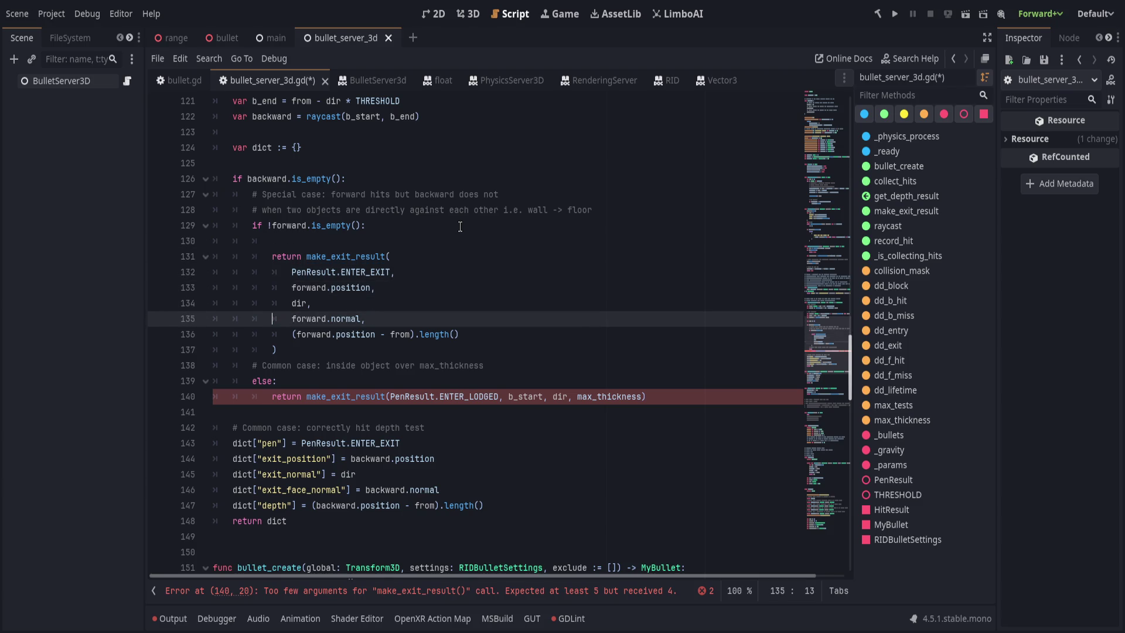
{"action": "type", "text": "else:"}
{"action": "key", "text": "shift+Down"}
{"action": "key", "text": "shift+Down"}
{"action": "key", "text": "shift+Down"}
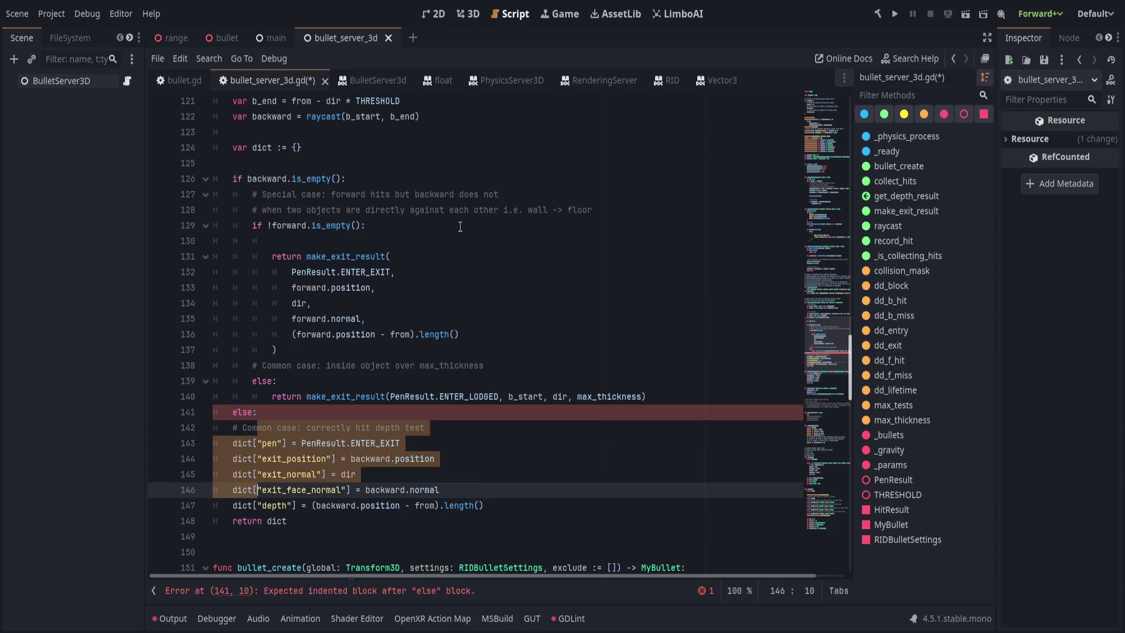
{"action": "key", "text": "shift+Down"}
{"action": "key", "text": "Tab"}
{"action": "key", "text": "Down"}
{"action": "key", "text": "Down"}
{"action": "key", "text": "Up"}
{"action": "key", "text": "Up"}
{"action": "key", "text": "Up"}
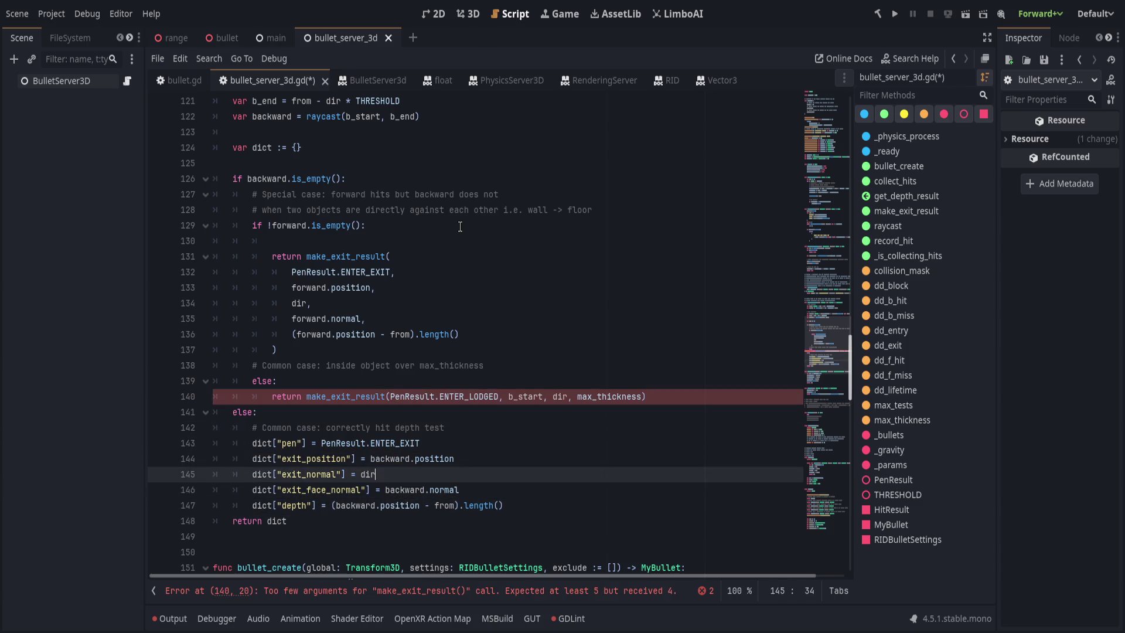
{"action": "key", "text": "Up"}
{"action": "key", "text": "Up"}
{"action": "key", "text": "Up"}
{"action": "key", "text": "End"}
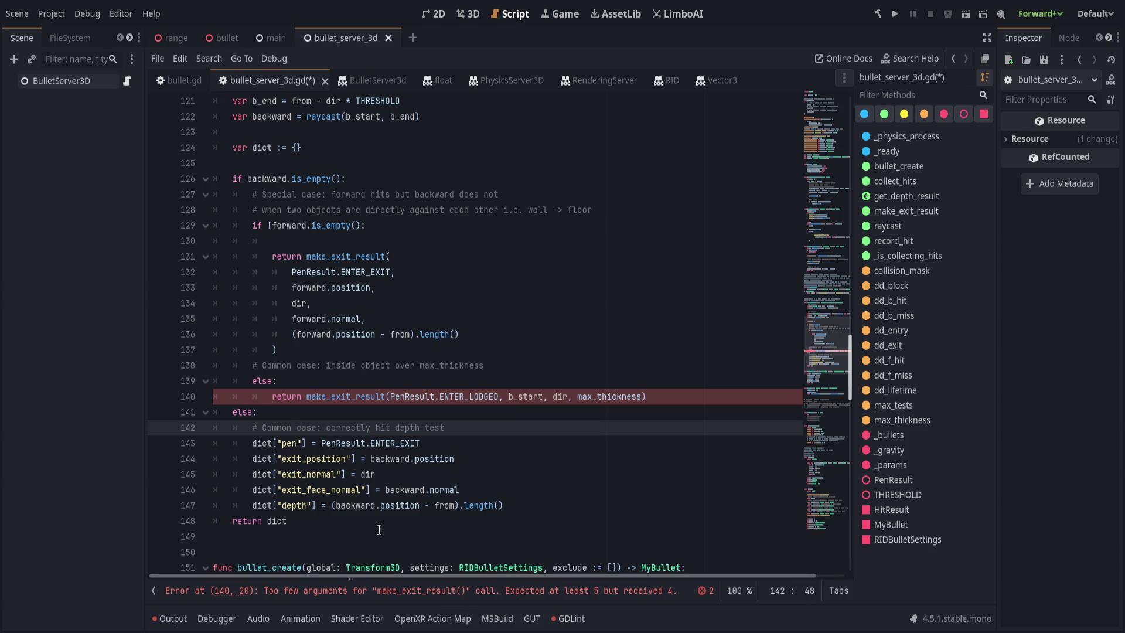
Remove the stray blank line under the forward-empty check
{"action": "scroll", "coordinate": [346, 398], "scroll_direction": "up", "scroll_amount": 1}
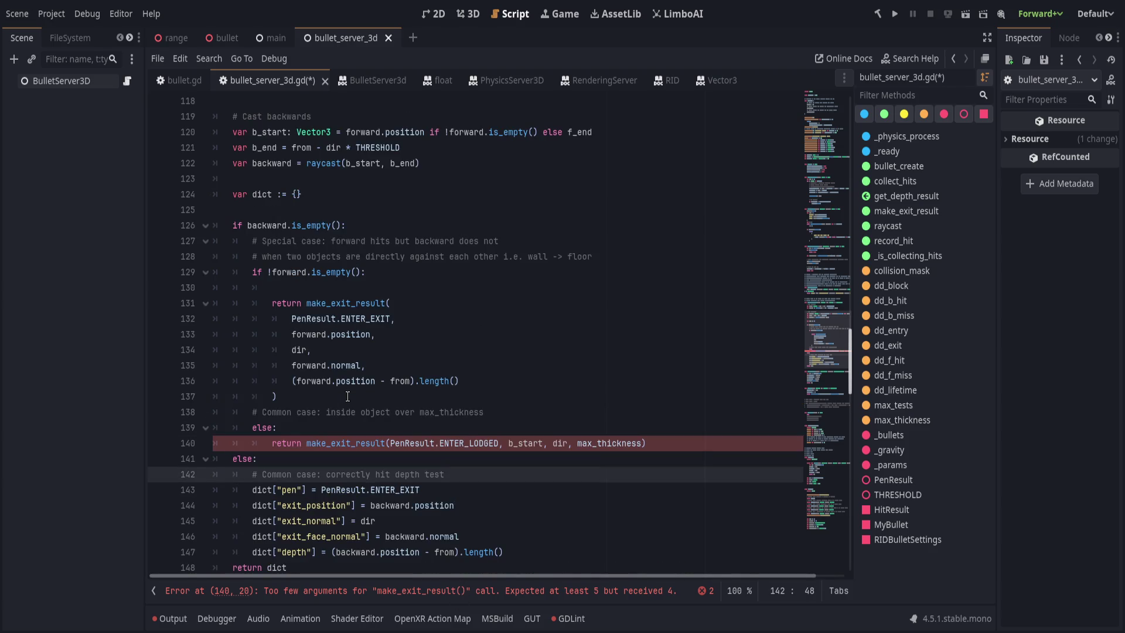
{"action": "left_click", "coordinate": [507, 403]}
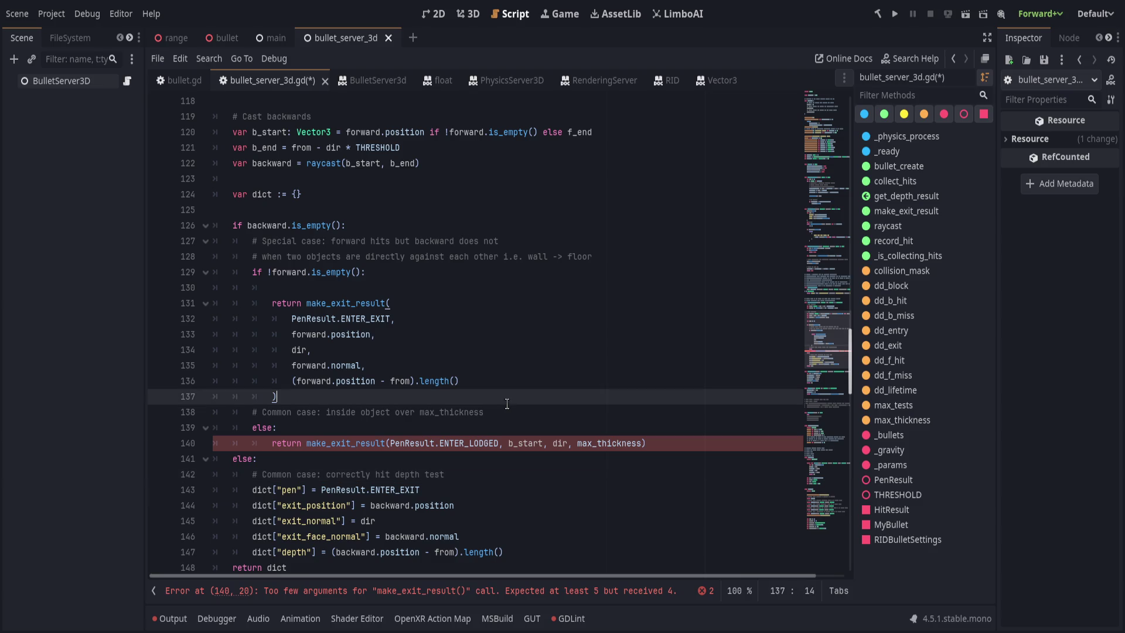
{"action": "left_click", "coordinate": [440, 293]}
{"action": "key", "text": "ctrl+shift+k"}
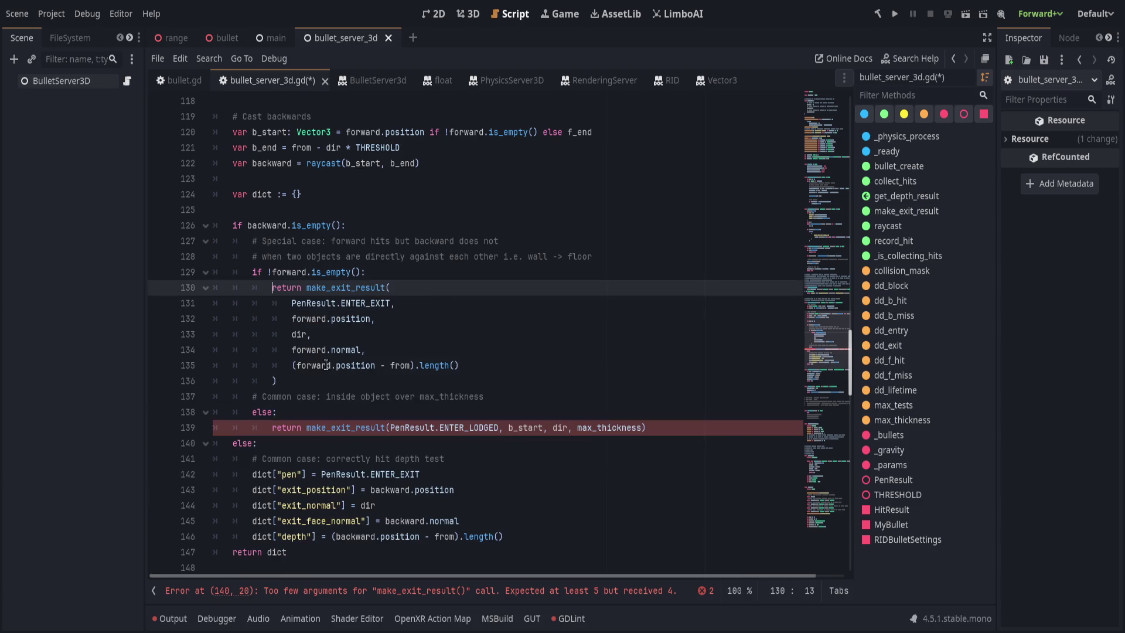
{"action": "left_click", "coordinate": [414, 279]}
{"action": "key", "text": "Page_Up"}
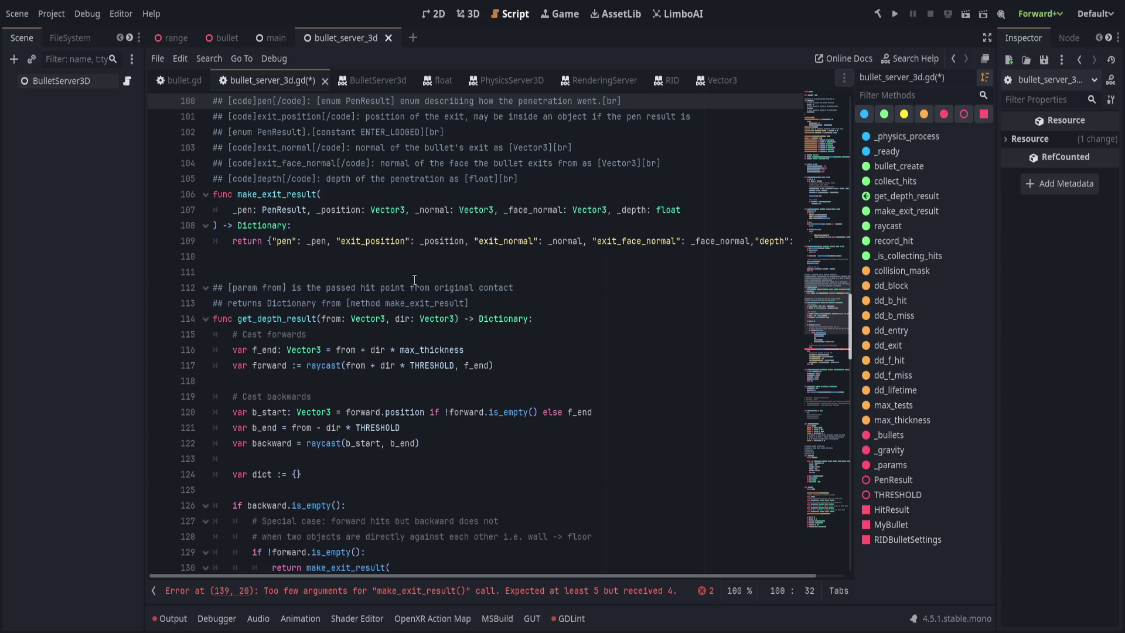
{"action": "key", "text": "Page_Down"}
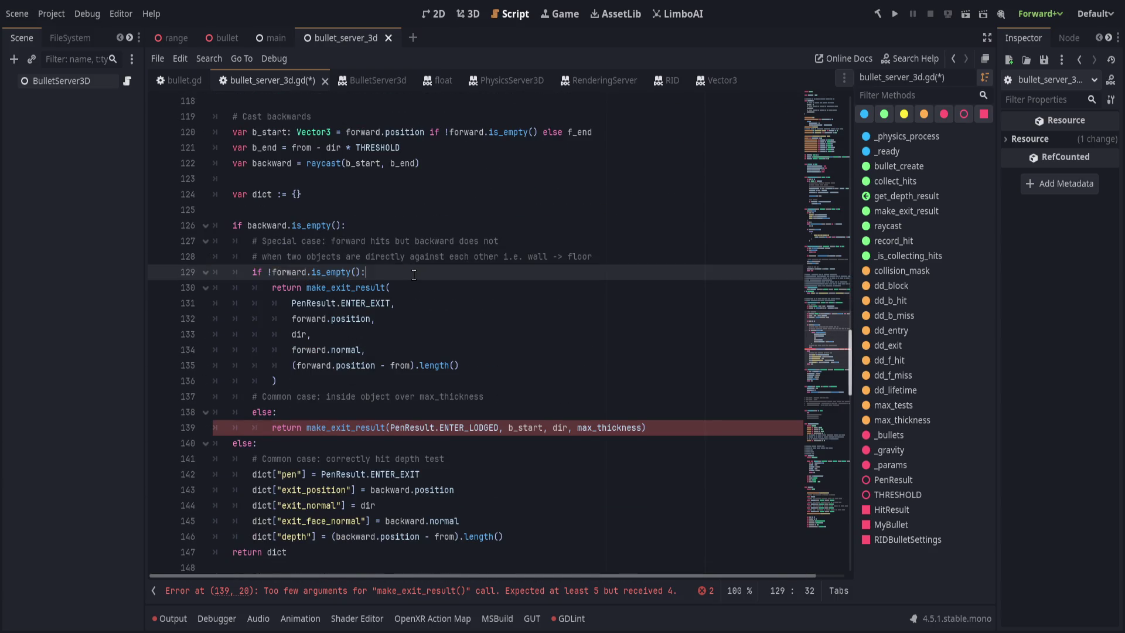
Add dict["pen"] = PenResult.ENTER_EXIT in the forward-hit case, moving the value out of the return call
{"action": "key", "text": "Return"}
{"action": "type", "text": "dict"}
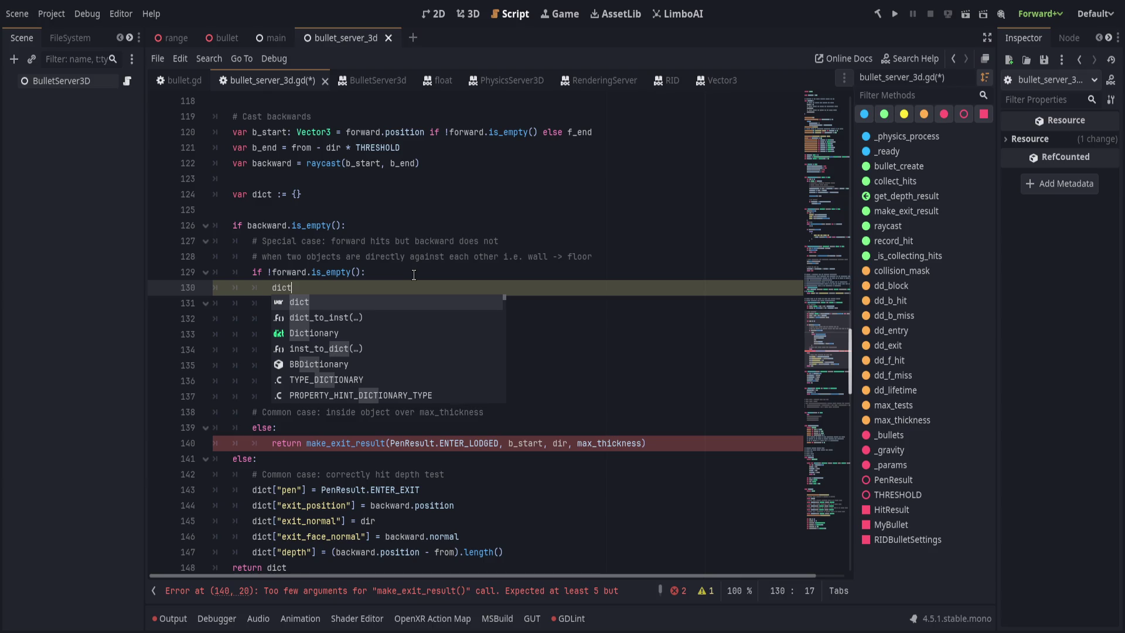
{"action": "type", "text": "[\"pen"}
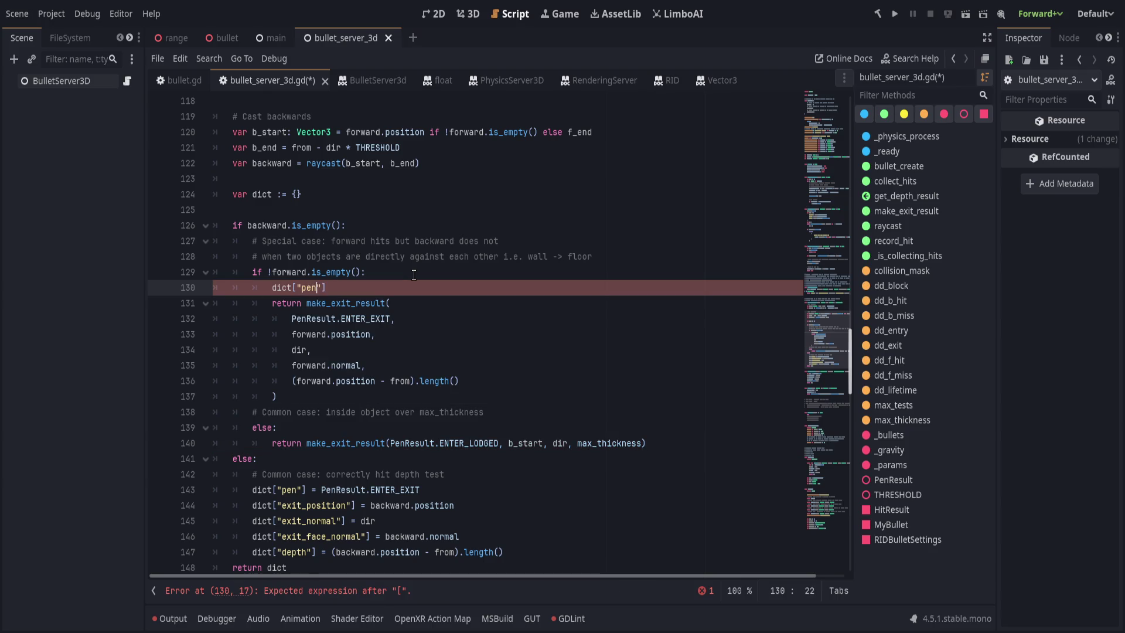
{"action": "type", "text": "\""}
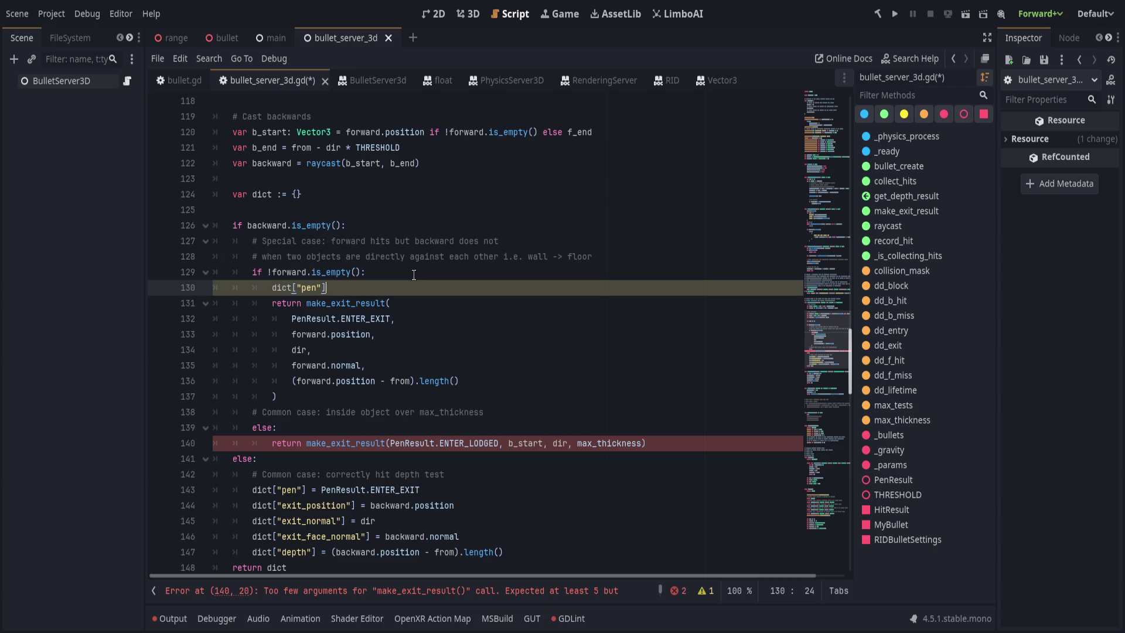
{"action": "left_click_drag", "start_coordinate": [306, 490], "coordinate": [476, 484]}
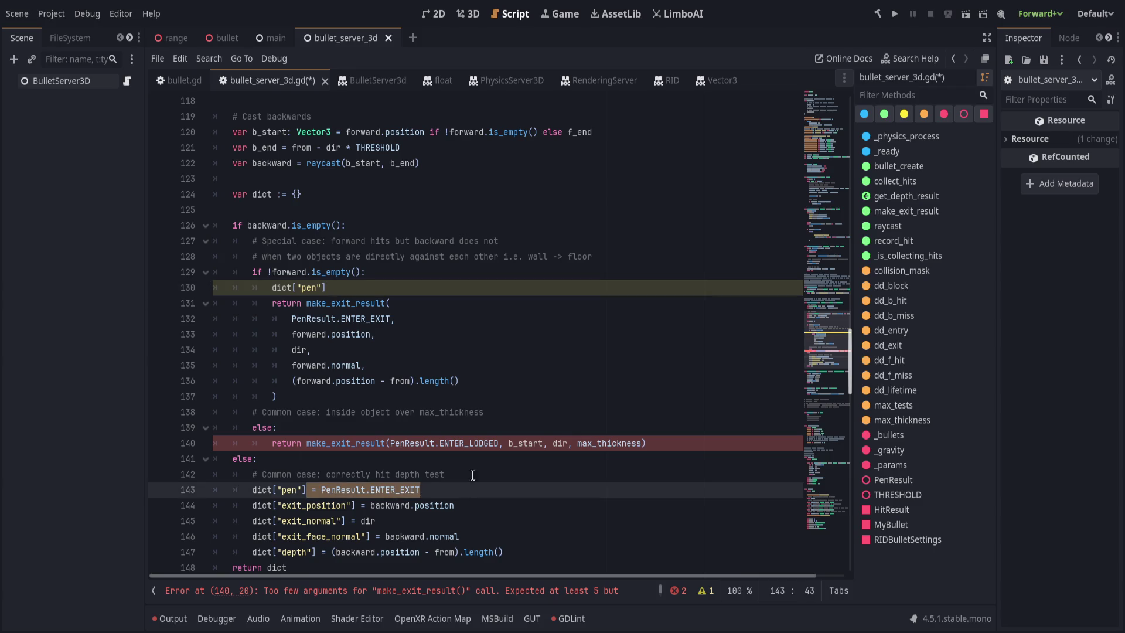
{"action": "left_click", "coordinate": [431, 289]}
{"action": "left_click_drag", "start_coordinate": [394, 319], "coordinate": [292, 319]}
{"action": "key", "text": "ctrl+x"}
{"action": "left_click", "coordinate": [382, 289]}
{"action": "type", "text": "="}
{"action": "key", "text": "ctrl+v"}
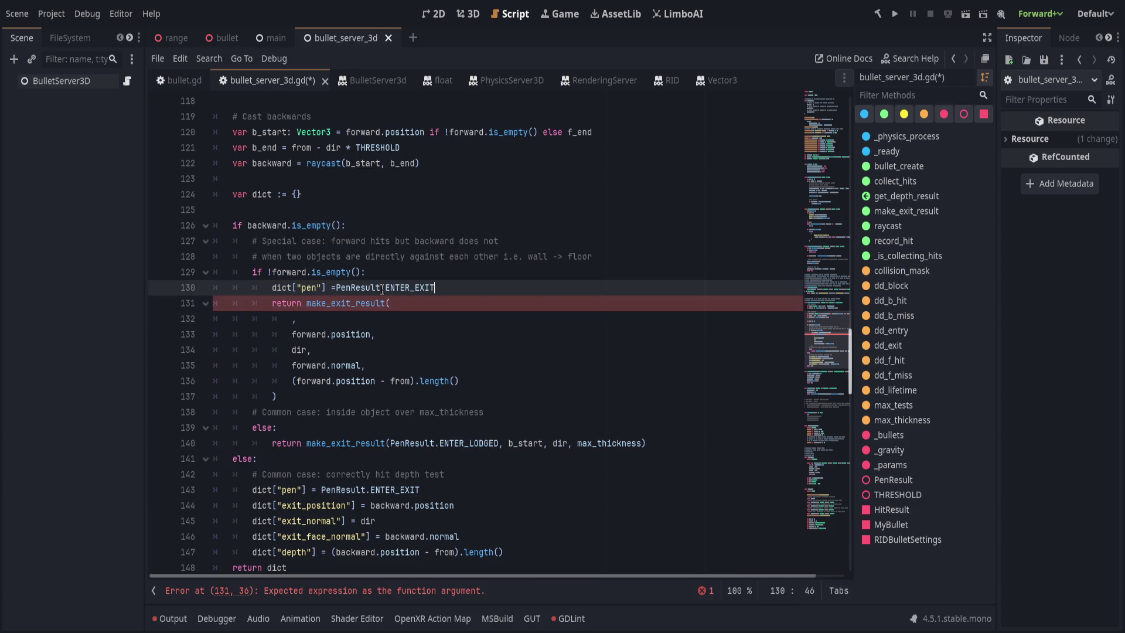
{"action": "left_click", "coordinate": [336, 289]}
{"action": "left_click", "coordinate": [517, 286]}
Add dict["exit_position"] = forward.position and dict["exit_normal"] = dir beneath the pen line
{"action": "key", "text": "Return"}
{"action": "type", "text": "dic"}
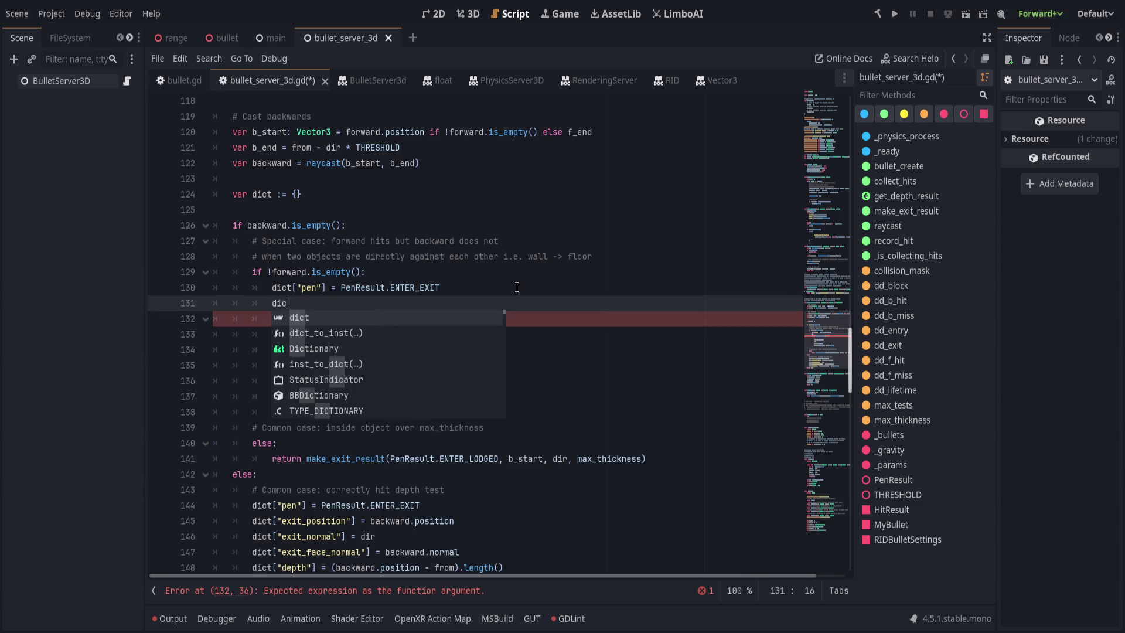
{"action": "type", "text": "t[\"exit_positio"}
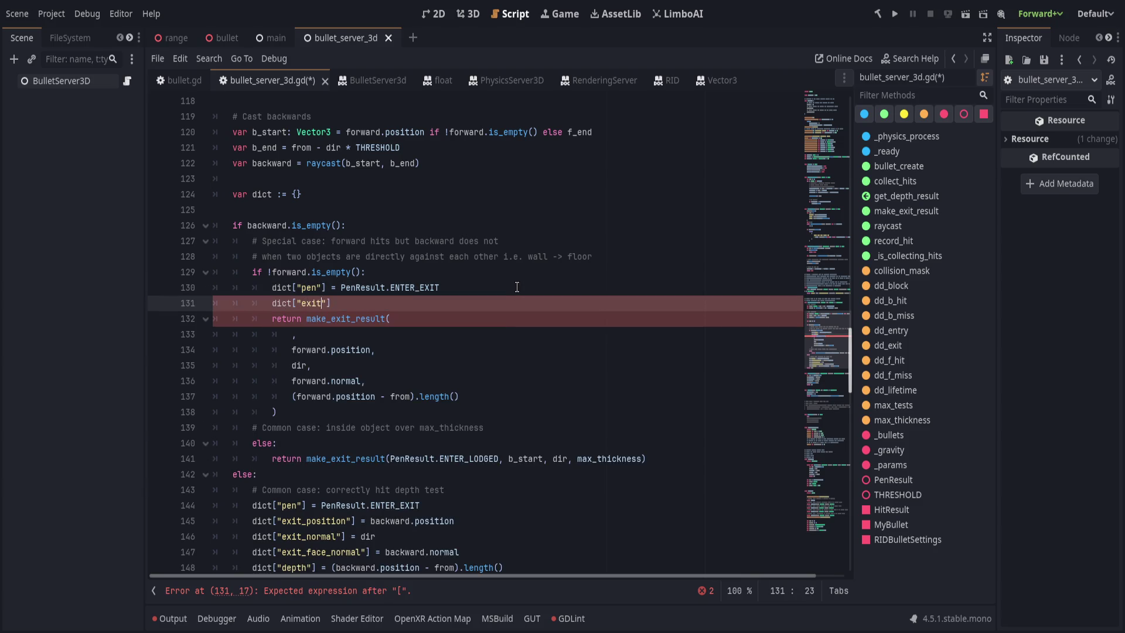
{"action": "type", "text": "n\"] "}
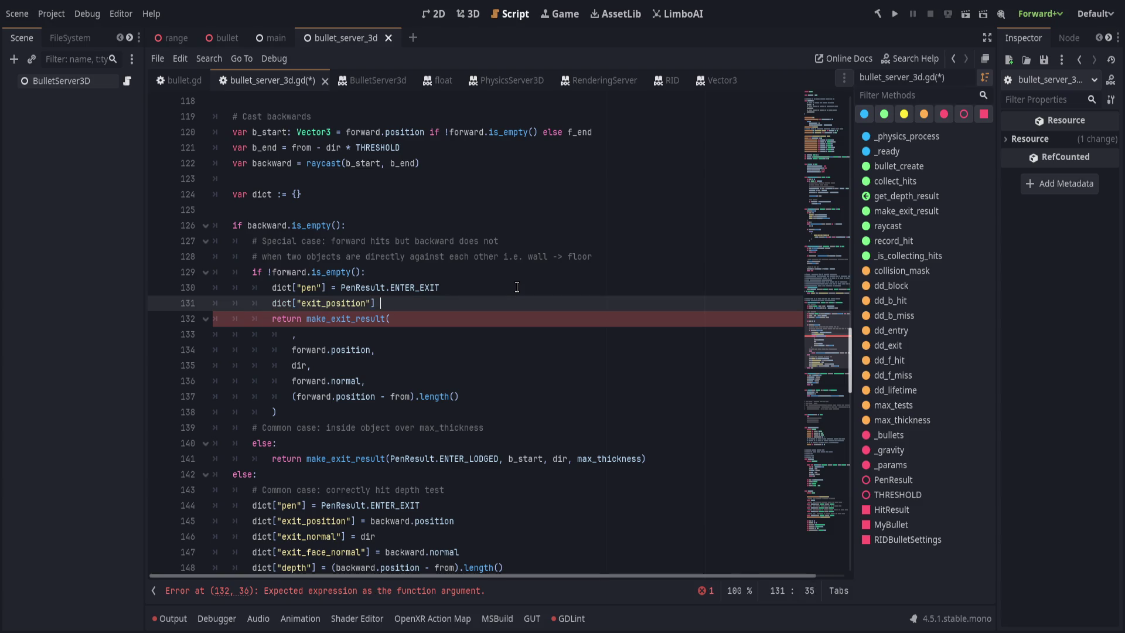
{"action": "type", "text": "= forward.positio"}
{"action": "key", "text": "Return"}
{"action": "key", "text": "Return"}
{"action": "type", "text": "dict"}
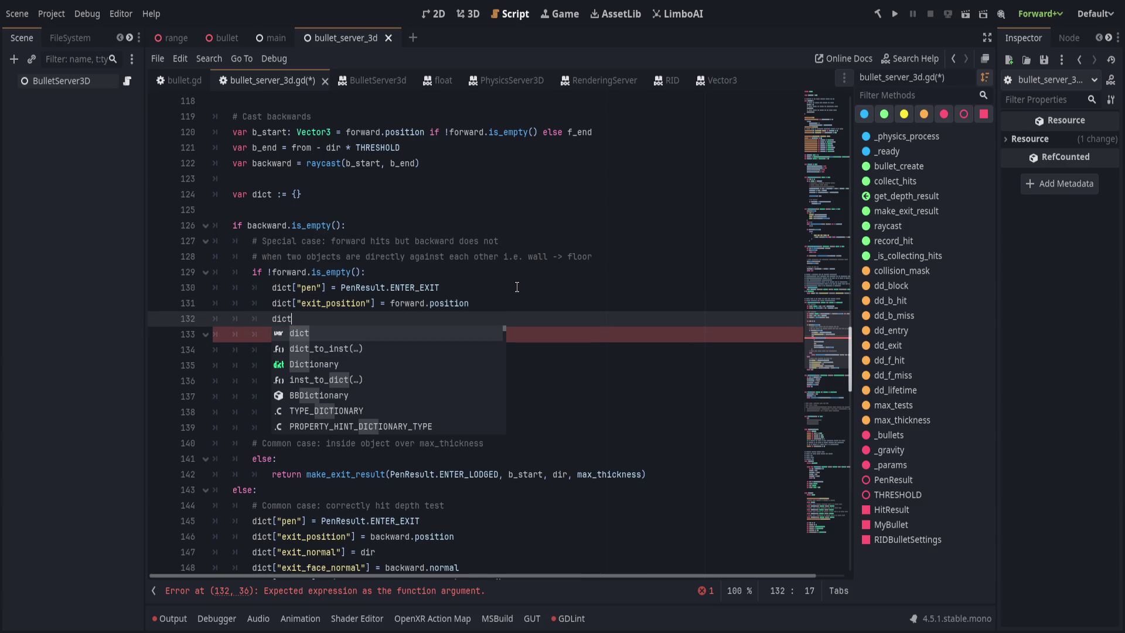
{"action": "type", "text": "[\"e"}
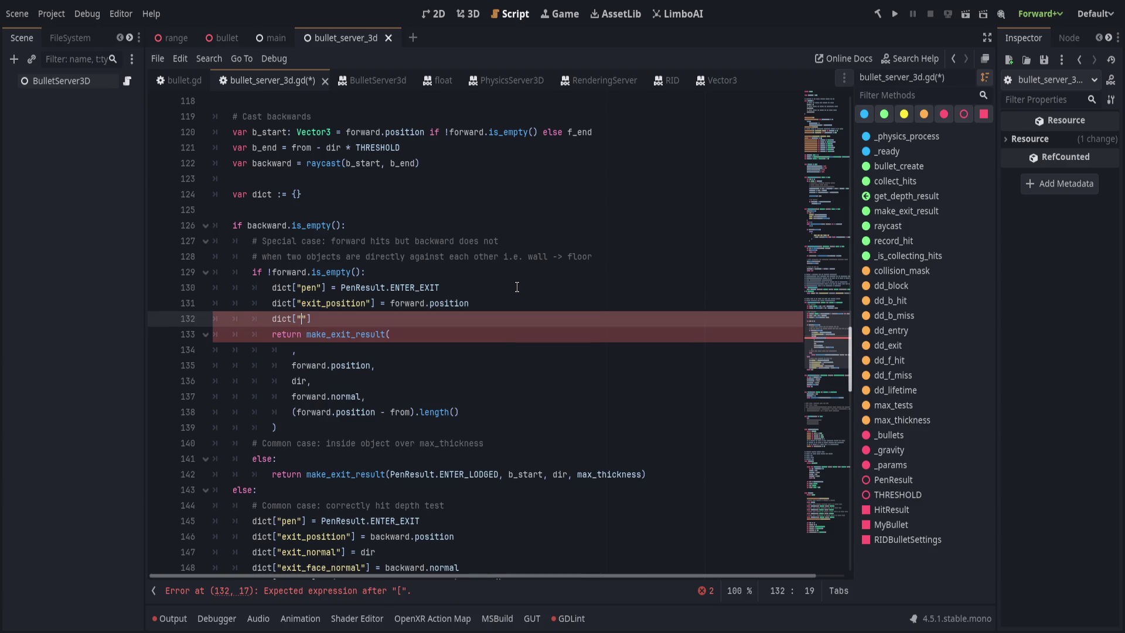
{"action": "type", "text": "xit_normal"}
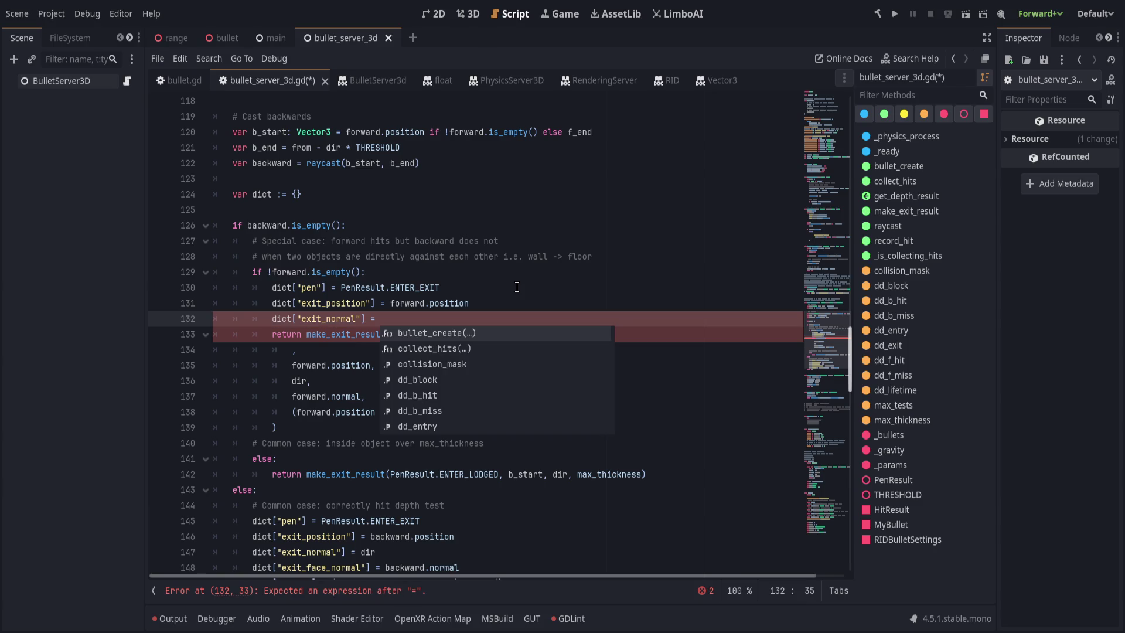
{"action": "type", "text": "dir"}
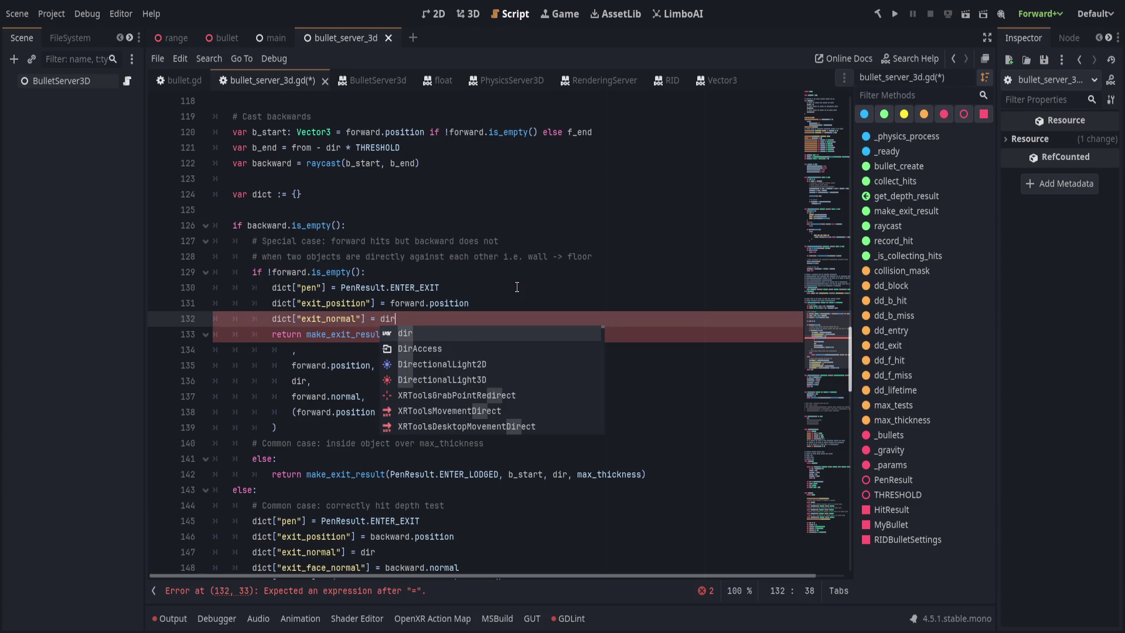
{"action": "key", "text": "Return"}
{"action": "key", "text": "Return"}
{"action": "type", "text": "dict"}
{"action": "scroll", "coordinate": [517, 286], "scroll_direction": "down", "scroll_amount": 3}
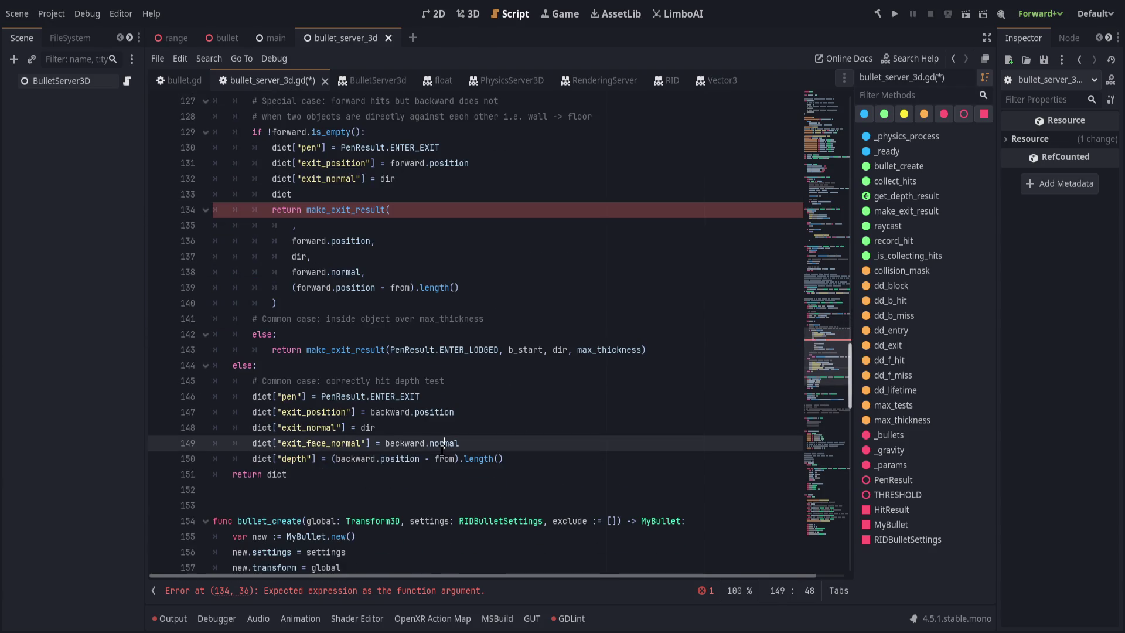
Review the common-case backward.position and depth assignment lines
{"action": "left_click_drag", "start_coordinate": [510, 458], "coordinate": [545, 384]}
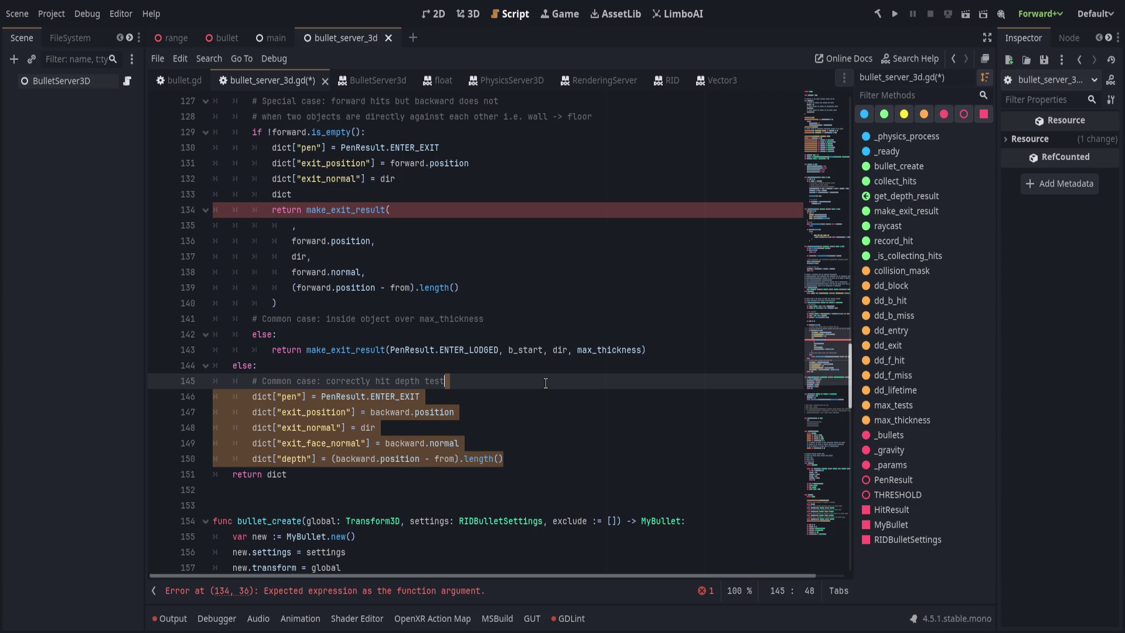
{"action": "left_click", "coordinate": [491, 412]}
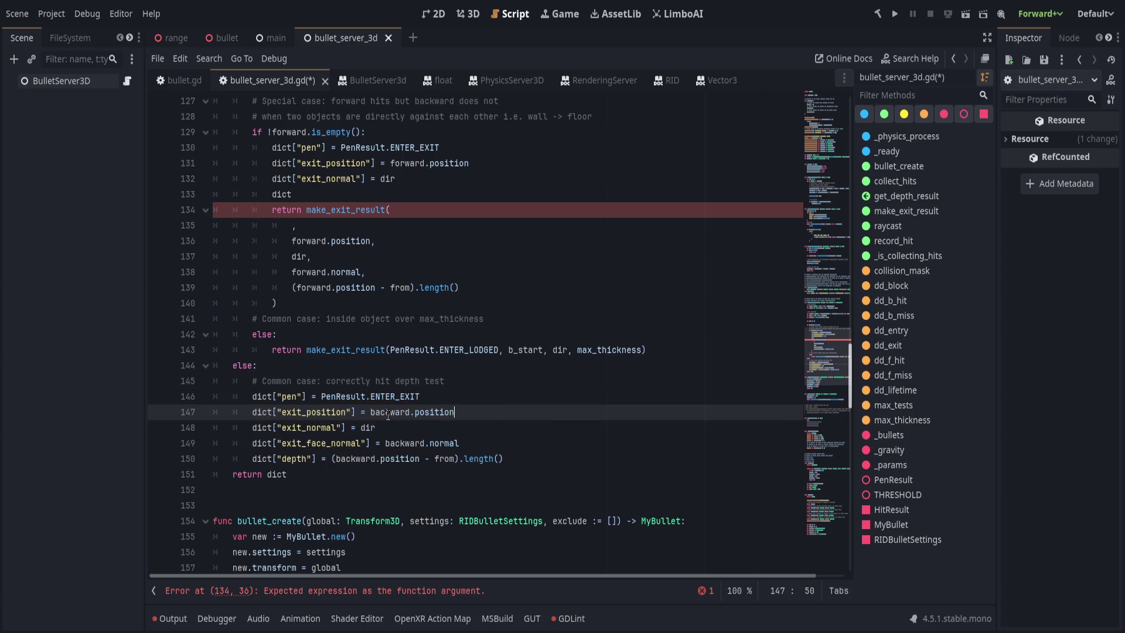
{"action": "double_click", "coordinate": [387, 412]}
{"action": "left_click", "coordinate": [424, 412]}
{"action": "left_click_drag", "start_coordinate": [390, 412], "coordinate": [441, 410]}
{"action": "left_click", "coordinate": [441, 410]}
{"action": "left_click", "coordinate": [558, 458]}
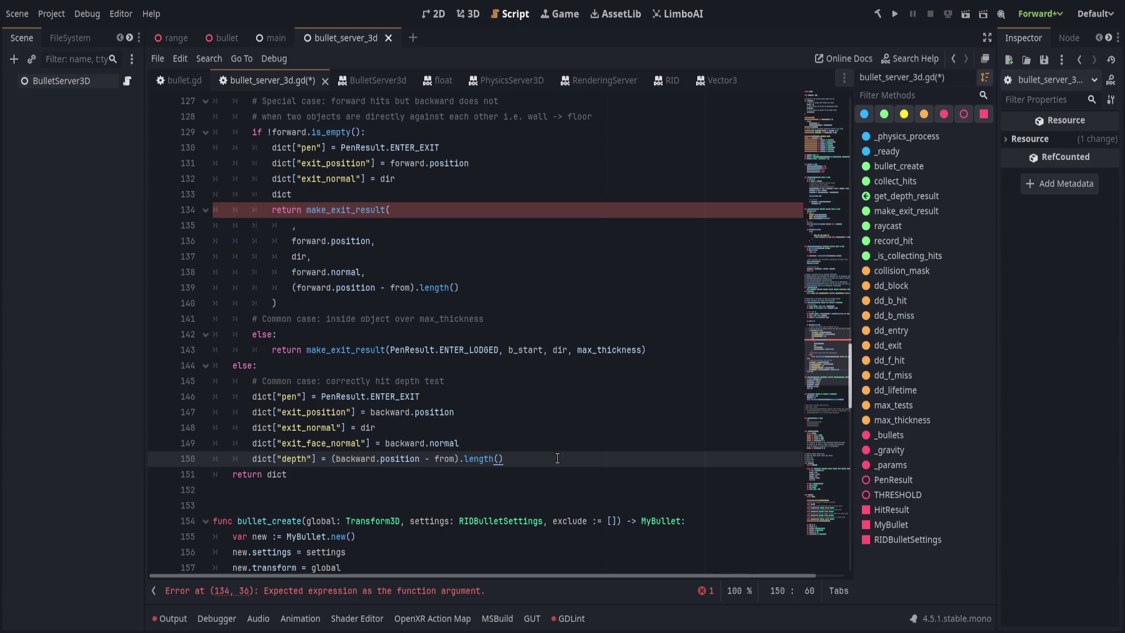
Check make_exit_result's parameters, then select PenResult.ENTER_EXIT in the forward-hit pen line
{"action": "scroll", "coordinate": [422, 454], "scroll_direction": "up", "scroll_amount": 2}
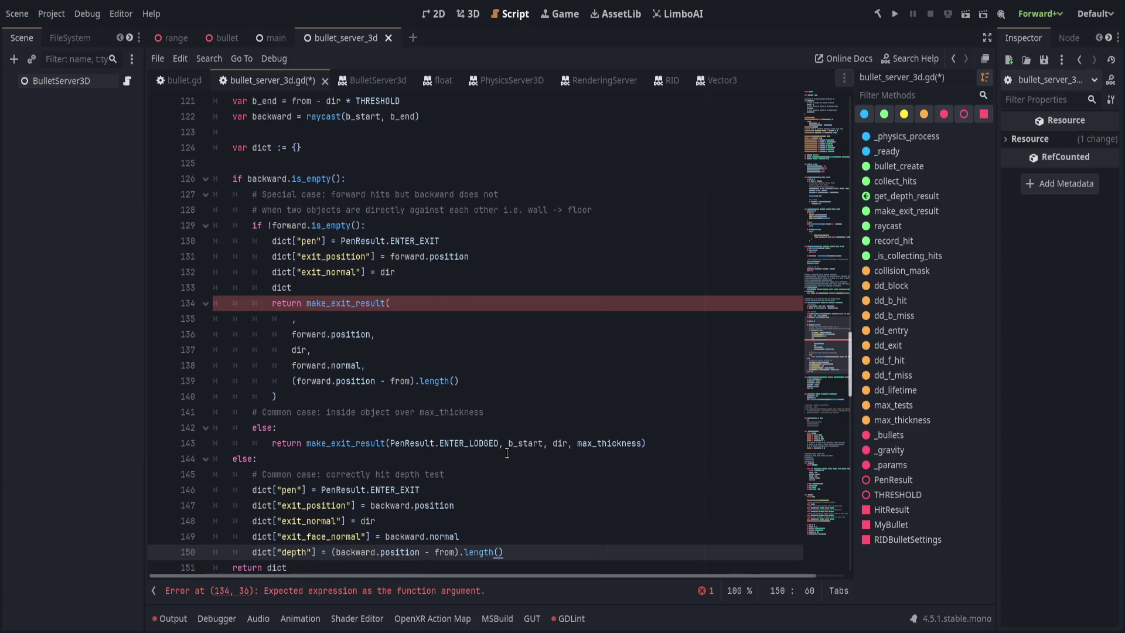
{"action": "scroll", "coordinate": [506, 453], "scroll_direction": "up", "scroll_amount": 4}
{"action": "scroll", "coordinate": [514, 453], "scroll_direction": "down", "scroll_amount": 5}
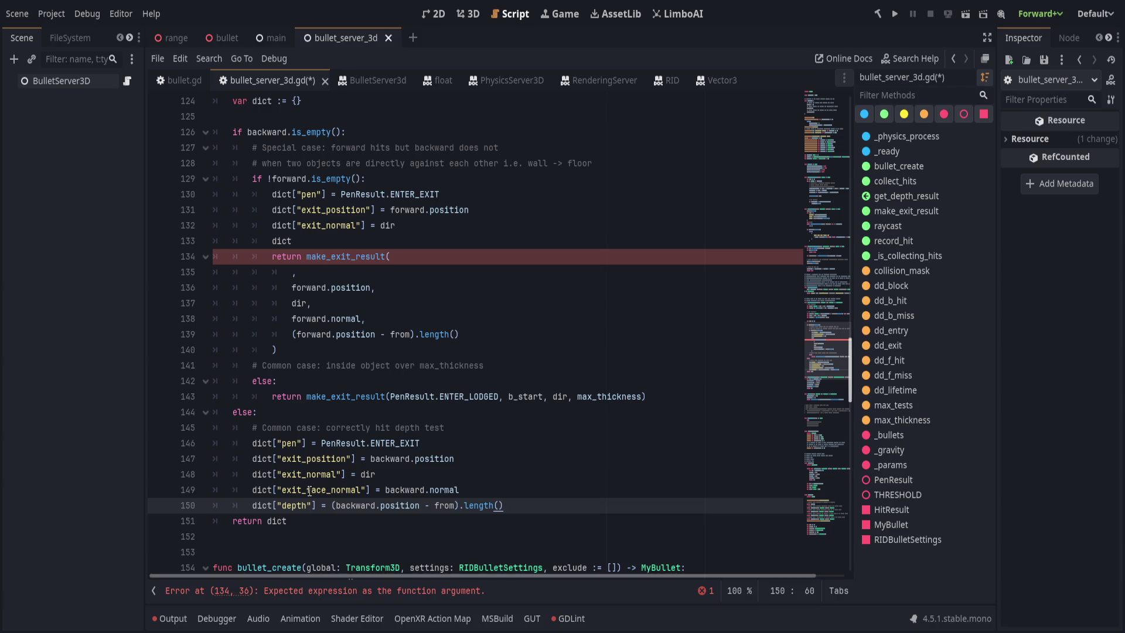
{"action": "scroll", "coordinate": [479, 459], "scroll_direction": "up", "scroll_amount": 10}
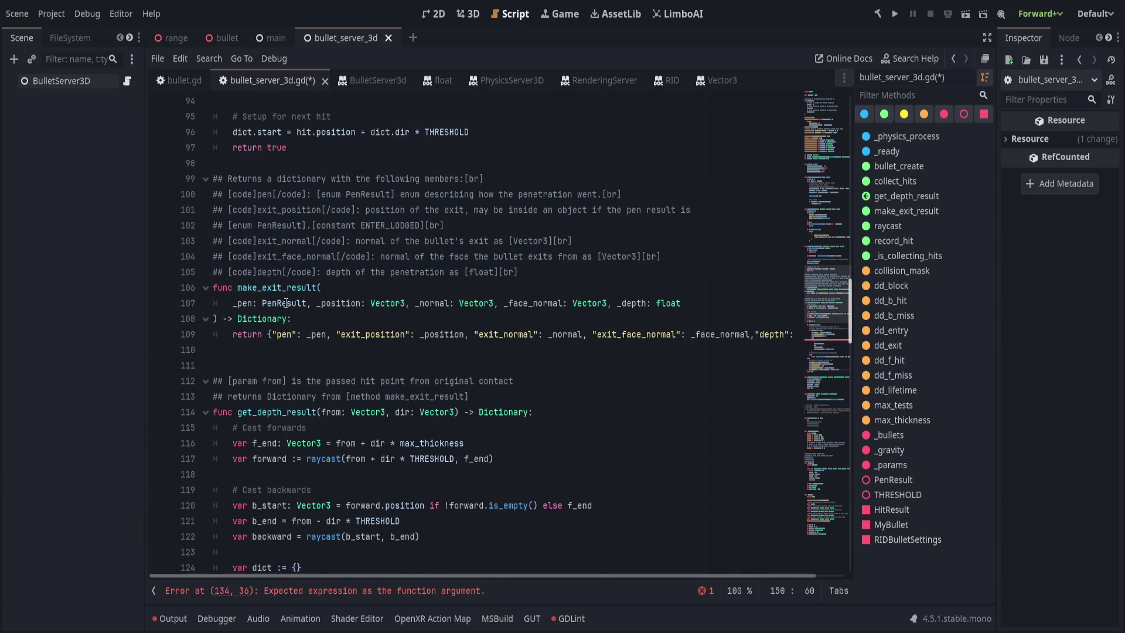
{"action": "left_click_drag", "start_coordinate": [240, 305], "coordinate": [683, 305]}
{"action": "scroll", "coordinate": [606, 436], "scroll_direction": "down", "scroll_amount": 5}
{"action": "scroll", "coordinate": [605, 435], "scroll_direction": "down", "scroll_amount": 3}
{"action": "left_click", "coordinate": [499, 356]}
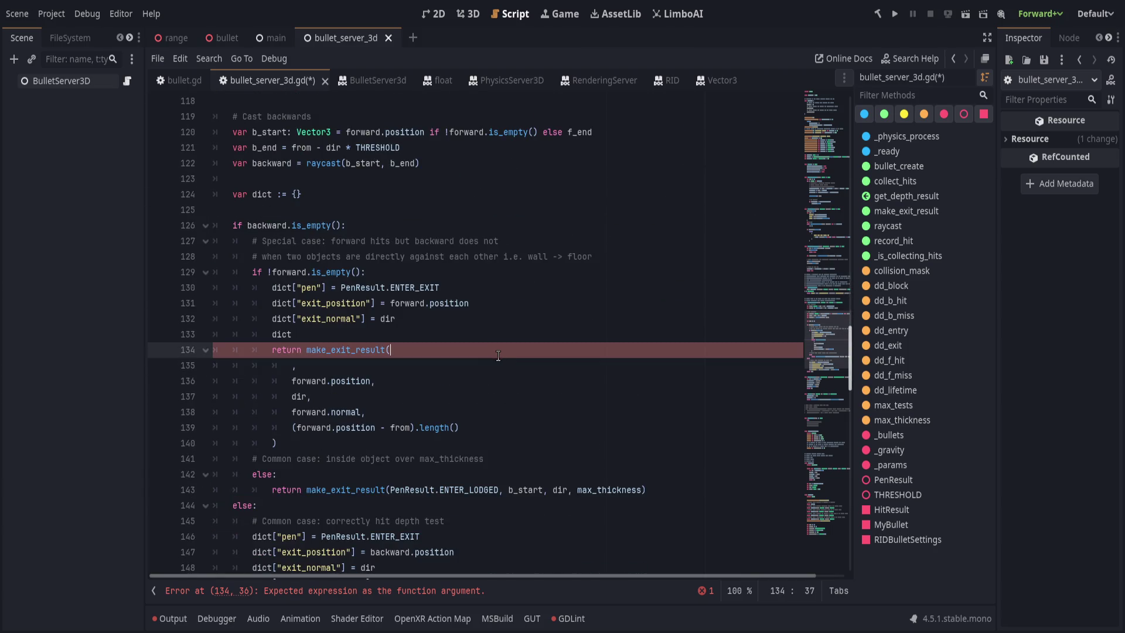
{"action": "left_click_drag", "start_coordinate": [341, 287], "coordinate": [441, 287]}
{"action": "key", "text": "ctrl+c"}
Make PenResult.ENTER_EXIT the forward-hit make_exit_result's first argument and delete the leftover dict lines
{"action": "key", "text": "BackSpace"}
{"action": "left_click", "coordinate": [292, 367]}
{"action": "key", "text": "ctrl+v"}
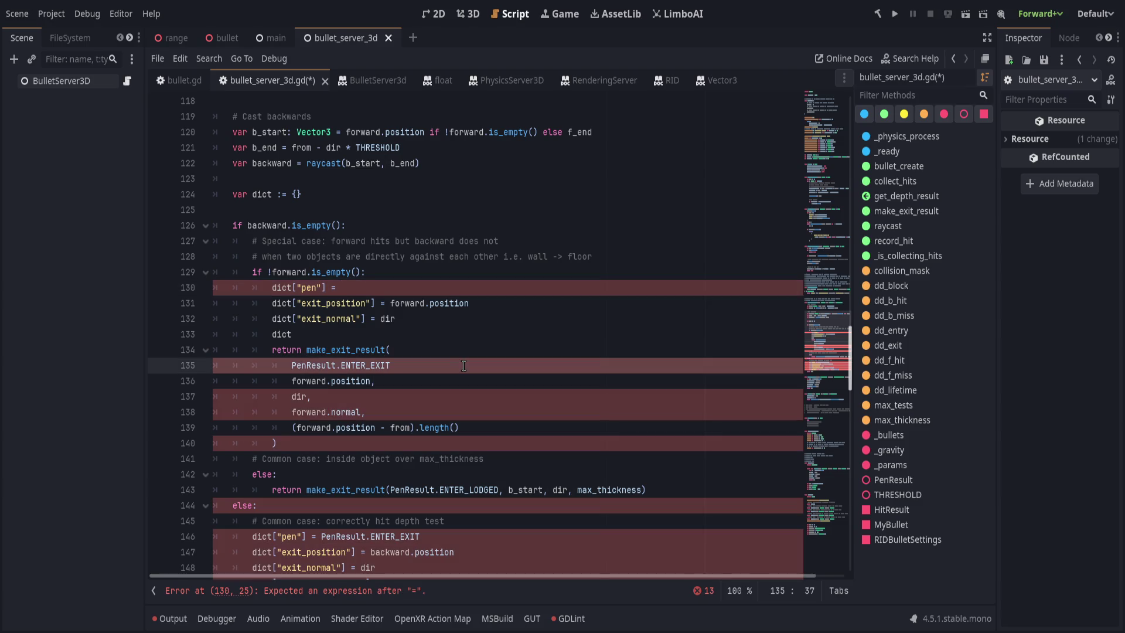
{"action": "type", "text": ","}
{"action": "key", "text": "Down"}
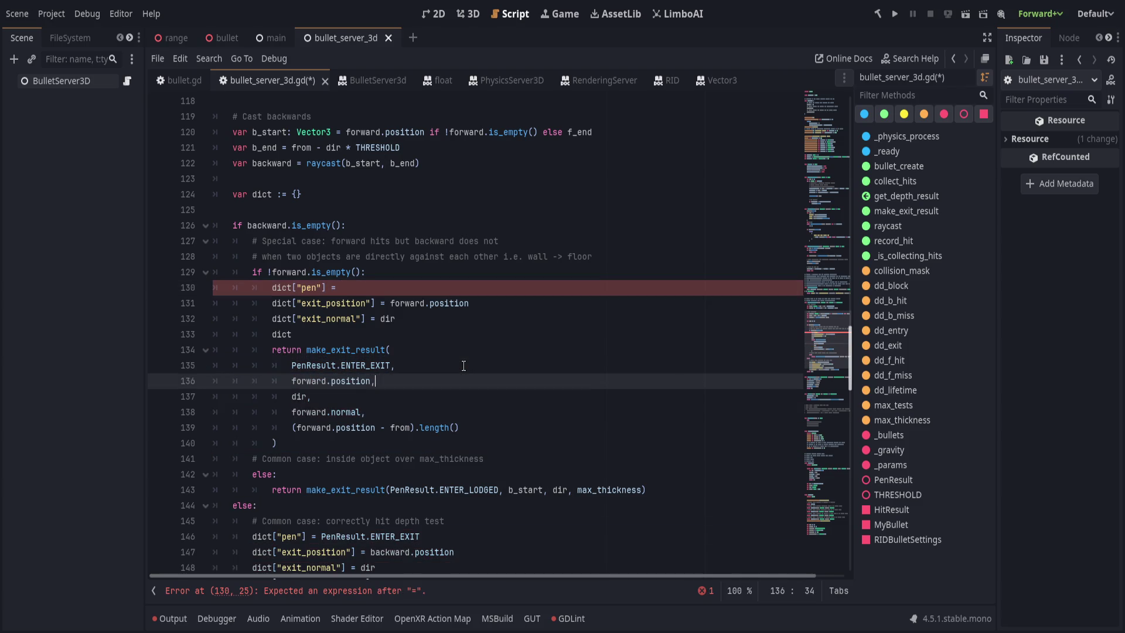
{"action": "key", "text": "Down"}
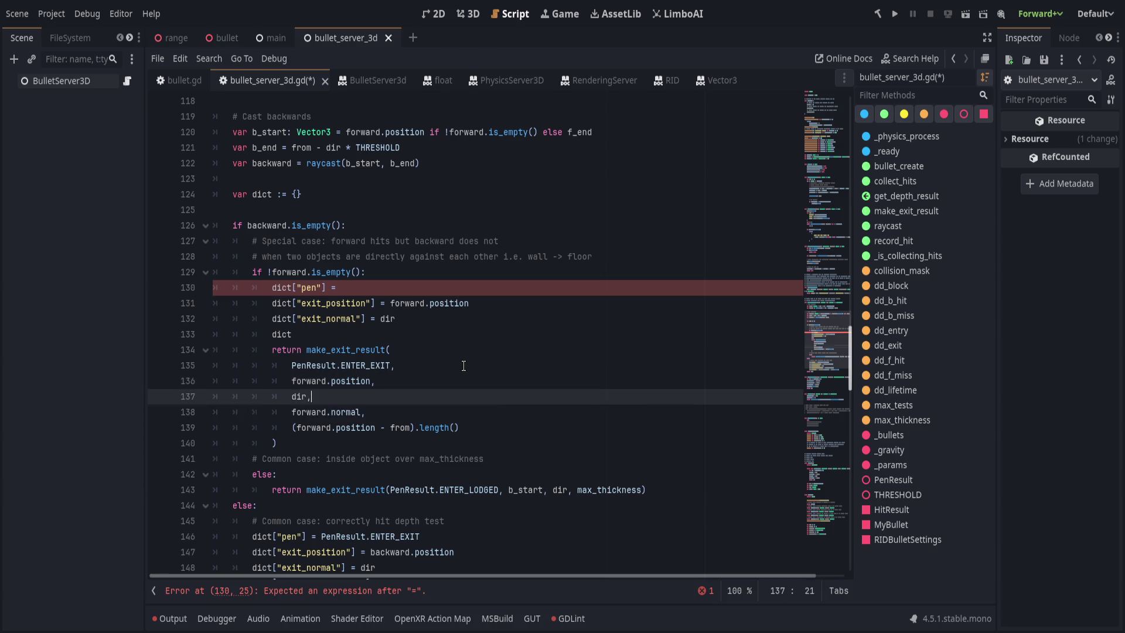
{"action": "key", "text": "Down"}
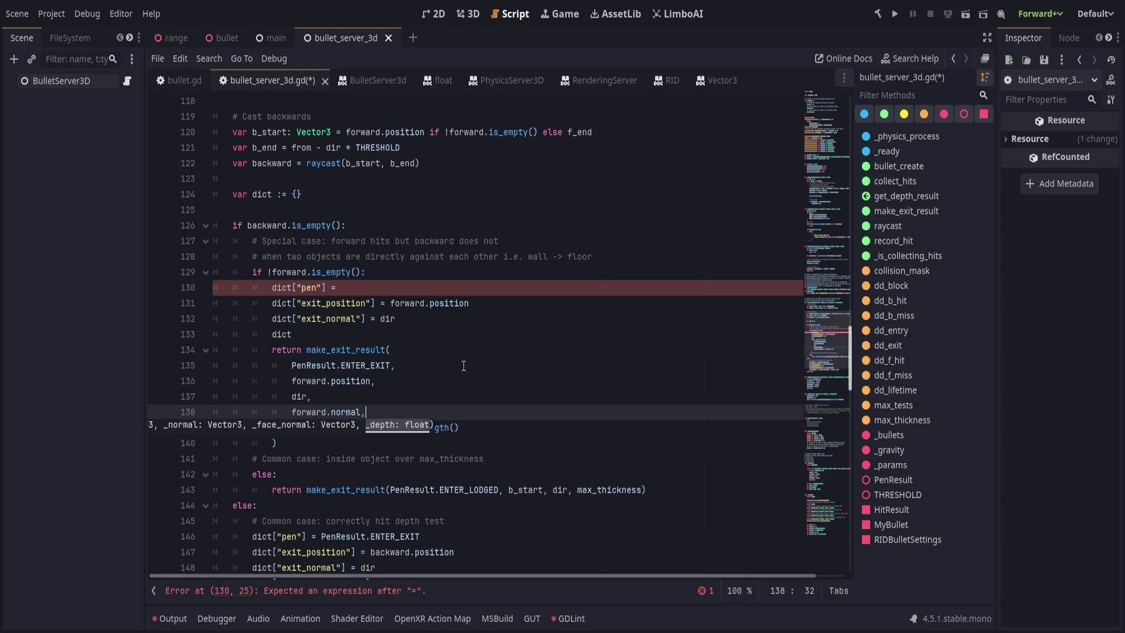
{"action": "key", "text": "Up"}
{"action": "key", "text": "Up"}
{"action": "key", "text": "Up"}
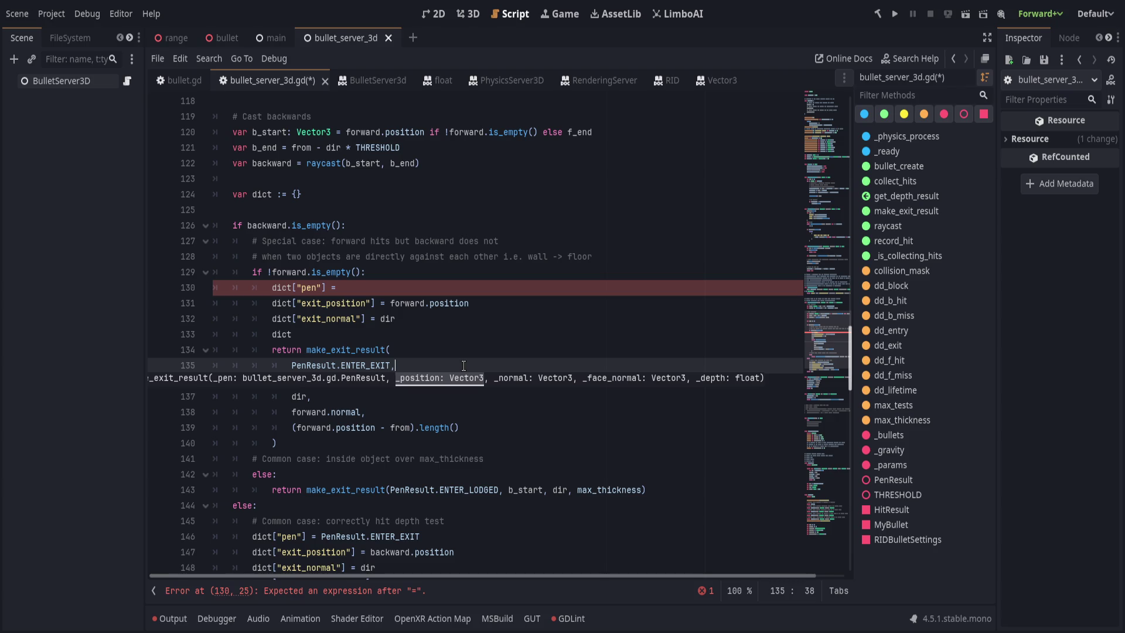
{"action": "key", "text": "Down"}
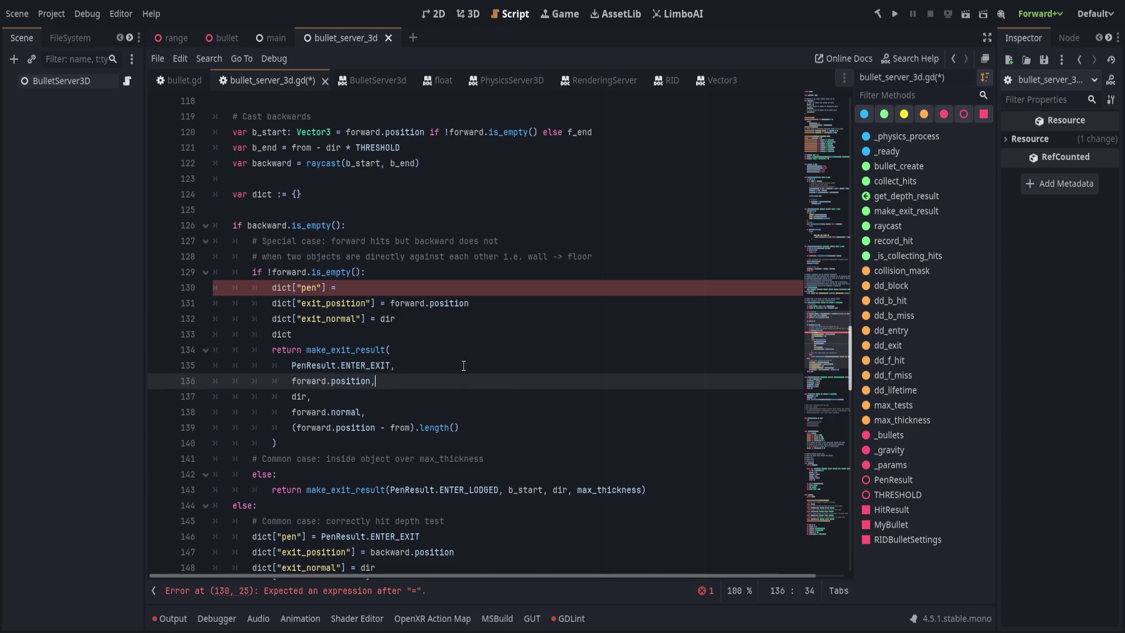
{"action": "key", "text": "Down"}
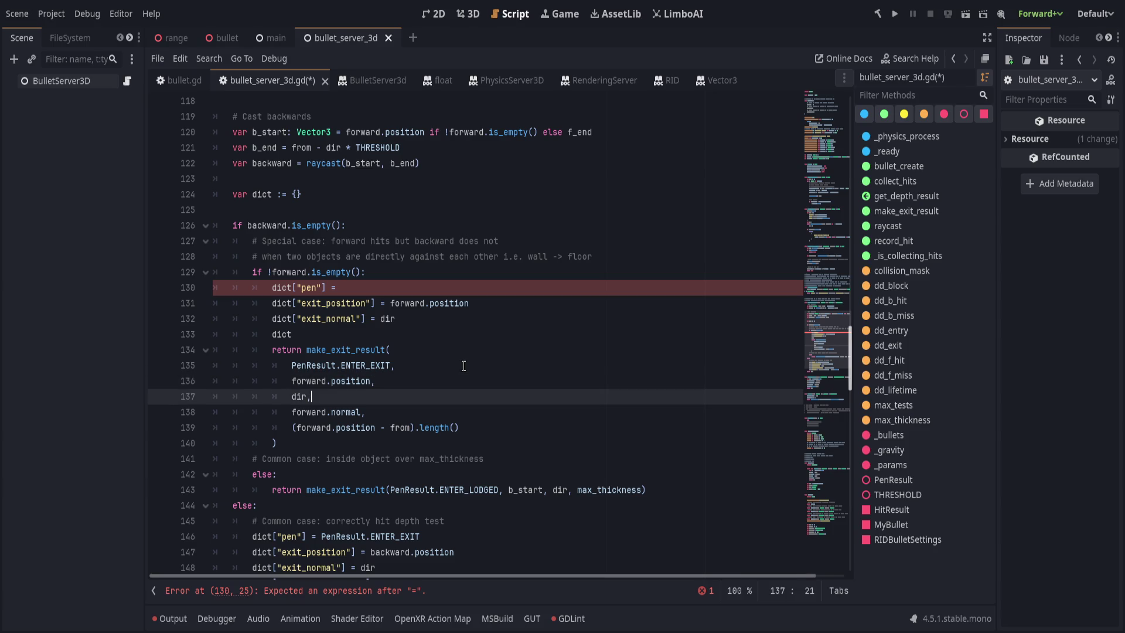
{"action": "key", "text": "Down"}
{"action": "type", "text": ","}
{"action": "left_click", "coordinate": [360, 293]}
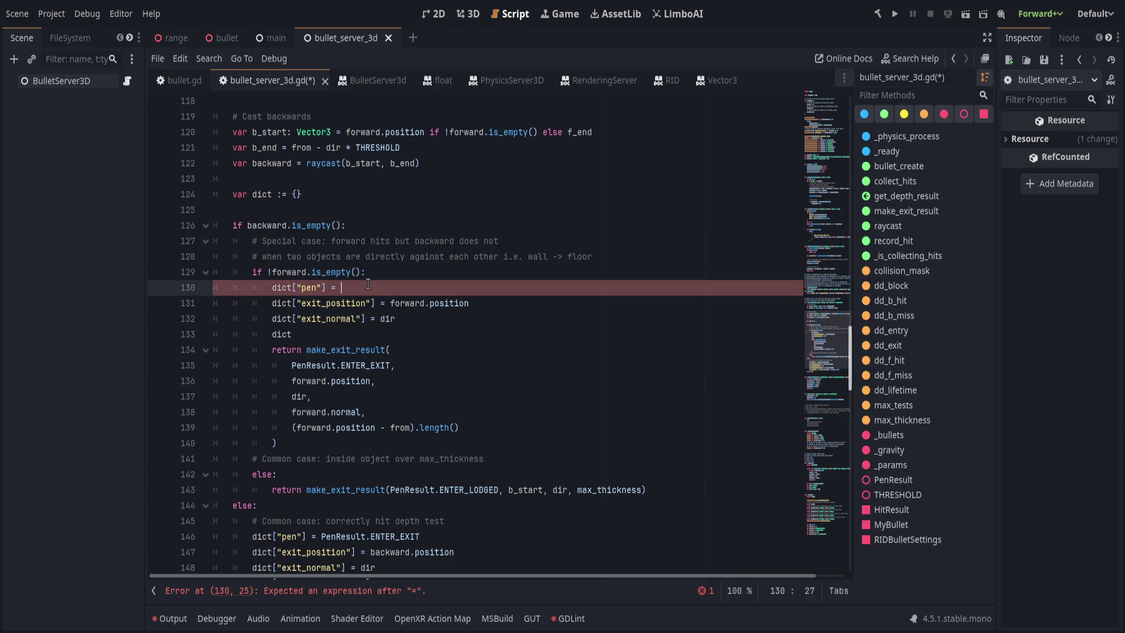
{"action": "key", "text": "ctrl+shift+k"}
{"action": "key", "text": "ctrl+shift+k"}
{"action": "key", "text": "ctrl+shift+k"}
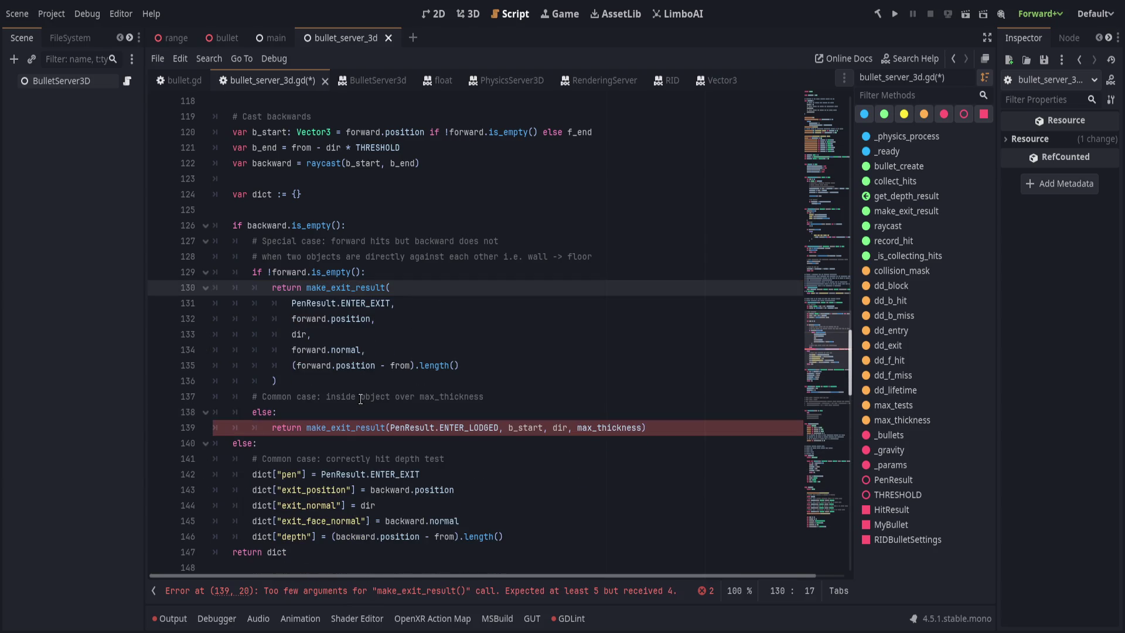
Add the missing dir argument to the ENTER_LODGED make_exit_result call
{"action": "scroll", "coordinate": [357, 411], "scroll_direction": "down", "scroll_amount": 1}
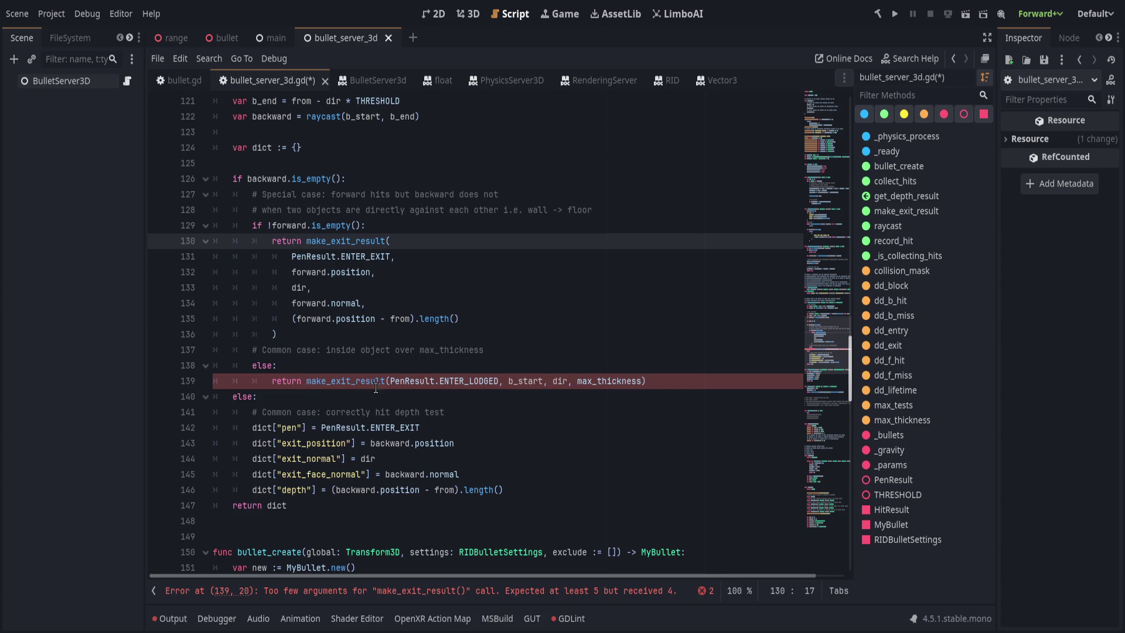
{"action": "left_click", "coordinate": [553, 381]}
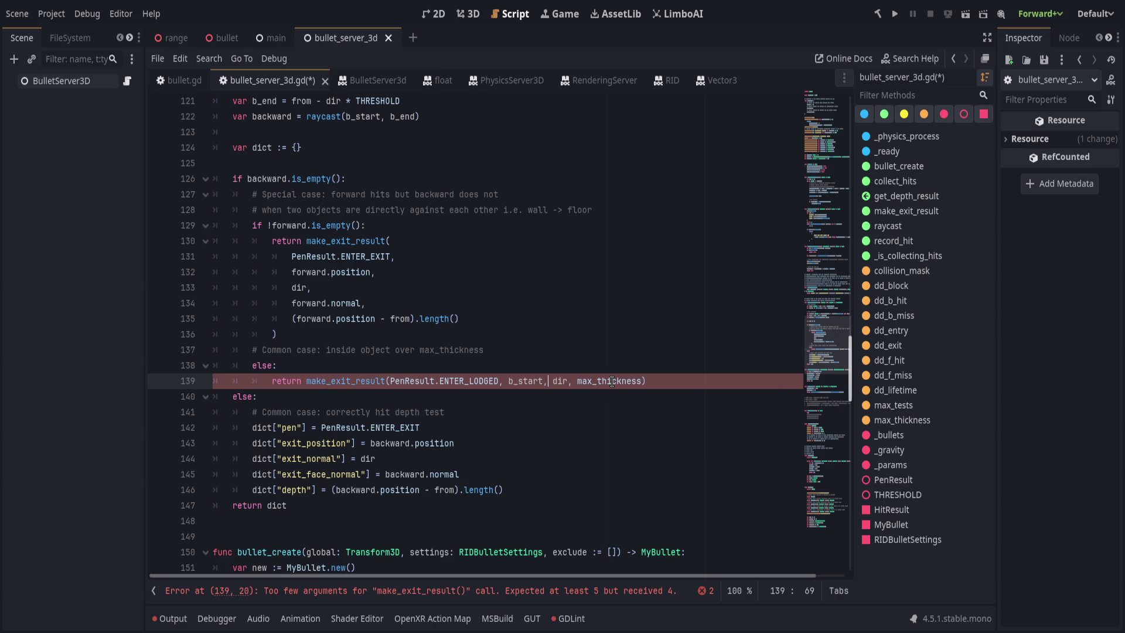
{"action": "key", "text": "ctrl+space"}
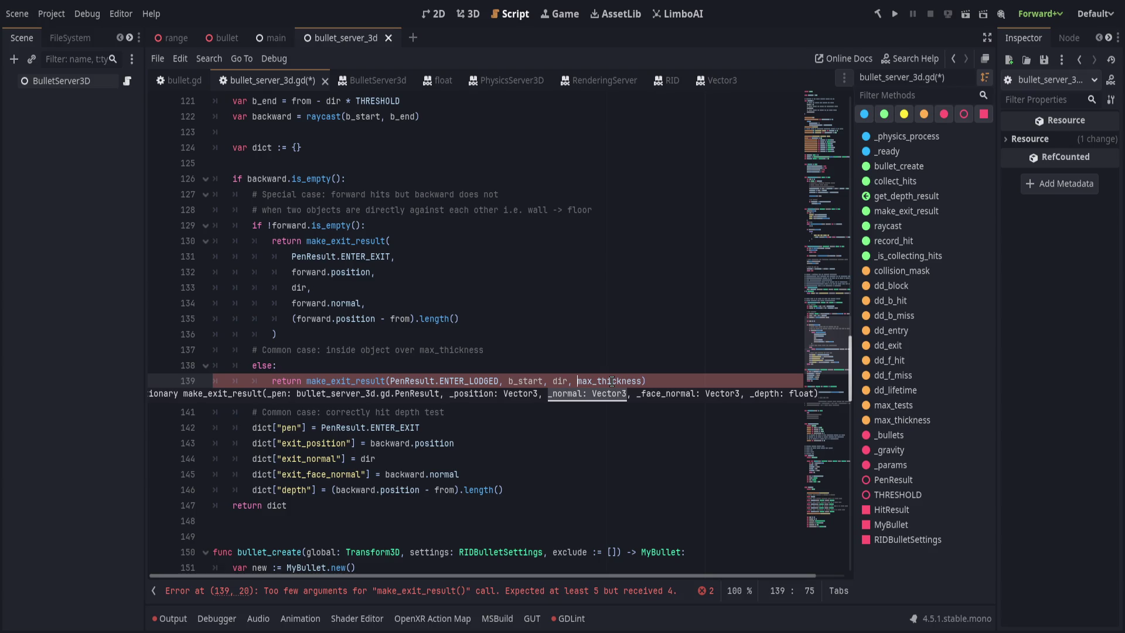
{"action": "type", "text": "dir,"}
{"action": "key", "text": "End"}
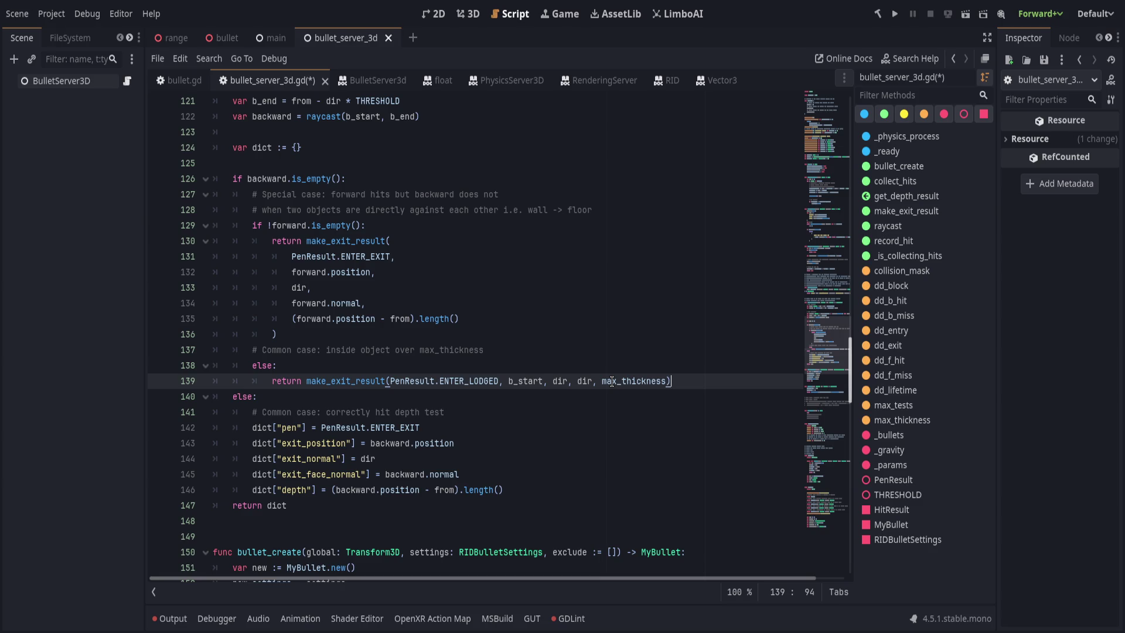
Delete the else keyword and the var dict declaration, and strip dict from the final return
{"action": "key", "text": "Down"}
{"action": "key", "text": "Down"}
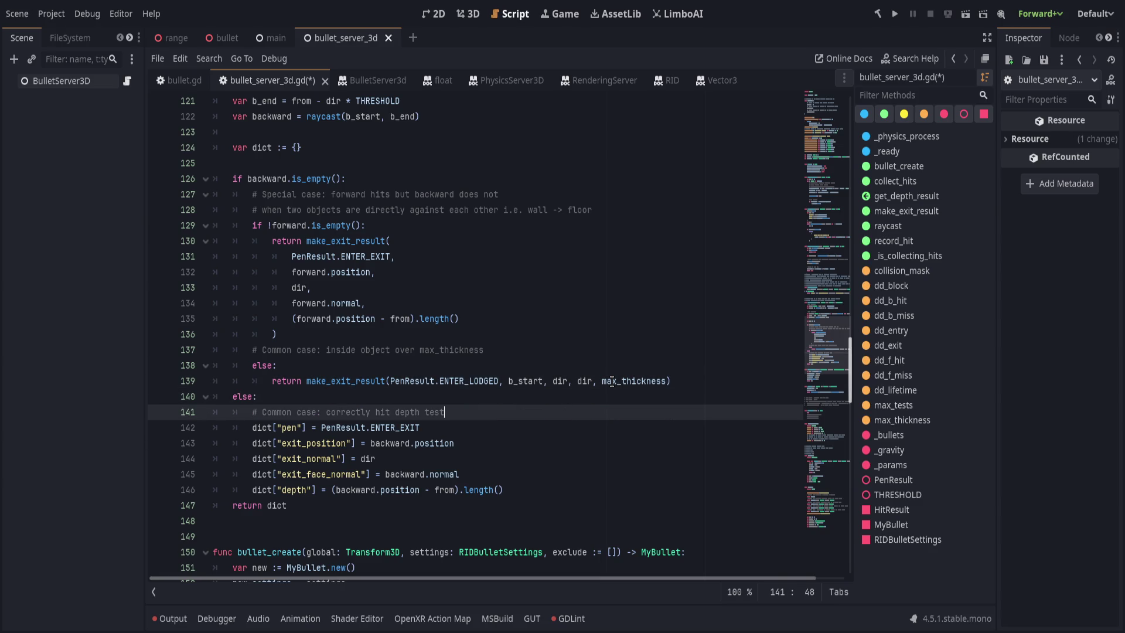
{"action": "key", "text": "Up"}
{"action": "key", "text": "shift+Home"}
{"action": "key", "text": "BackSpace"}
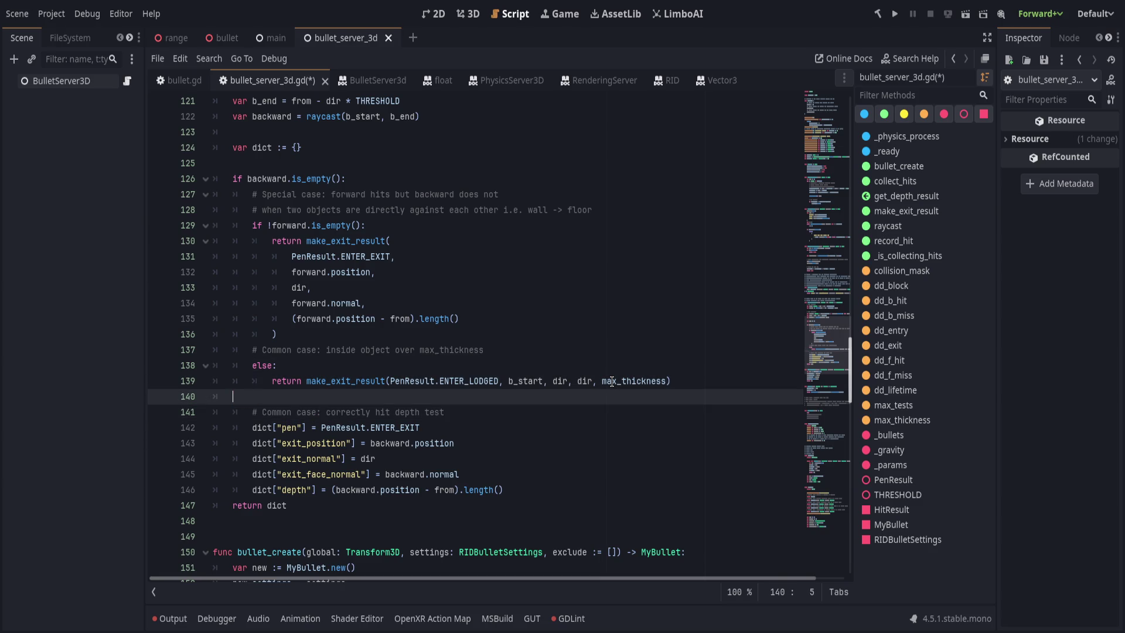
{"action": "left_click", "coordinate": [369, 149]}
{"action": "key", "text": "ctrl+x"}
{"action": "key", "text": "ctrl+x"}
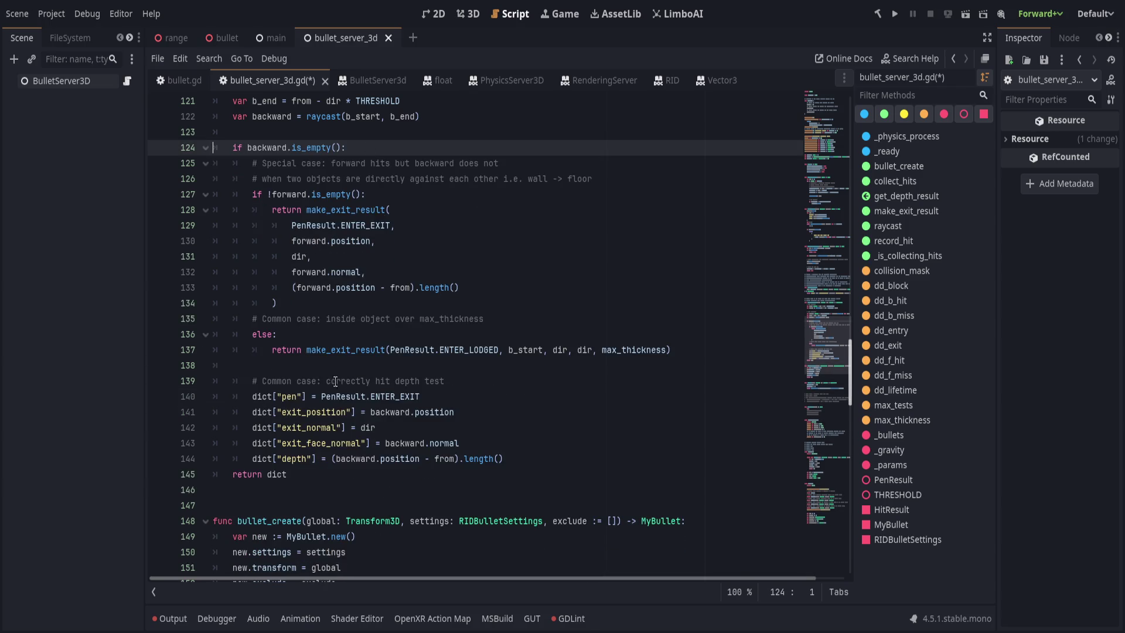
{"action": "left_click", "coordinate": [340, 365]}
{"action": "left_click", "coordinate": [394, 481]}
{"action": "key", "text": "ctrl+BackSpace"}
Return make_exit_result(PenResult.ENTER_EXIT, backward.position, dir, backward.normal, …) in the common case
{"action": "type", "text": "make_exit_result("}
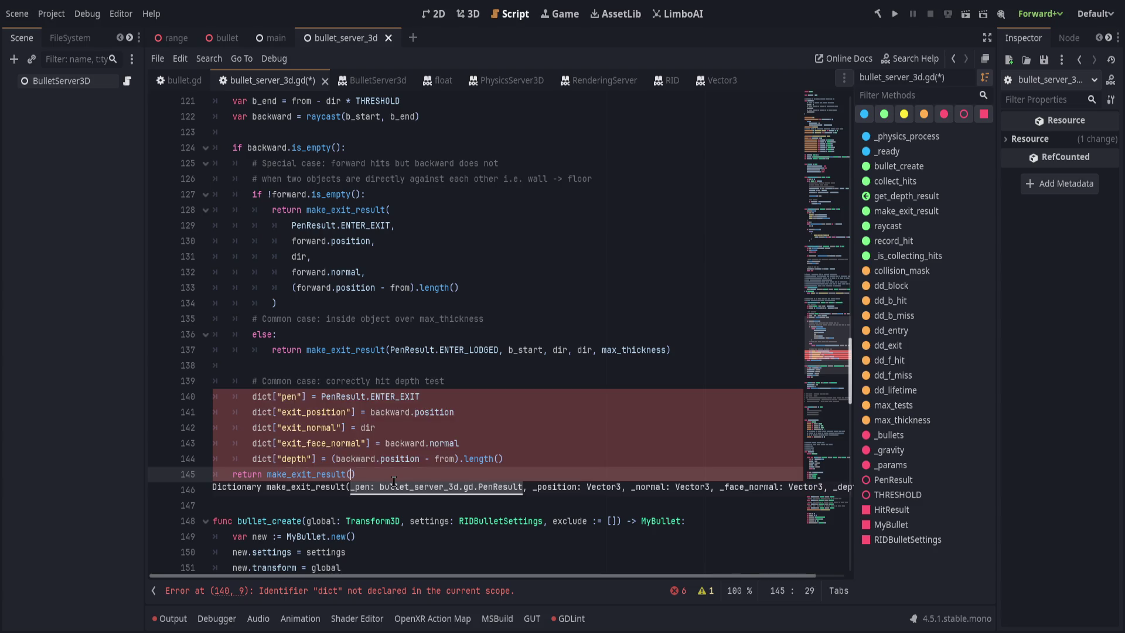
{"action": "left_click_drag", "start_coordinate": [321, 397], "coordinate": [420, 396]}
{"action": "key", "text": "ctrl+x"}
{"action": "left_click", "coordinate": [353, 475]}
{"action": "key", "text": "ctrl+v"}
{"action": "type", "text": ", "}
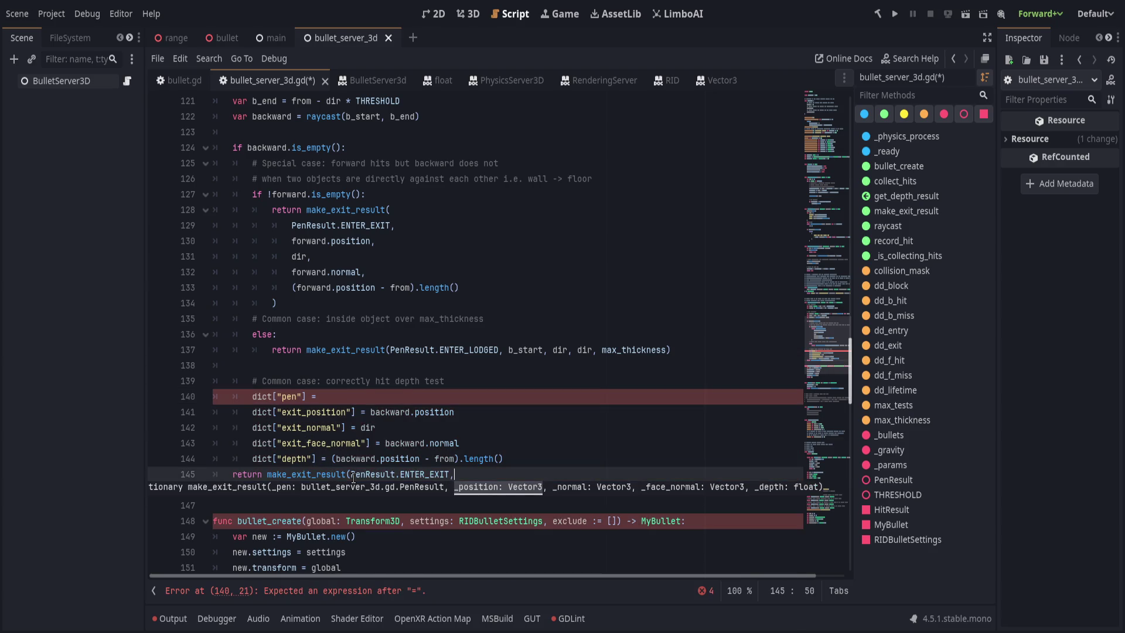
{"action": "type", "text": "backward.position"}
{"action": "type", "text": ", dir,"}
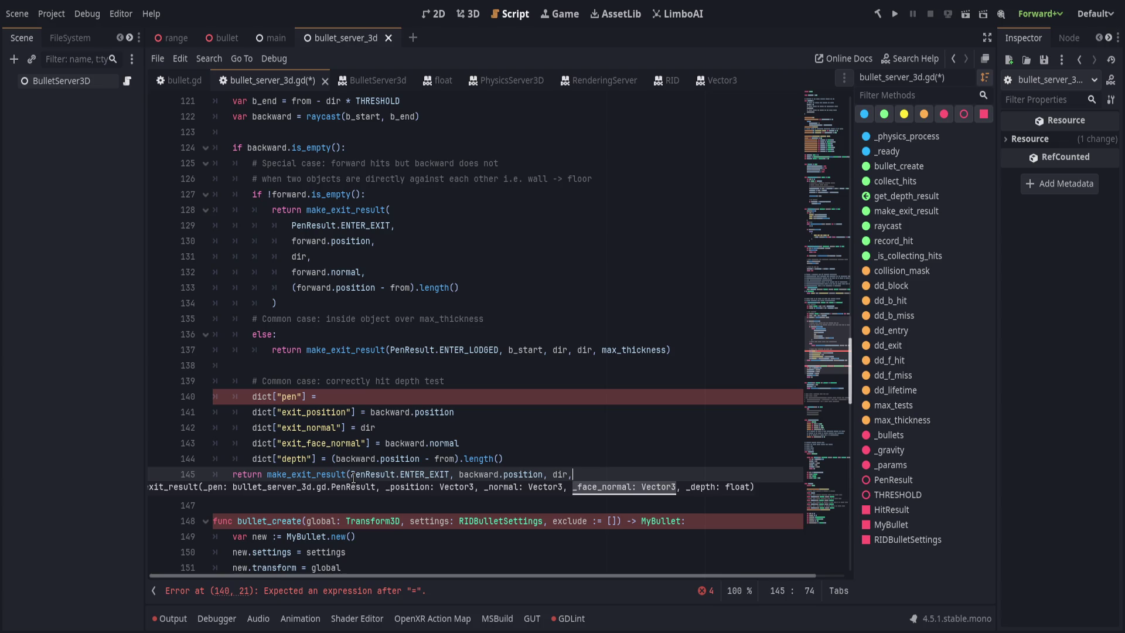
{"action": "type", "text": " backward.norm"}
{"action": "type", "text": "al,"}
{"action": "key", "text": "Escape"}
Pass the depth length expression as the last argument, delete the leftover dict lines, and save
{"action": "left_click_drag", "start_coordinate": [331, 458], "coordinate": [632, 462]}
{"action": "key", "text": "Delete"}
{"action": "left_click", "coordinate": [688, 477]}
{"action": "key", "text": "ctrl+v"}
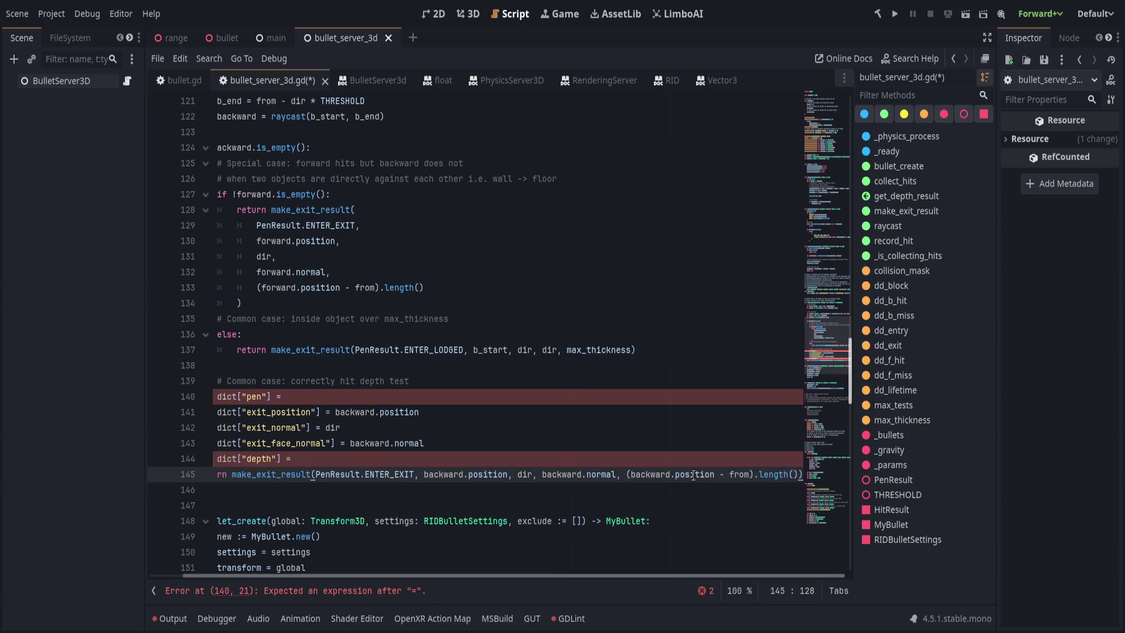
{"action": "left_click", "coordinate": [463, 402]}
{"action": "key", "text": "ctrl+shift+k"}
{"action": "key", "text": "ctrl+shift+k"}
{"action": "key", "text": "ctrl+shift+k"}
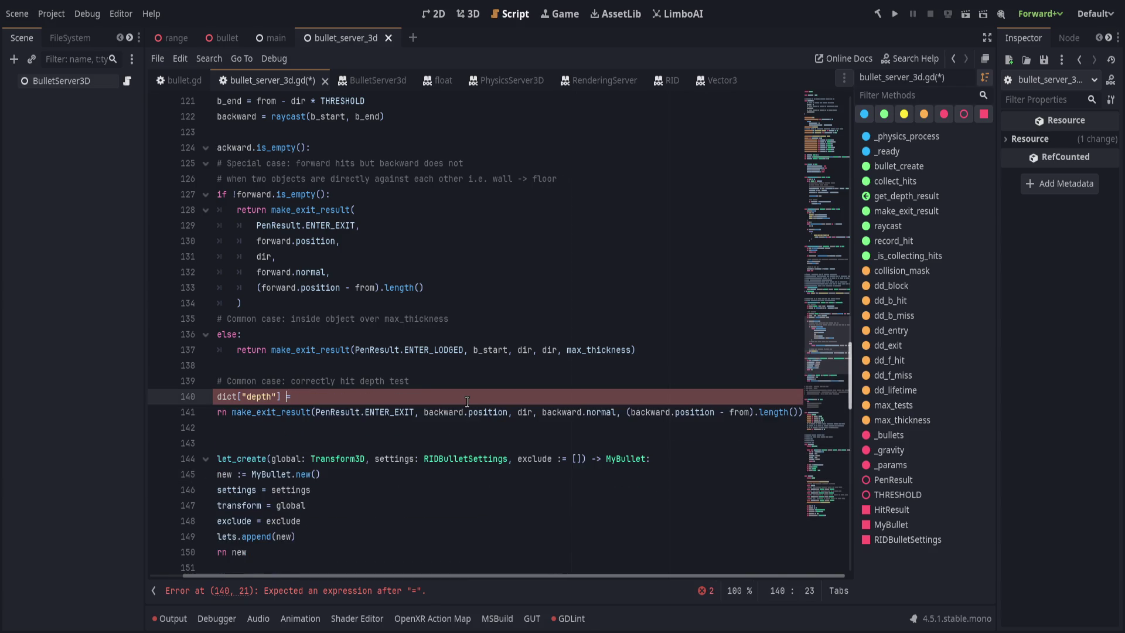
{"action": "key", "text": "ctrl+s"}
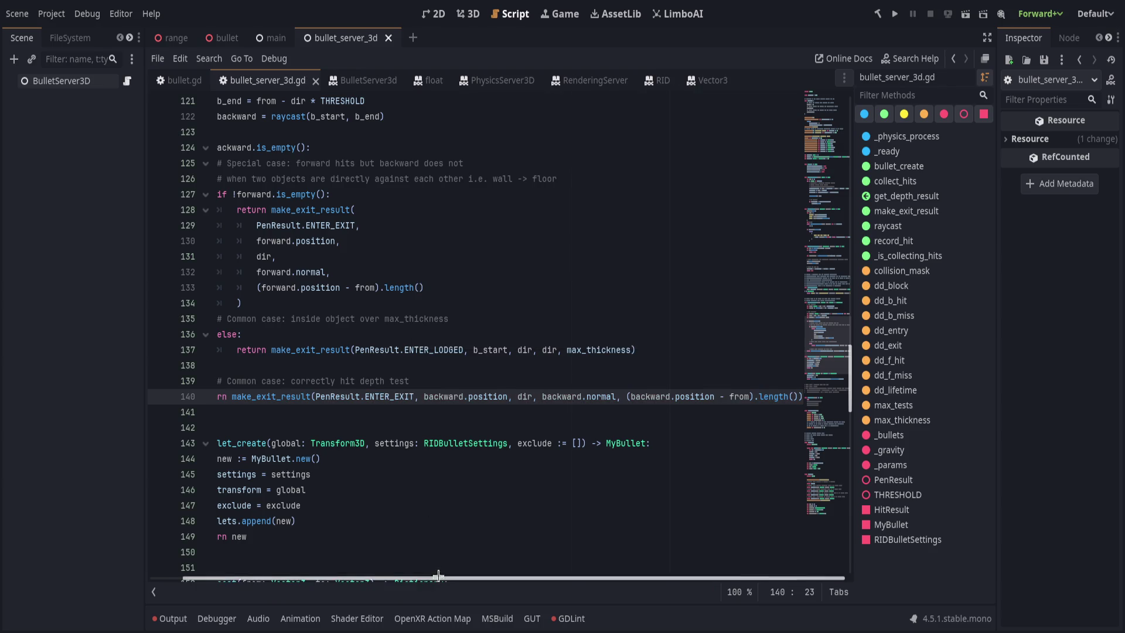
{"action": "scroll", "coordinate": [437, 576], "scroll_direction": "left", "scroll_amount": 2}
{"action": "scroll", "coordinate": [401, 405], "scroll_direction": "up", "scroll_amount": 3}
{"action": "left_click", "coordinate": [469, 394]}
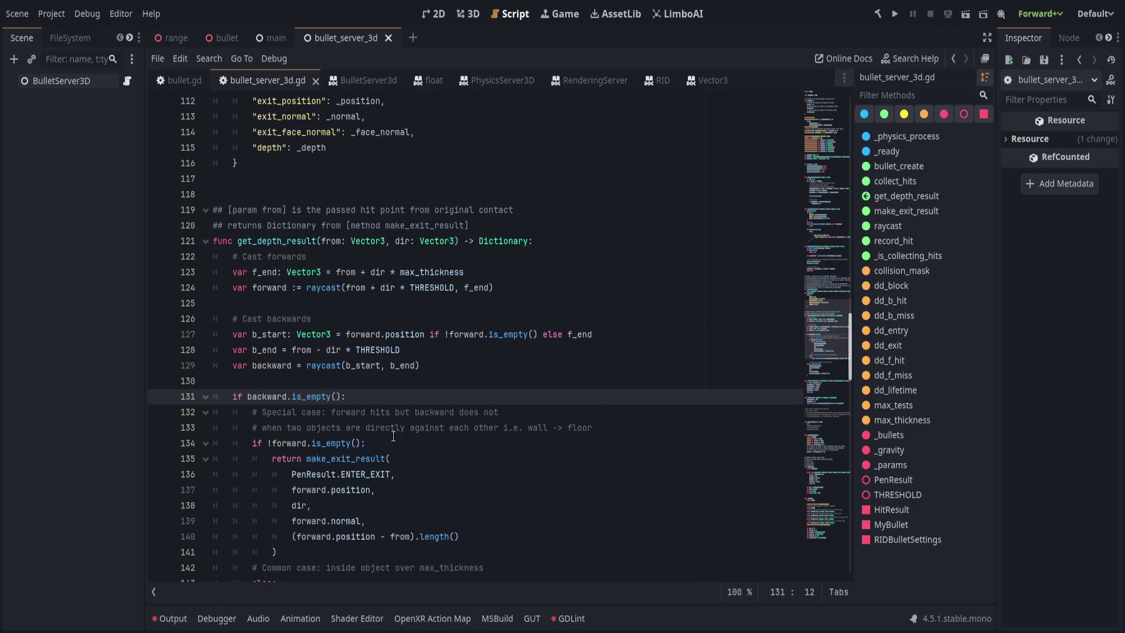
Return to the Godot script with the make_exit_result return now split one argument per line
{"action": "left_click", "coordinate": [395, 412]}
{"action": "scroll", "coordinate": [426, 512], "scroll_direction": "down", "scroll_amount": 5}
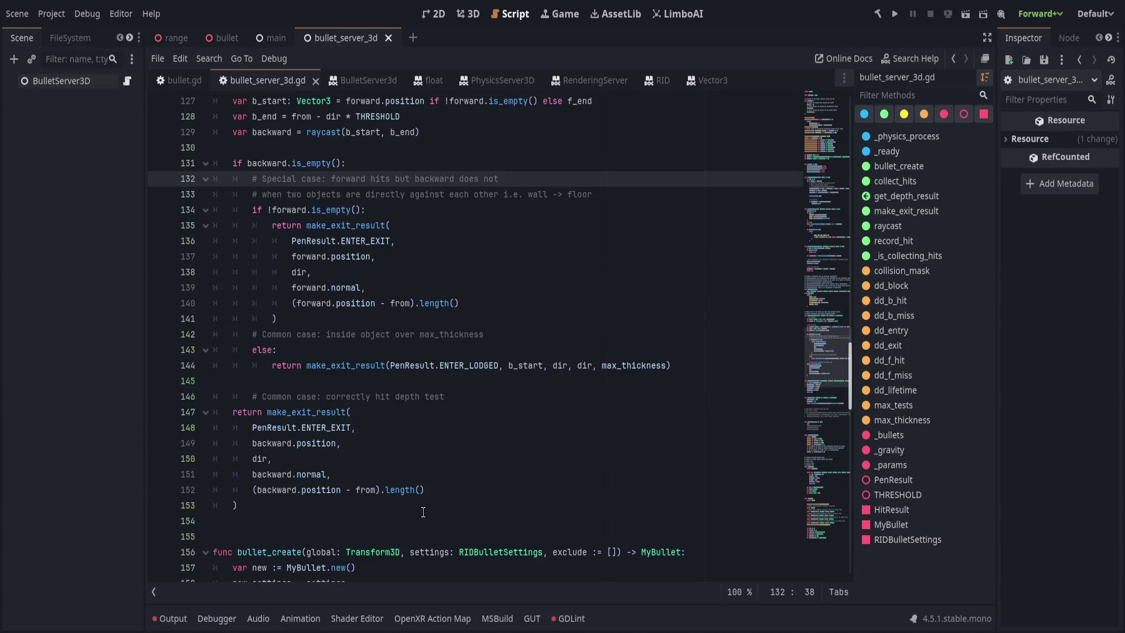
Outdent the depth-test comment one level and save the script
{"action": "left_click", "coordinate": [361, 397]}
{"action": "key", "text": "shift+Tab"}
{"action": "key", "text": "ctrl+s"}
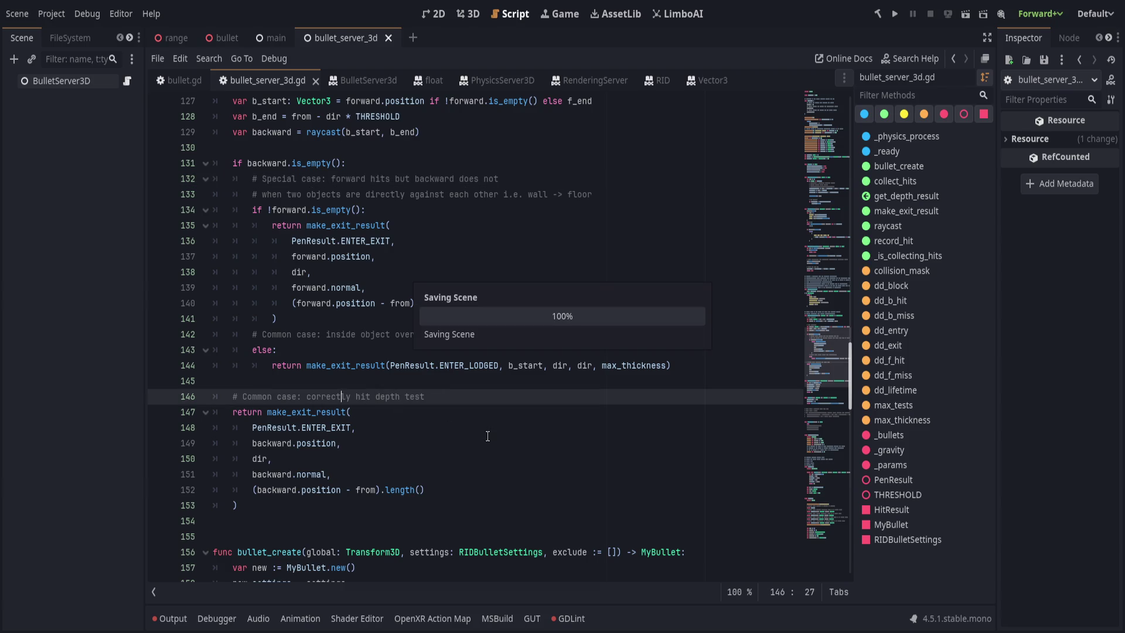
{"action": "left_click", "coordinate": [381, 508]}
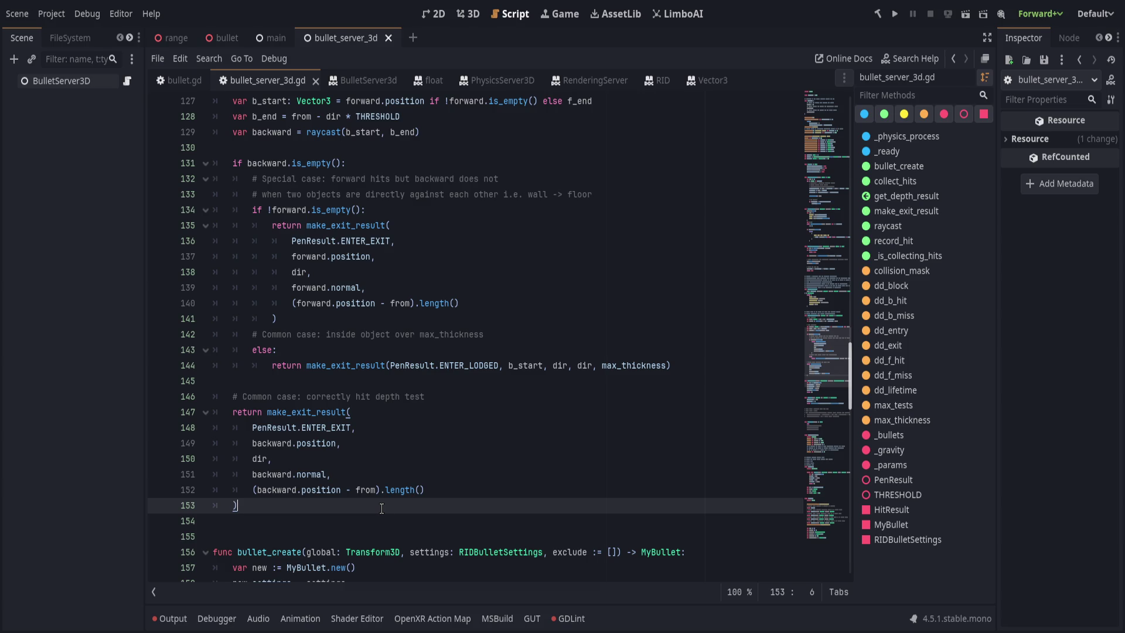
{"action": "scroll", "coordinate": [381, 508], "scroll_direction": "down", "scroll_amount": 2}
{"action": "left_click", "coordinate": [370, 460]}
{"action": "scroll", "coordinate": [372, 463], "scroll_direction": "down", "scroll_amount": 2}
{"action": "scroll", "coordinate": [395, 496], "scroll_direction": "up", "scroll_amount": 9}
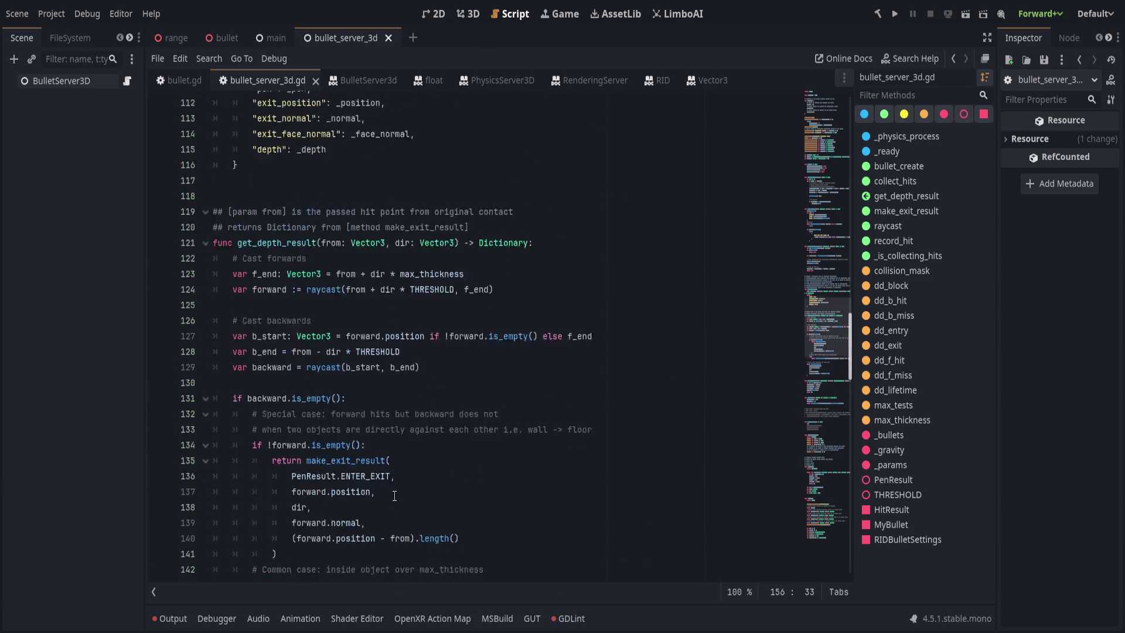
{"action": "scroll", "coordinate": [405, 411], "scroll_direction": "up", "scroll_amount": 5}
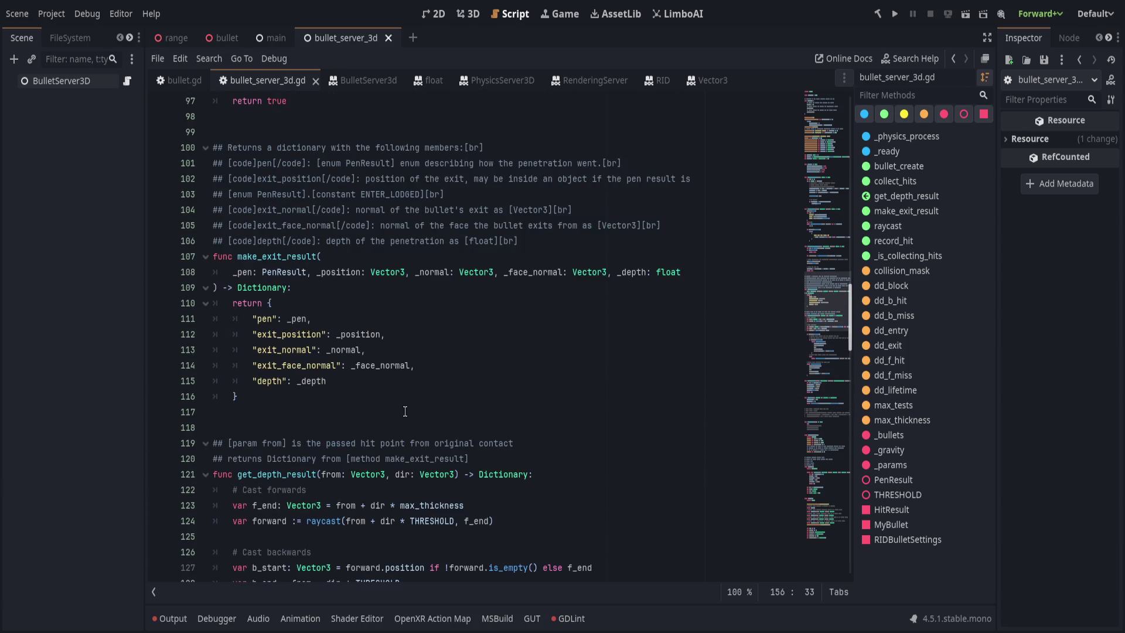
{"action": "left_click", "coordinate": [625, 455]}
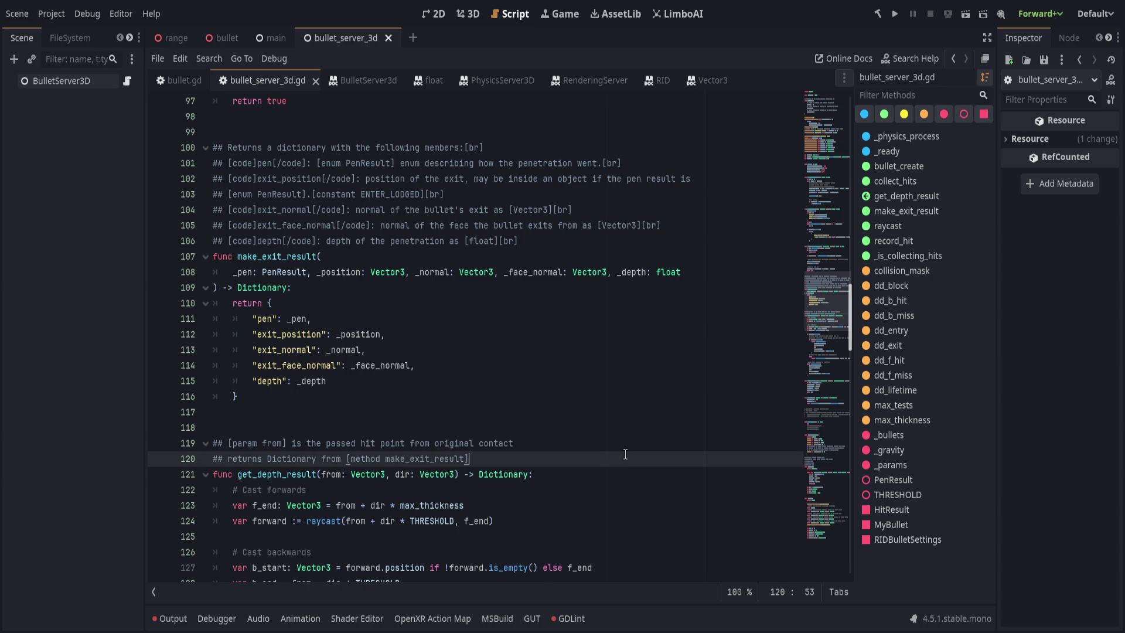
Load make_exit_result into the Find/Replace bar as the search text
{"action": "left_click", "coordinate": [550, 241]}
{"action": "double_click", "coordinate": [237, 257]}
{"action": "key", "text": "ctrl+r"}
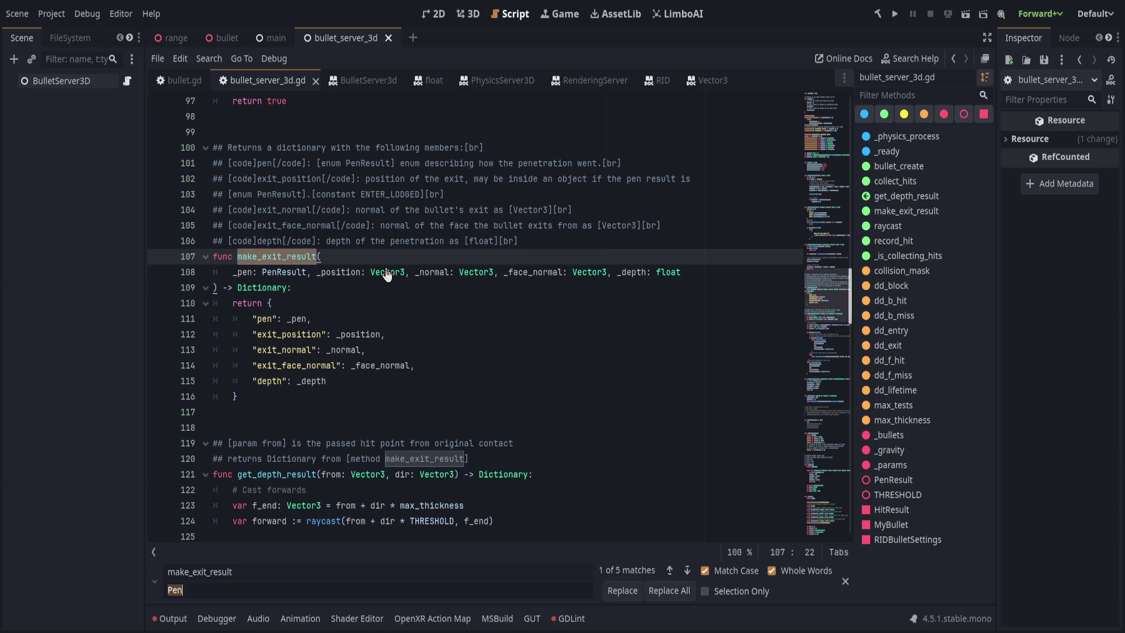
{"action": "key", "text": "Home"}
{"action": "type", "text": "_"}
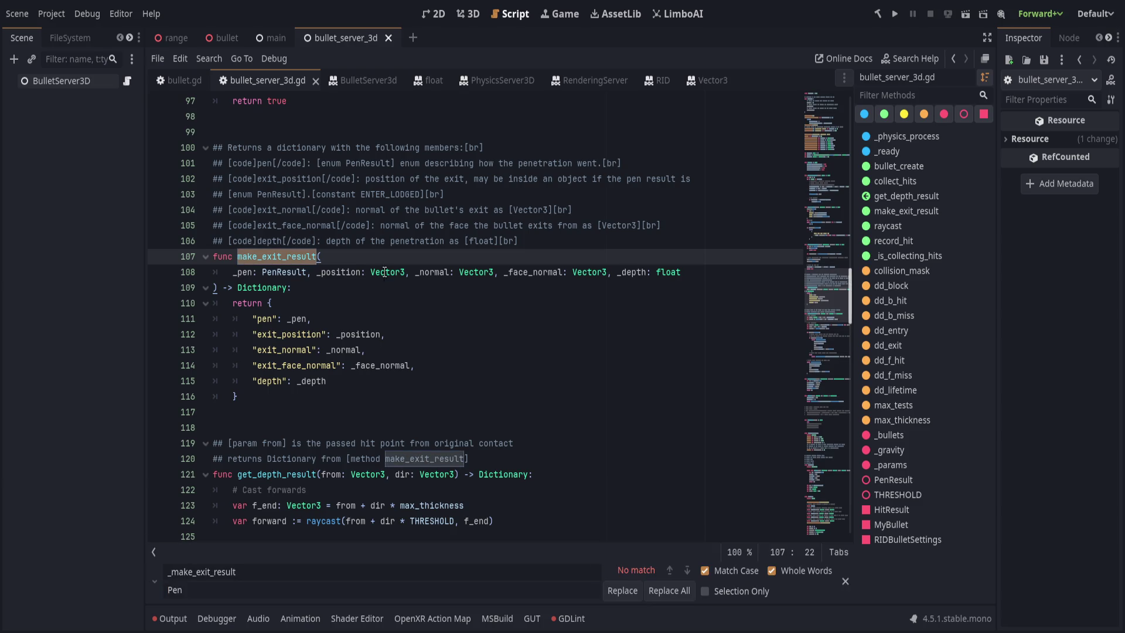
{"action": "key", "text": "BackSpace"}
{"action": "key", "text": "Tab"}
Replace all five make_exit_result occurrences with _create_exit_result
{"action": "key", "text": "ctrl+a"}
{"action": "type", "text": "_make_exit_"}
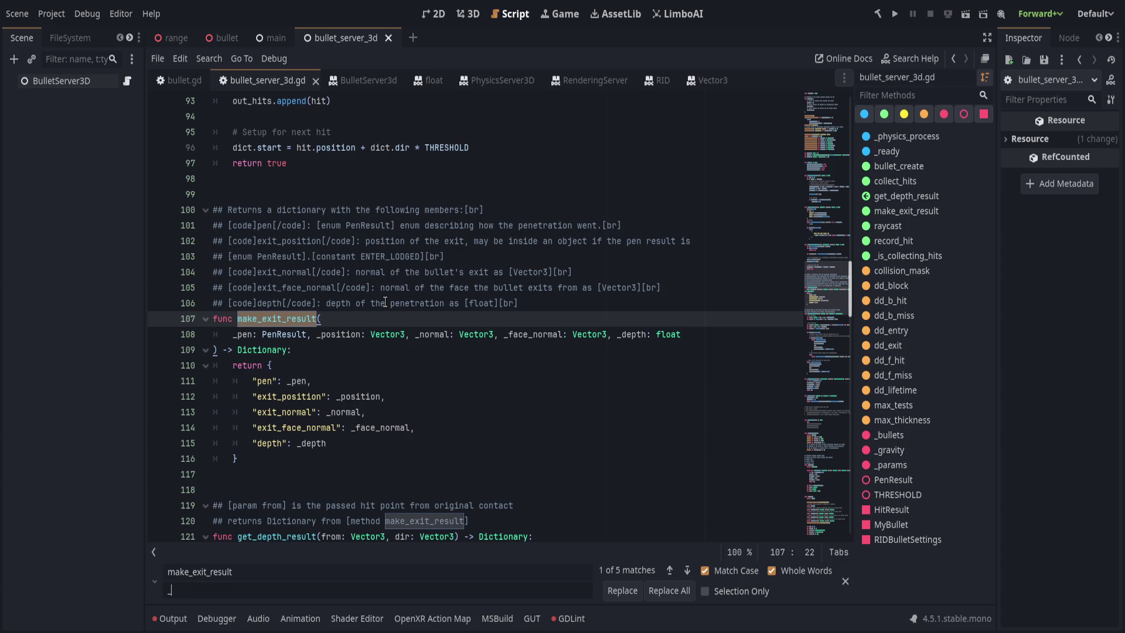
{"action": "type", "text": "result"}
{"action": "left_click_drag", "start_coordinate": [170, 590], "coordinate": [191, 590]}
{"action": "type", "text": "create"}
{"action": "left_click", "coordinate": [670, 591]}
{"action": "scroll", "coordinate": [469, 352], "scroll_direction": "up", "scroll_amount": 1}
{"action": "mouse_move", "coordinate": [519, 350]}
{"action": "left_mouse_down"}
{"action": "mouse_move", "coordinate": [217, 350]}
{"action": "mouse_move", "coordinate": [252, 262]}
{"action": "left_mouse_up"}
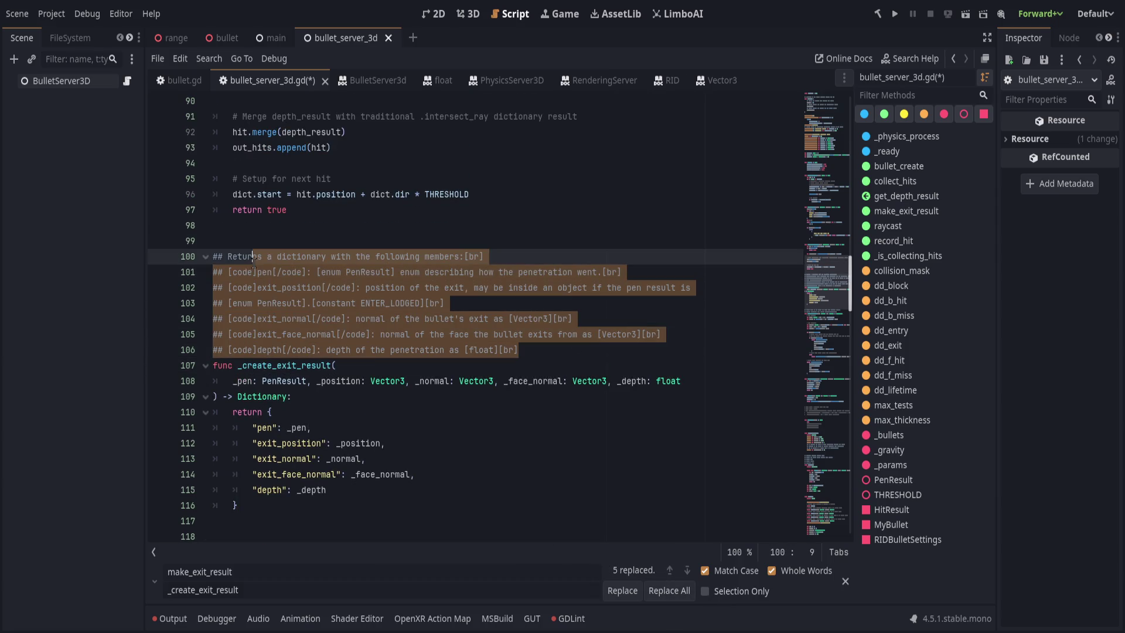
Move the doc comments directly above get_depth_result and delete the outdated returns-Dictionary line
{"action": "key", "text": "alt+Down"}
{"action": "key", "text": "alt+Down"}
{"action": "key", "text": "alt+Down"}
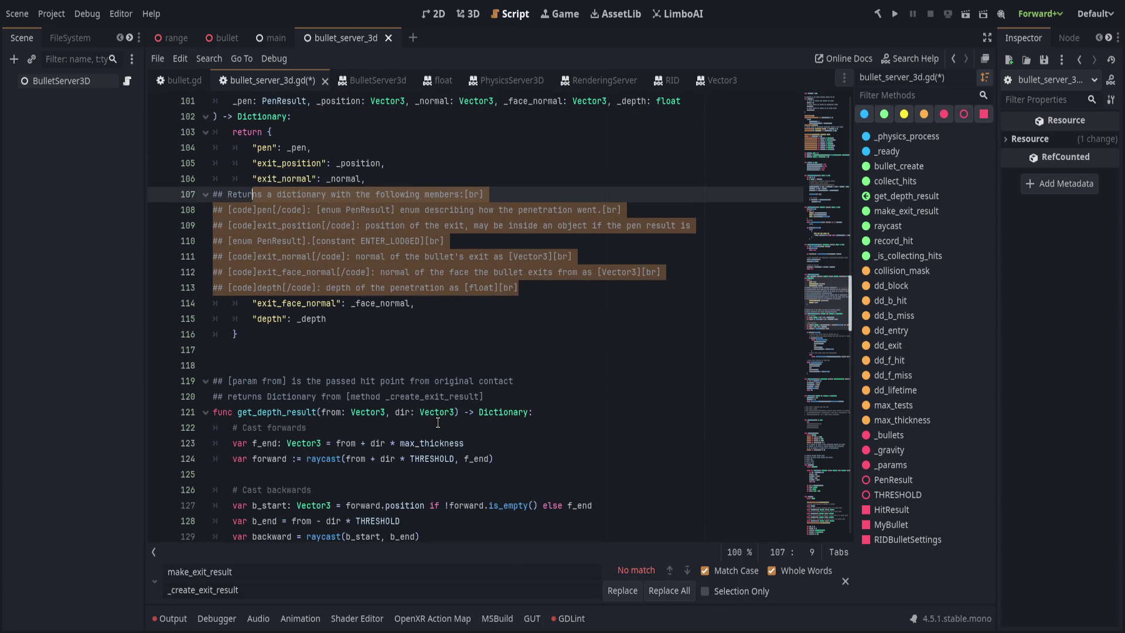
{"action": "key", "text": "alt+Down"}
{"action": "key", "text": "alt+Down"}
{"action": "key", "text": "alt+Down"}
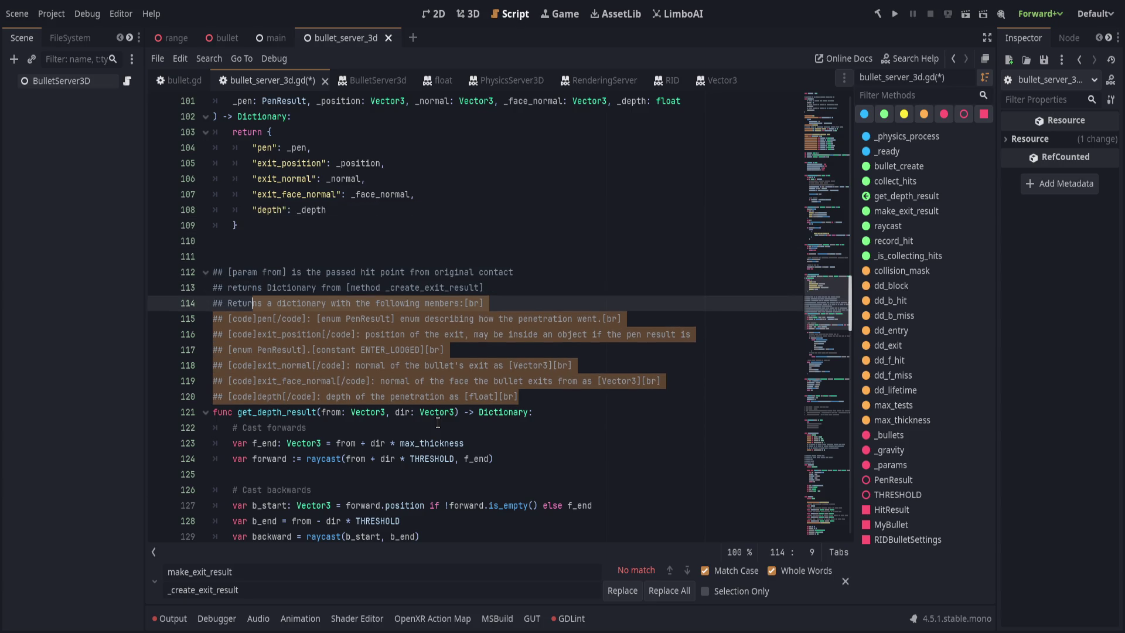
{"action": "key", "text": "Up"}
{"action": "key", "text": "Up"}
{"action": "key", "text": "Down"}
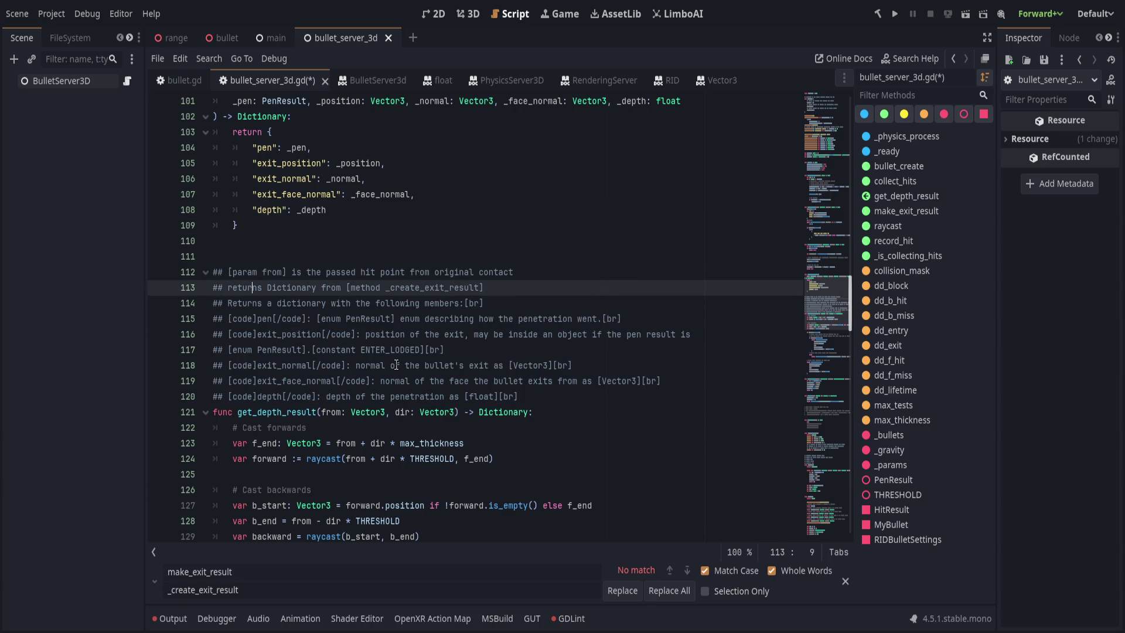
{"action": "key", "text": "ctrl+shift+k"}
Append [br] tags to the from-parameter and members comment lines, then save
{"action": "left_click", "coordinate": [561, 275]}
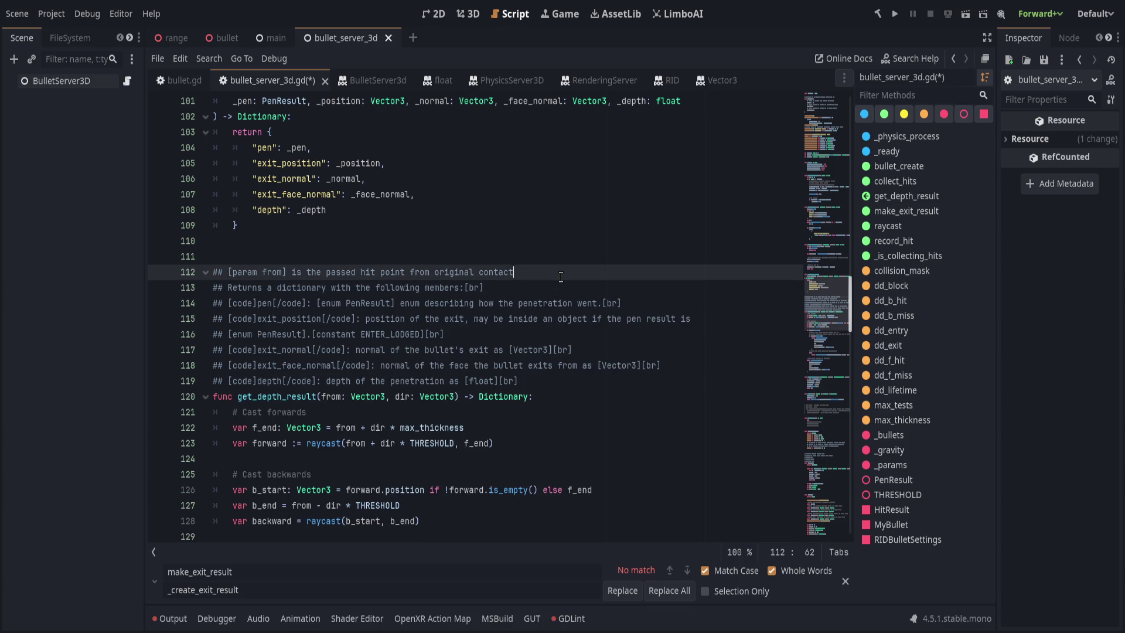
{"action": "type", "text": "[br]"}
{"action": "left_click", "coordinate": [569, 287]}
{"action": "type", "text": "br]"}
{"action": "key", "text": "ctrl+s"}
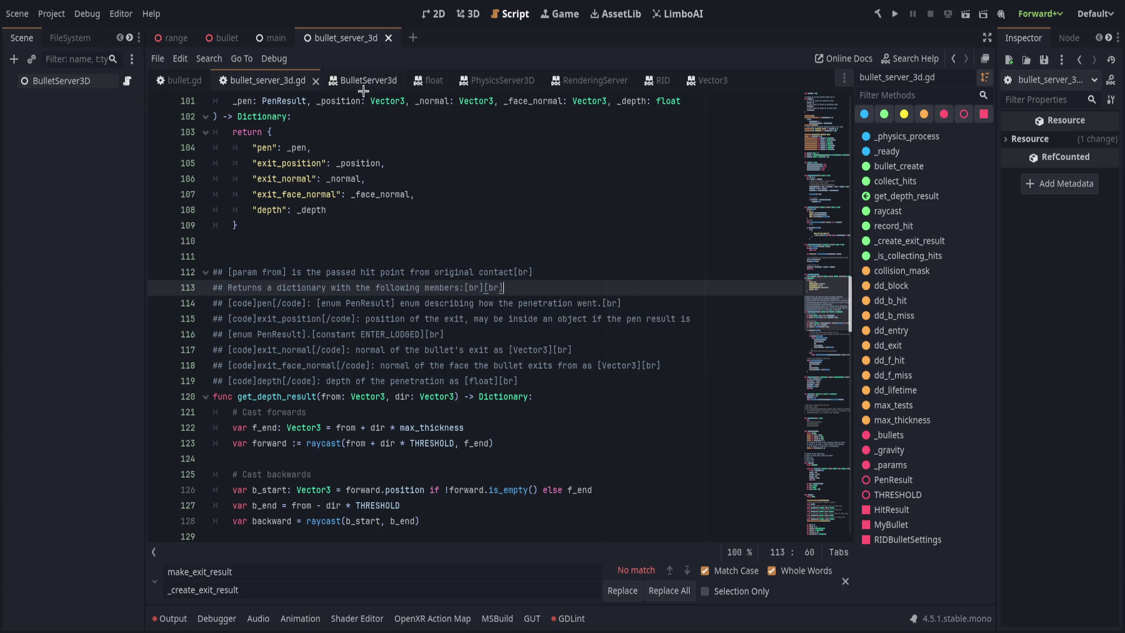
Relocate the _create_exit_result function to below the record_hit debug section
{"action": "scroll", "coordinate": [410, 235], "scroll_direction": "up", "scroll_amount": 2}
{"action": "left_click_drag", "start_coordinate": [243, 272], "coordinate": [286, 111]}
{"action": "key", "text": "ctrl+c"}
{"action": "scroll", "coordinate": [351, 264], "scroll_direction": "up", "scroll_amount": 3}
{"action": "scroll", "coordinate": [352, 322], "scroll_direction": "down", "scroll_amount": 9}
{"action": "key", "text": "Delete"}
{"action": "key", "text": "Delete"}
{"action": "scroll", "coordinate": [350, 373], "scroll_direction": "down", "scroll_amount": 15}
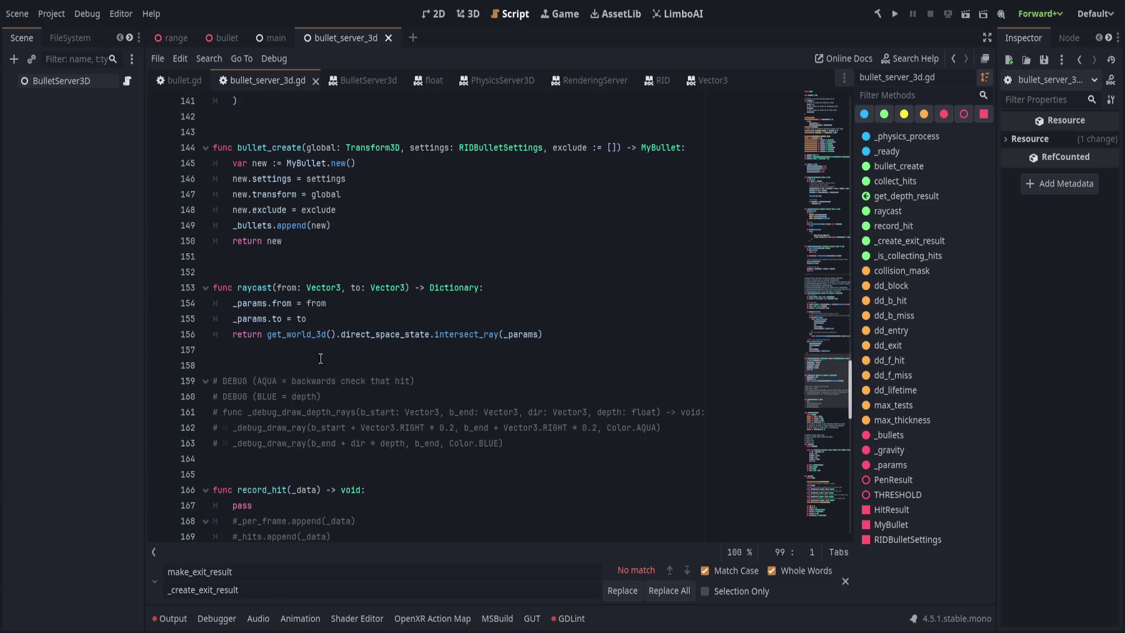
{"action": "scroll", "coordinate": [316, 369], "scroll_direction": "up", "scroll_amount": 2}
{"action": "left_click", "coordinate": [352, 397]}
{"action": "key", "text": "ctrl+v"}
Delete the record_hit function and save the script
{"action": "left_click", "coordinate": [344, 350]}
{"action": "left_click_drag", "start_coordinate": [344, 351], "coordinate": [379, 258]}
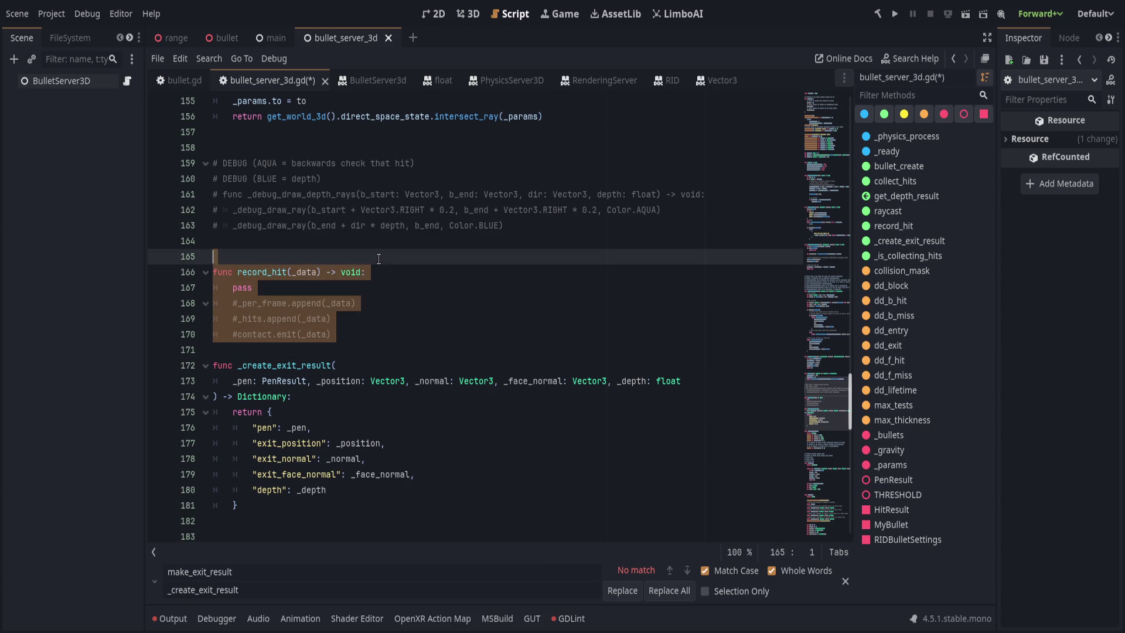
{"action": "key", "text": "Delete"}
{"action": "key", "text": "ctrl+s"}
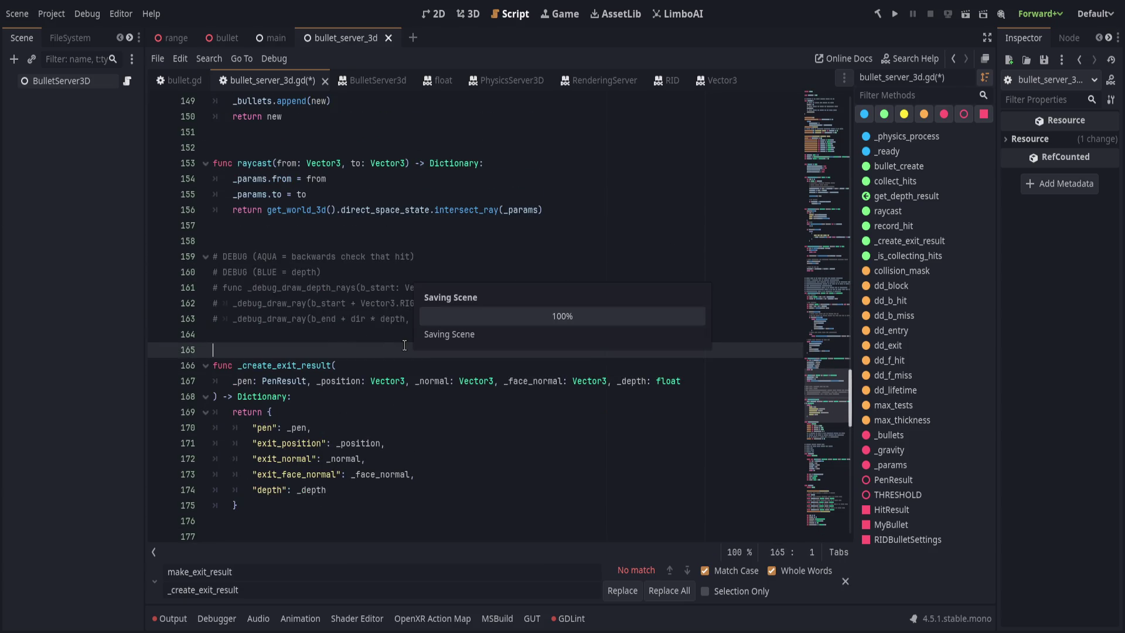
Clear and close the Find/Replace bar, then view the BulletServer3d class documentation
{"action": "double_click", "coordinate": [511, 590]}
{"action": "key", "text": "BackSpace"}
{"action": "double_click", "coordinate": [471, 575]}
{"action": "key", "text": "BackSpace"}
{"action": "left_click", "coordinate": [846, 582]}
{"action": "left_click", "coordinate": [491, 427]}
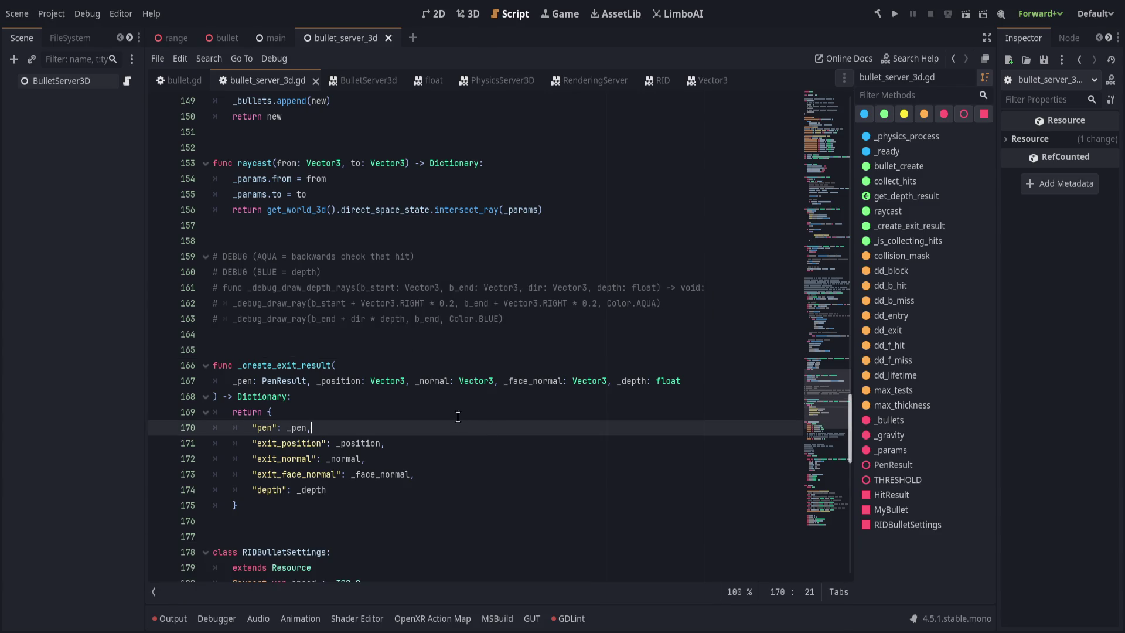
{"action": "left_click", "coordinate": [356, 79]}
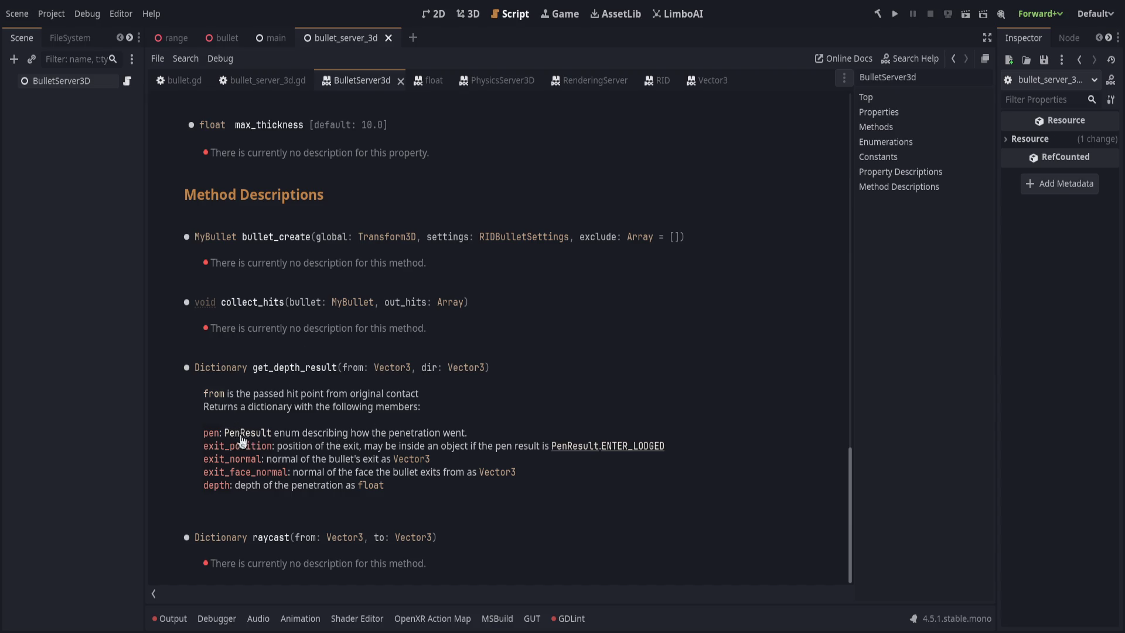
Review the BulletServer3d docs, compare with Zed, and return to bullet_server_3d.gd
{"action": "scroll", "coordinate": [534, 428], "scroll_direction": "up", "scroll_amount": 1}
{"action": "scroll", "coordinate": [533, 434], "scroll_direction": "down", "scroll_amount": 1}
{"action": "scroll", "coordinate": [533, 434], "scroll_direction": "up", "scroll_amount": 1}
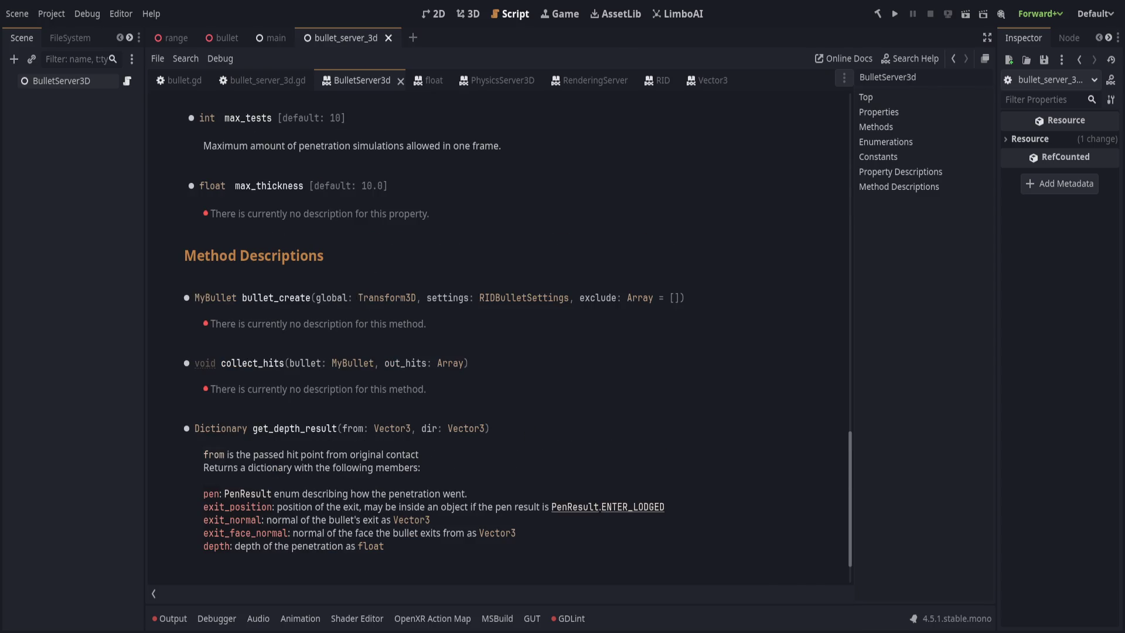
{"action": "key", "text": "alt+Tab"}
{"action": "scroll", "coordinate": [365, 426], "scroll_direction": "up", "scroll_amount": 3}
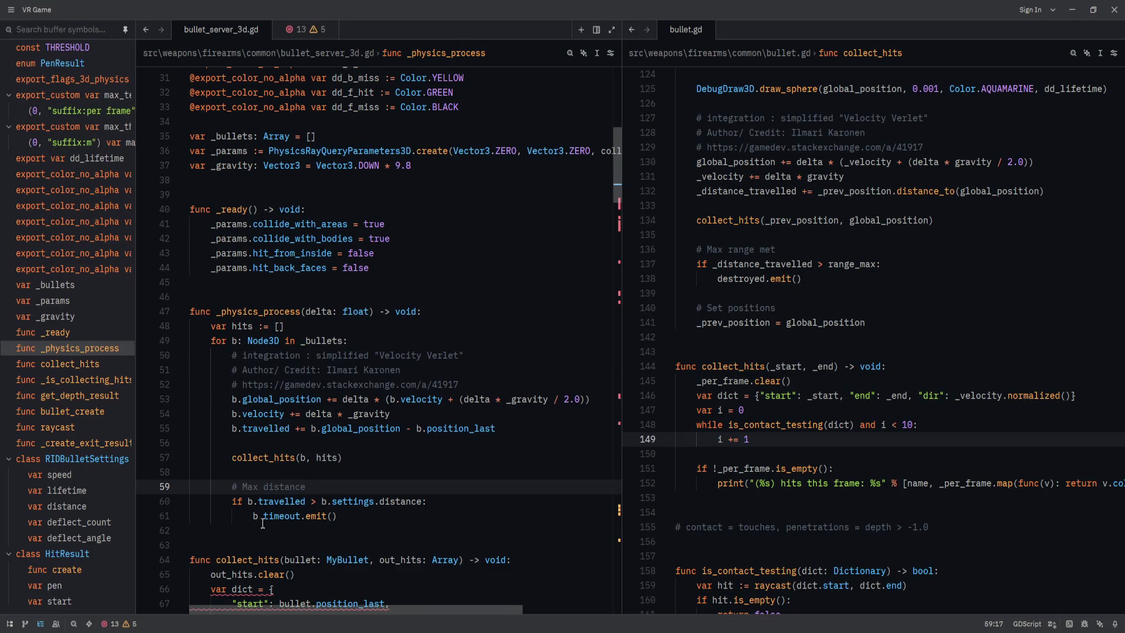
{"action": "key", "text": "alt+Tab"}
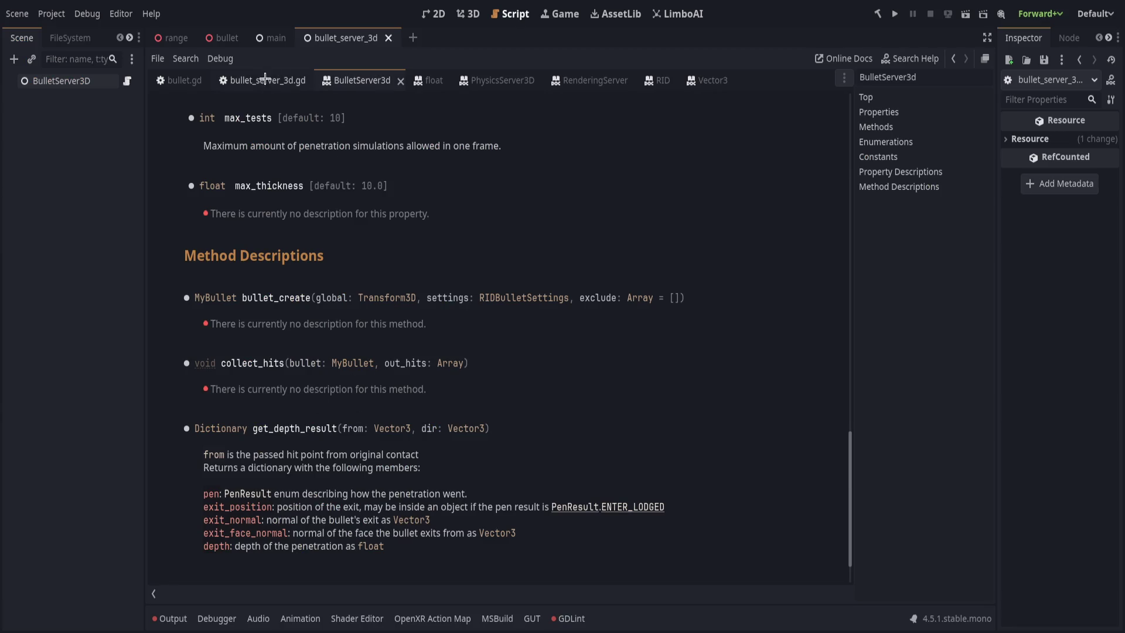
{"action": "left_click", "coordinate": [264, 81]}
Move the extra [br] from the members line to the end of the from line, and save
{"action": "scroll", "coordinate": [357, 424], "scroll_direction": "up", "scroll_amount": 9}
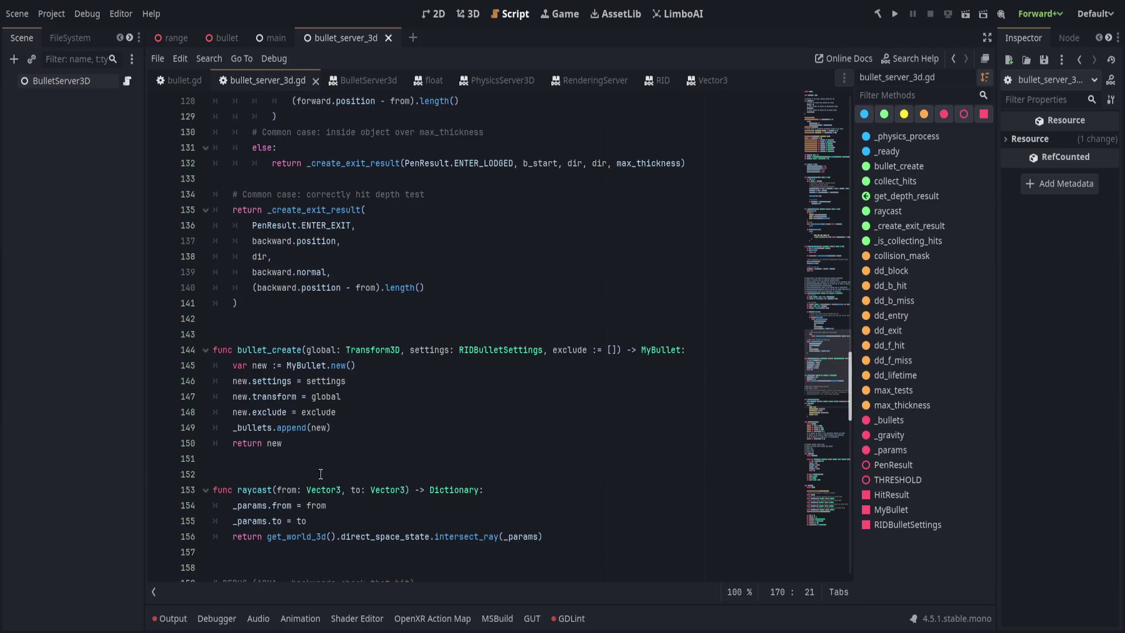
{"action": "scroll", "coordinate": [328, 474], "scroll_direction": "down", "scroll_amount": 5}
{"action": "scroll", "coordinate": [328, 473], "scroll_direction": "up", "scroll_amount": 14}
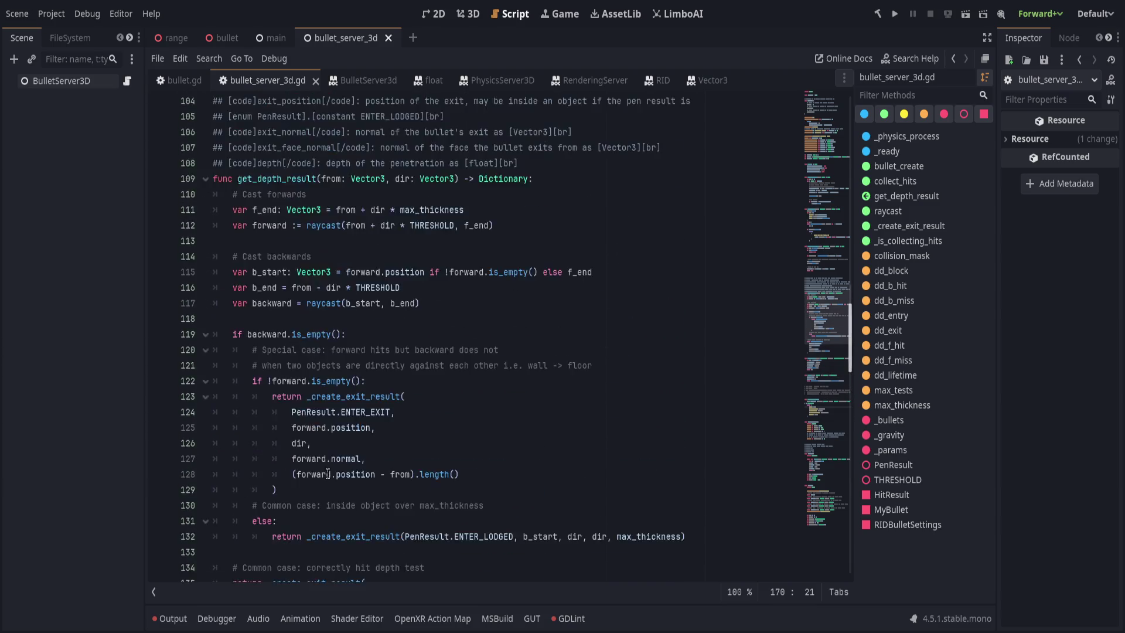
{"action": "left_click_drag", "start_coordinate": [484, 303], "coordinate": [503, 303]}
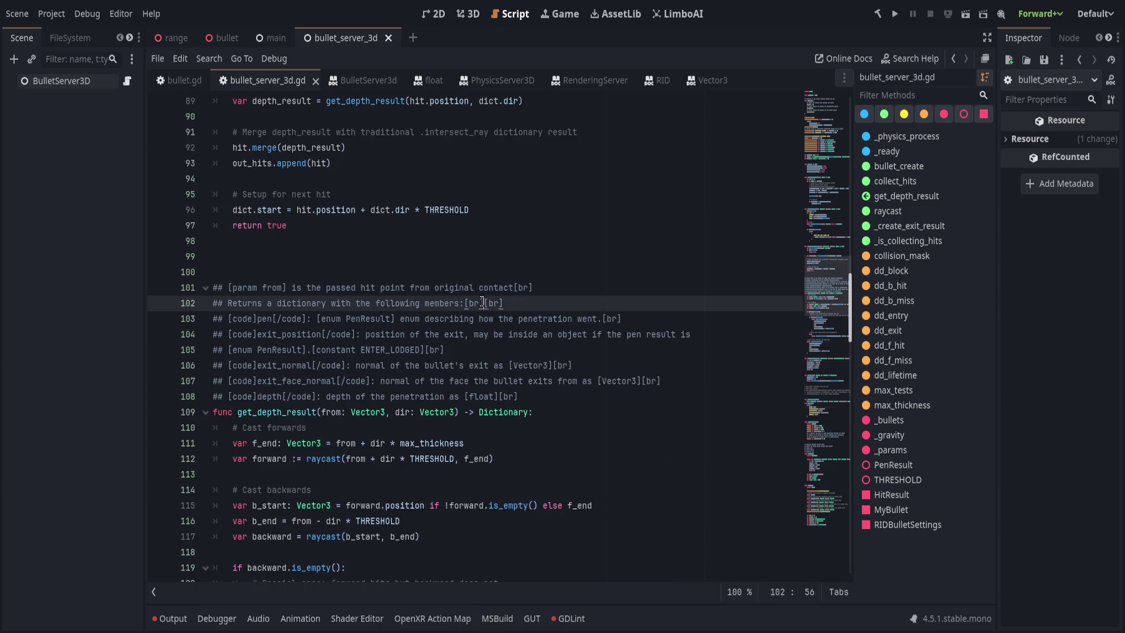
{"action": "key", "text": "BackSpace"}
{"action": "left_click", "coordinate": [580, 286]}
{"action": "type", "text": "[br]"}
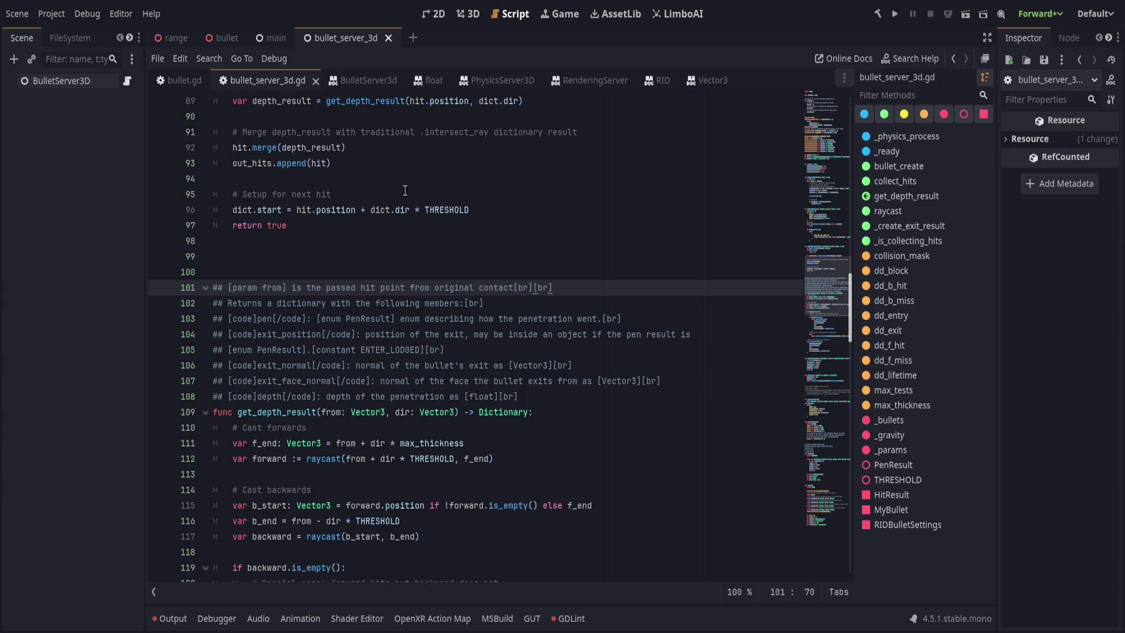
{"action": "key", "text": "ctrl+s"}
Check the updated get_depth_result entry in the class documentation, then return to the code
{"action": "left_click", "coordinate": [352, 80]}
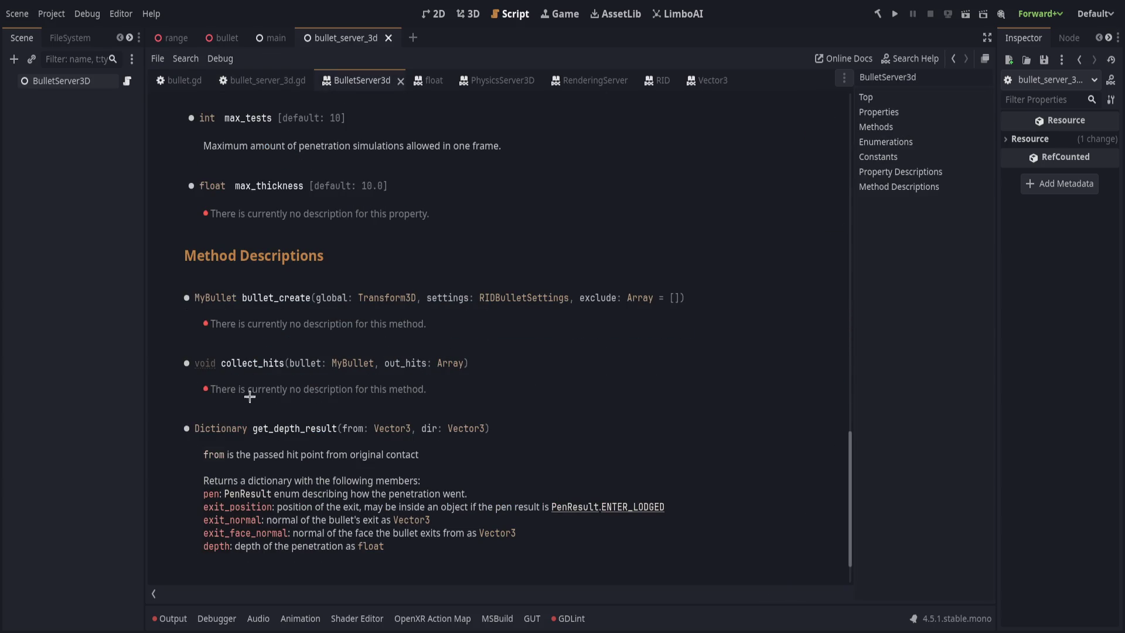
{"action": "left_click", "coordinate": [258, 80]}
{"action": "key", "text": "Right"}
{"action": "key", "text": "Right"}
{"action": "key", "text": "Right"}
{"action": "scroll", "coordinate": [525, 308], "scroll_direction": "up", "scroll_amount": 1}
{"action": "scroll", "coordinate": [286, 217], "scroll_direction": "down", "scroll_amount": 5}
Inspect get_depth_result and how _is_collecting_hits merges its dictionary into each hit
{"action": "left_click", "coordinate": [286, 218]}
{"action": "double_click", "coordinate": [281, 225]}
{"action": "scroll", "coordinate": [477, 401], "scroll_direction": "down", "scroll_amount": 2}
{"action": "scroll", "coordinate": [477, 401], "scroll_direction": "down", "scroll_amount": 4}
{"action": "left_click", "coordinate": [446, 445]}
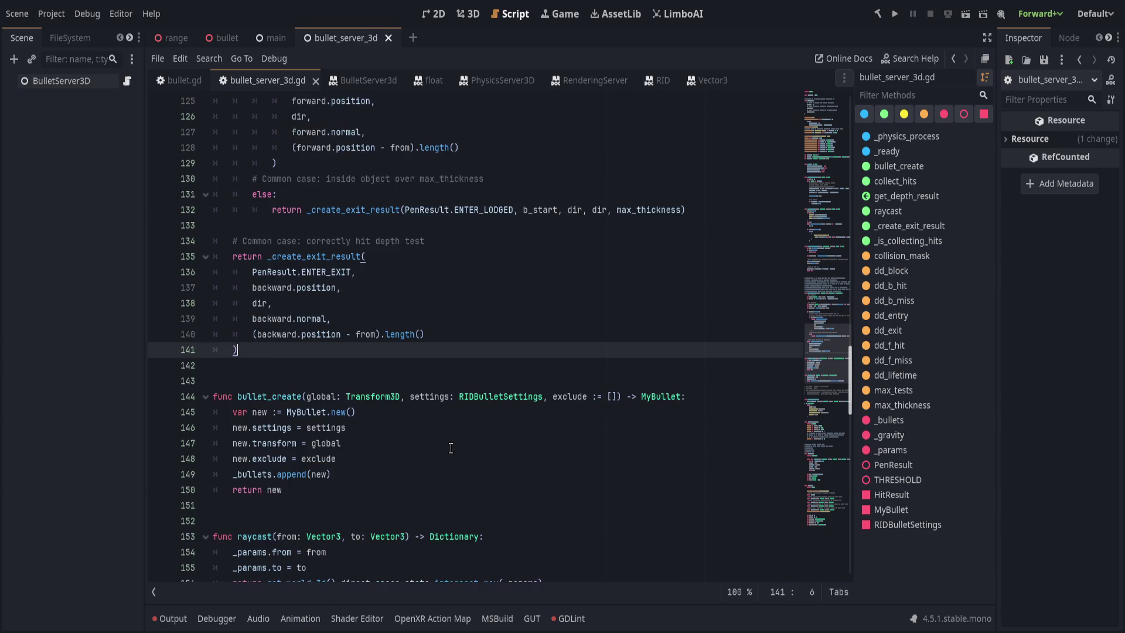
{"action": "scroll", "coordinate": [469, 434], "scroll_direction": "up", "scroll_amount": 14}
{"action": "left_click", "coordinate": [485, 421]}
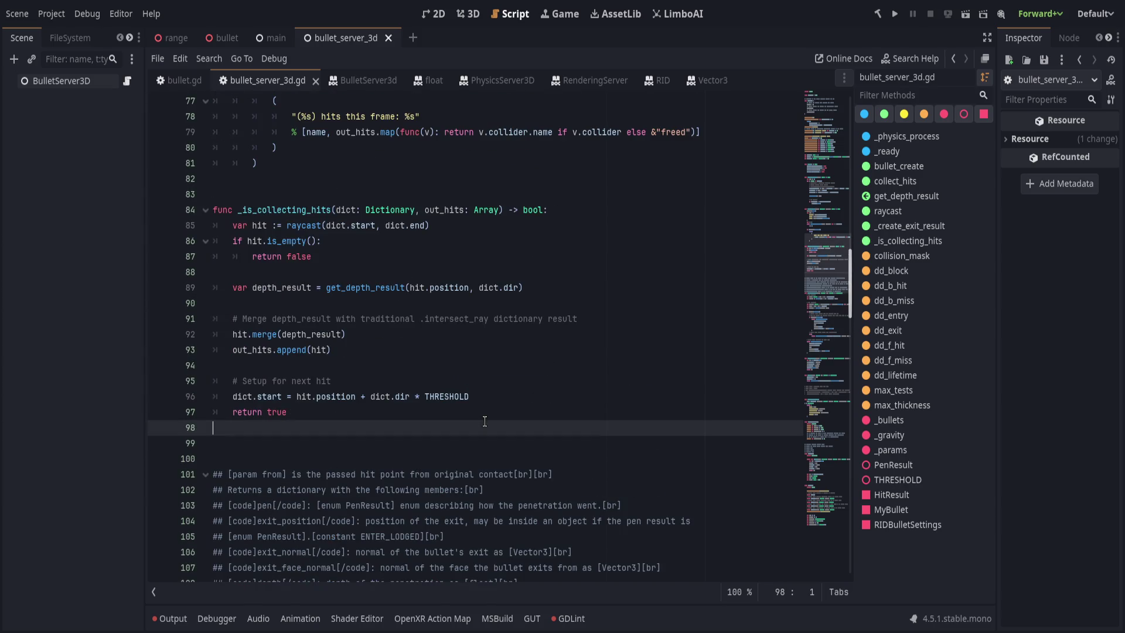
{"action": "scroll", "coordinate": [484, 422], "scroll_direction": "up", "scroll_amount": 3}
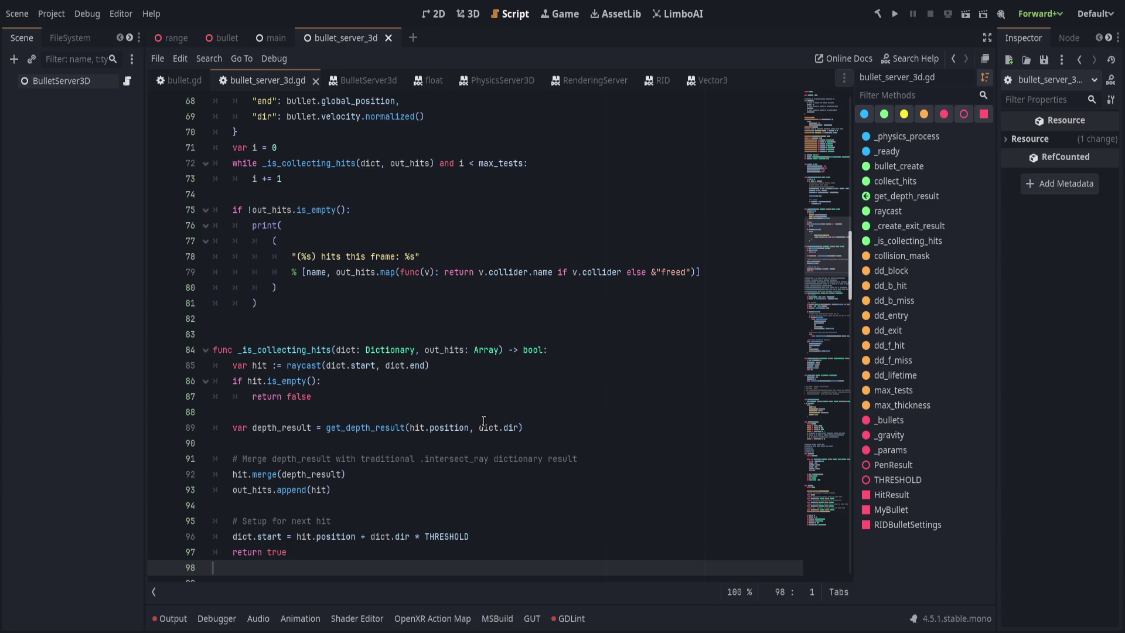
Scroll through bullet_server_3d.gd and highlight the uses of collect_hits
{"action": "scroll", "coordinate": [484, 421], "scroll_direction": "up", "scroll_amount": 3}
{"action": "left_click", "coordinate": [426, 442]}
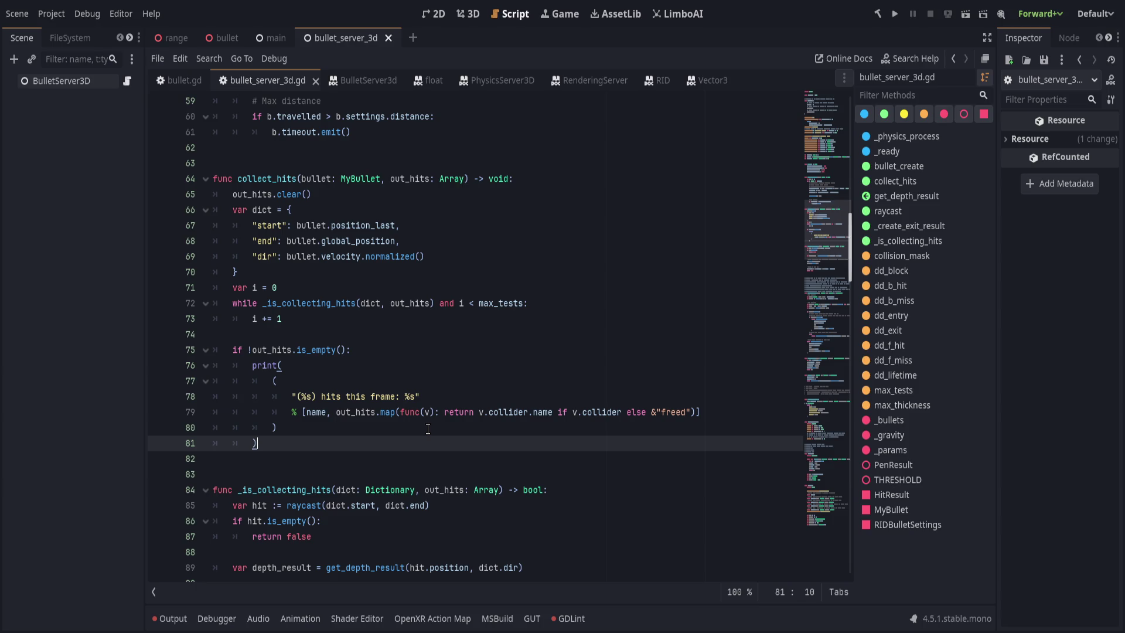
{"action": "scroll", "coordinate": [428, 429], "scroll_direction": "up", "scroll_amount": 4}
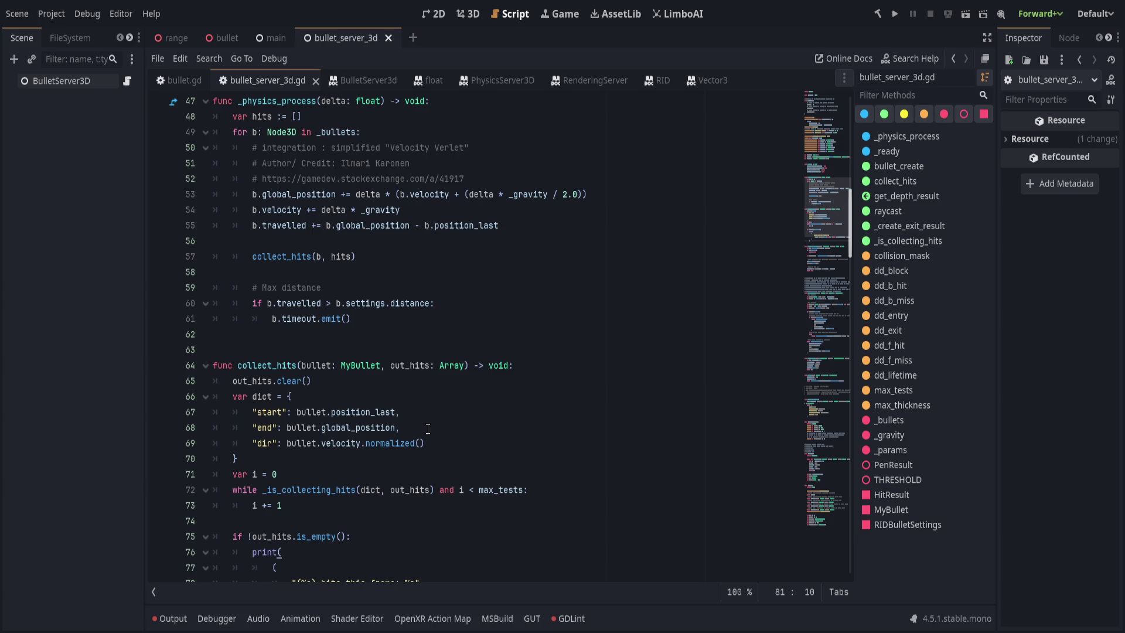
{"action": "scroll", "coordinate": [428, 429], "scroll_direction": "up", "scroll_amount": 9}
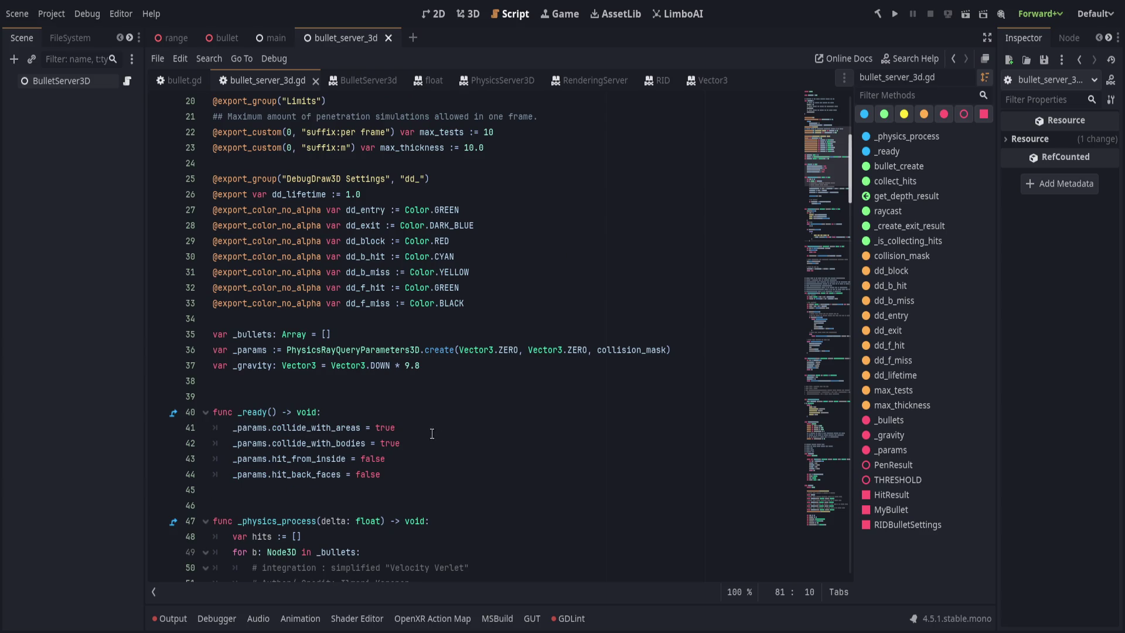
{"action": "left_click", "coordinate": [426, 489]}
{"action": "scroll", "coordinate": [467, 470], "scroll_direction": "down", "scroll_amount": 5}
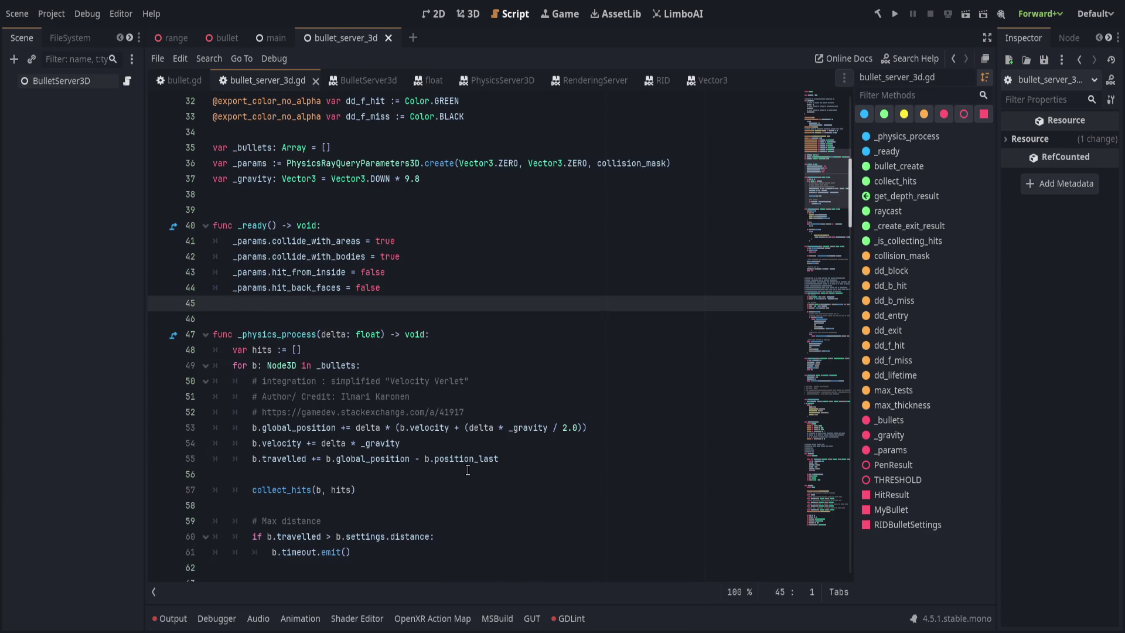
{"action": "left_click", "coordinate": [433, 451]}
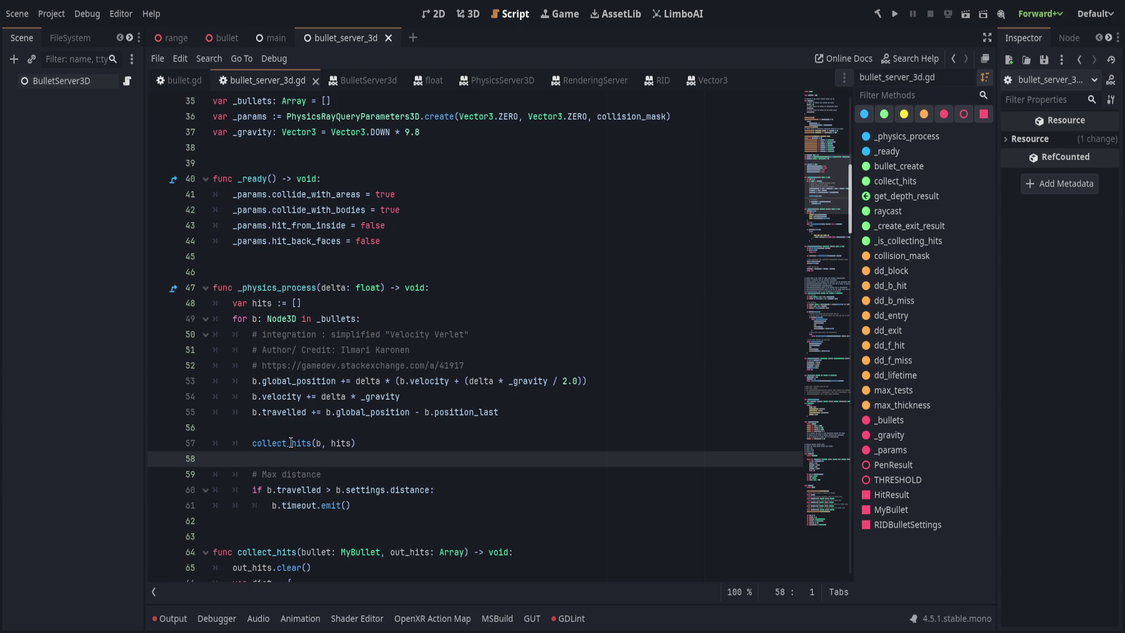
{"action": "double_click", "coordinate": [294, 444]}
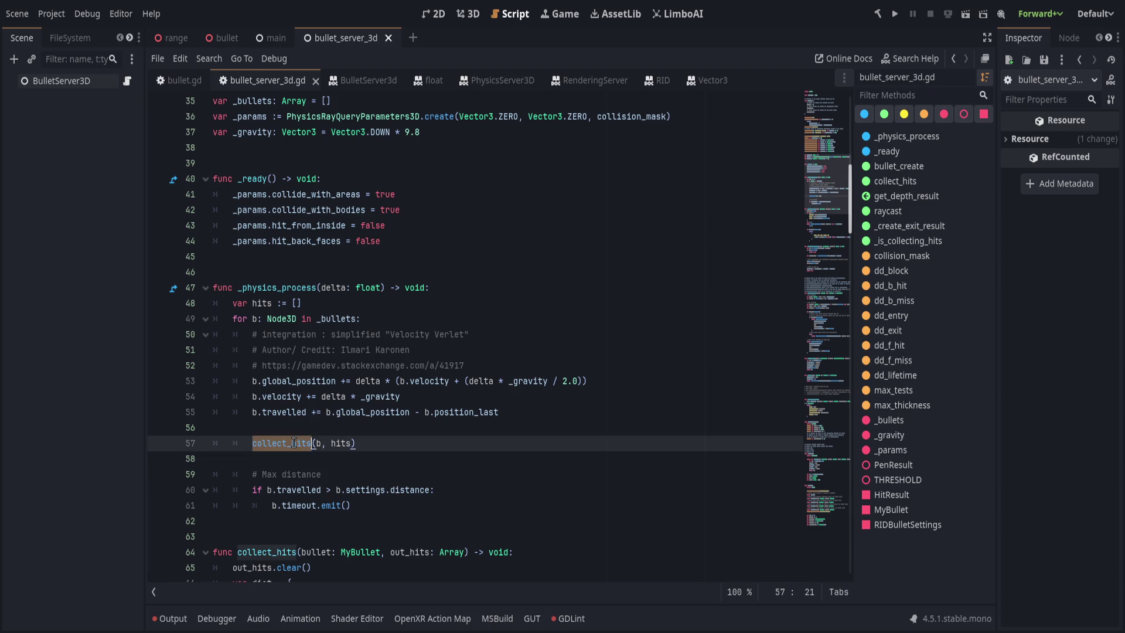
{"action": "scroll", "coordinate": [455, 441], "scroll_direction": "down", "scroll_amount": 6}
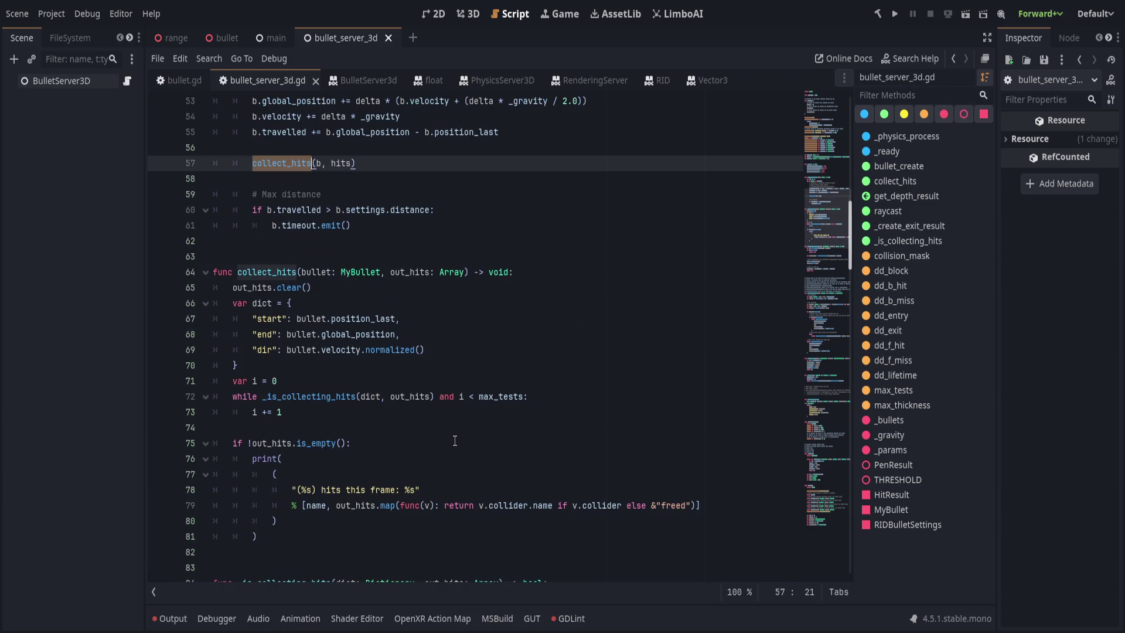
{"action": "left_click", "coordinate": [377, 401]}
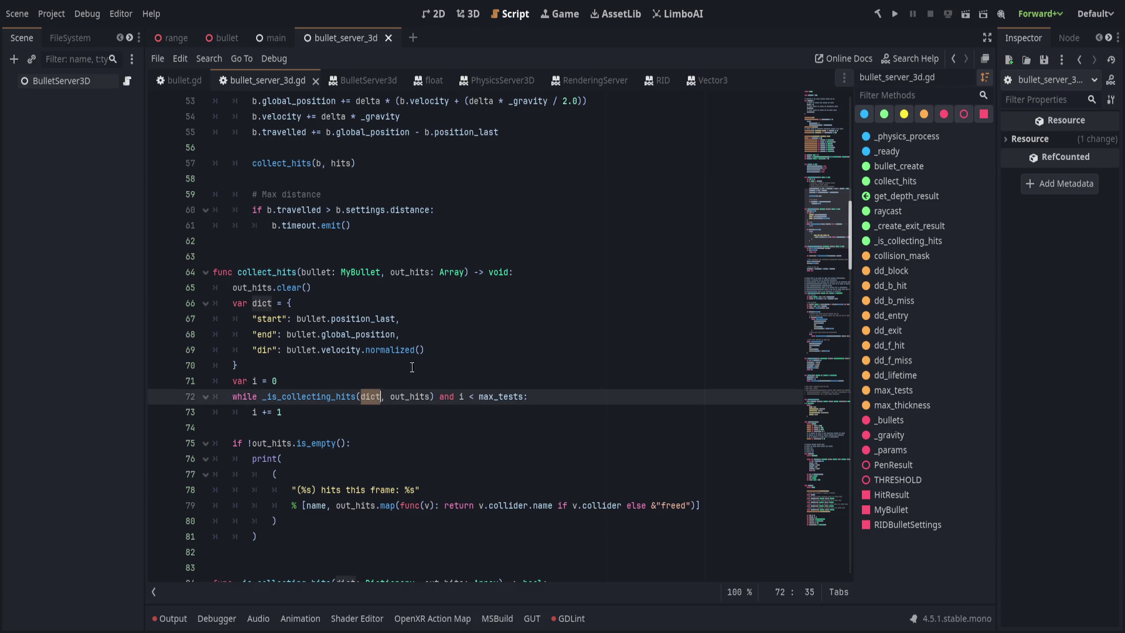
Inspect the hit dictionary on lines 67–70, adding and then undoing a blank line after it
{"action": "left_click", "coordinate": [480, 338]}
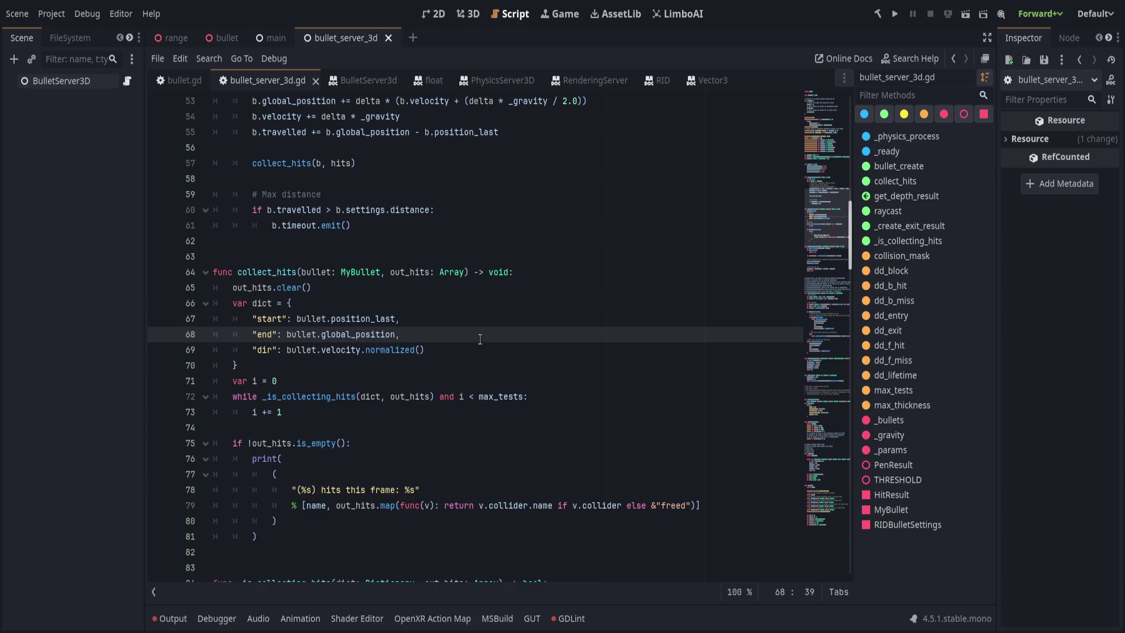
{"action": "mouse_move", "coordinate": [305, 364]}
{"action": "left_mouse_down"}
{"action": "mouse_move", "coordinate": [359, 287]}
{"action": "mouse_move", "coordinate": [413, 302]}
{"action": "left_mouse_up"}
{"action": "left_click", "coordinate": [449, 349]}
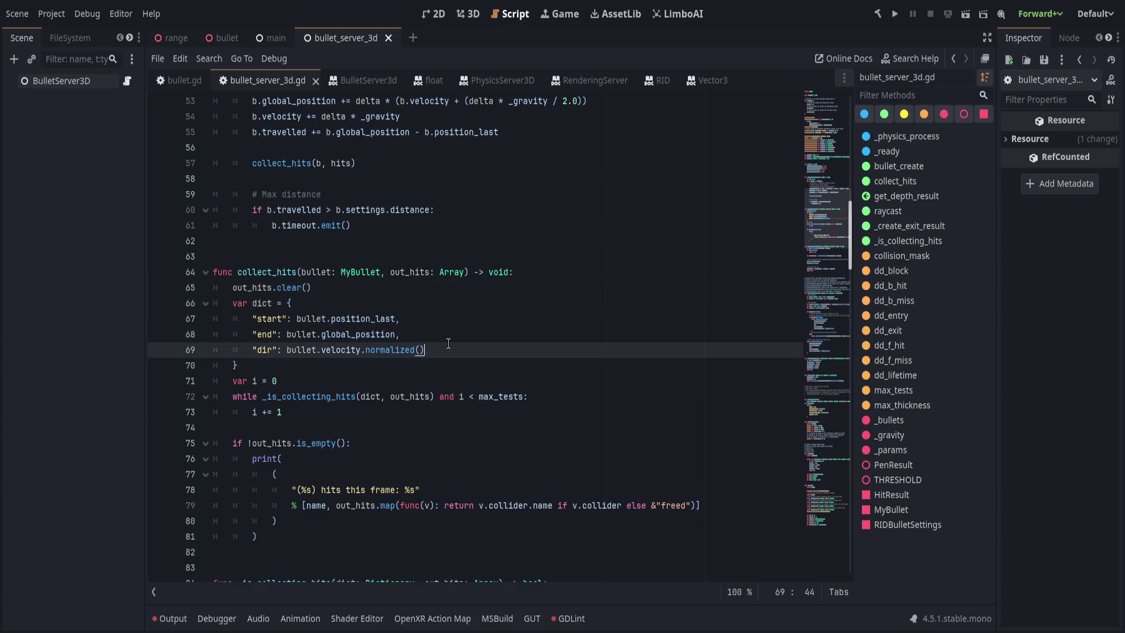
{"action": "left_click", "coordinate": [459, 350]}
{"action": "left_click", "coordinate": [379, 366]}
{"action": "key", "text": "Return"}
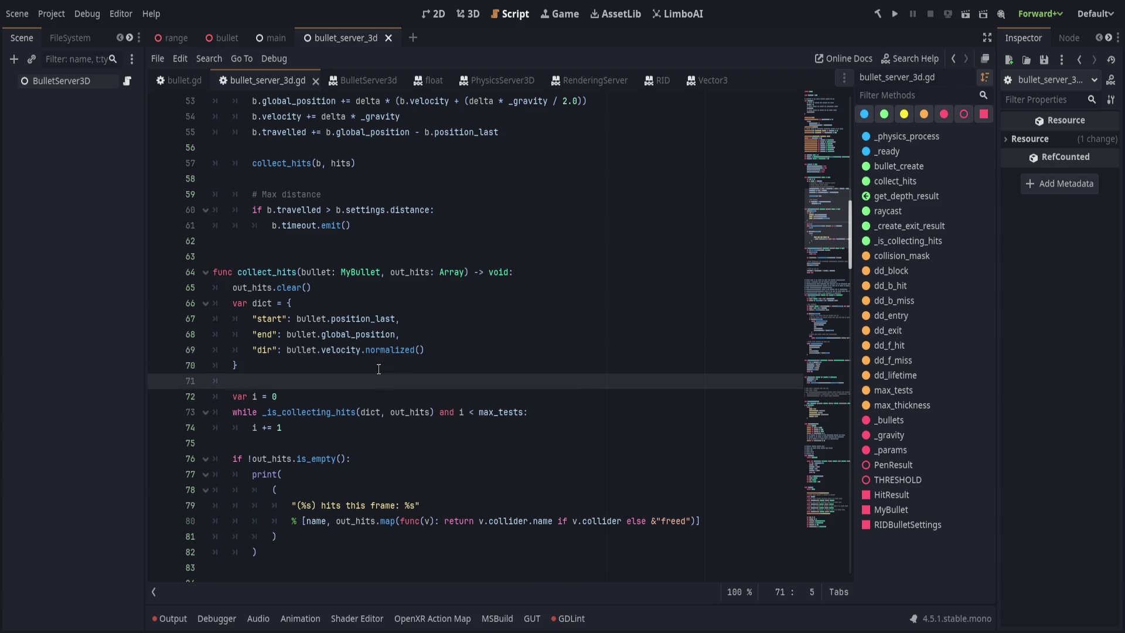
{"action": "key", "text": "ctrl+z"}
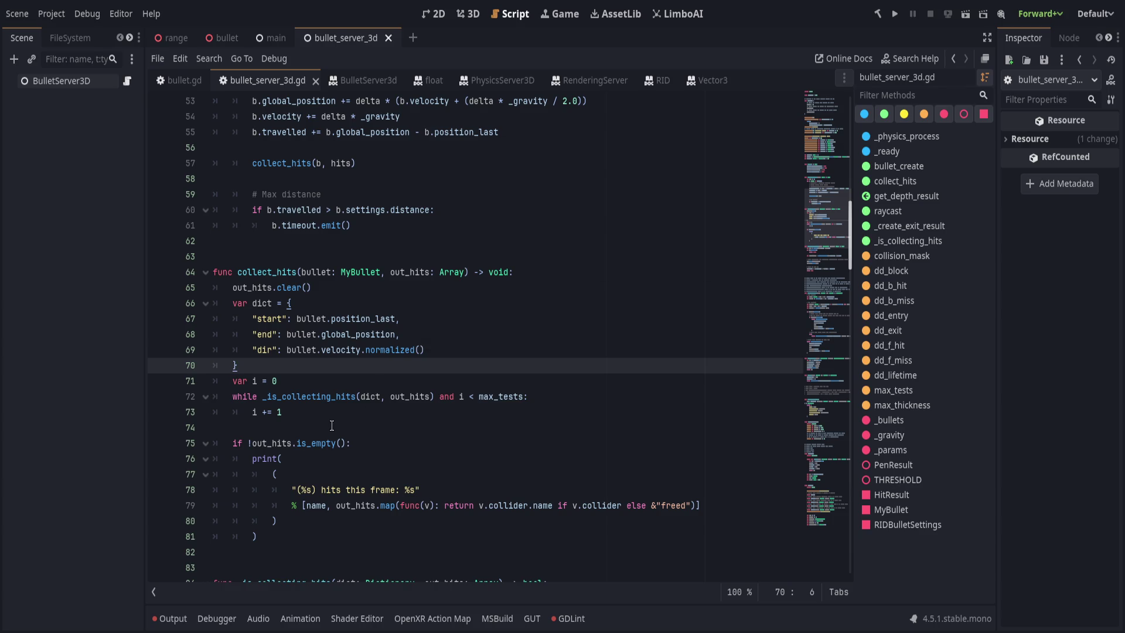
{"action": "left_click", "coordinate": [494, 464]}
{"action": "scroll", "coordinate": [316, 404], "scroll_direction": "up", "scroll_amount": 13}
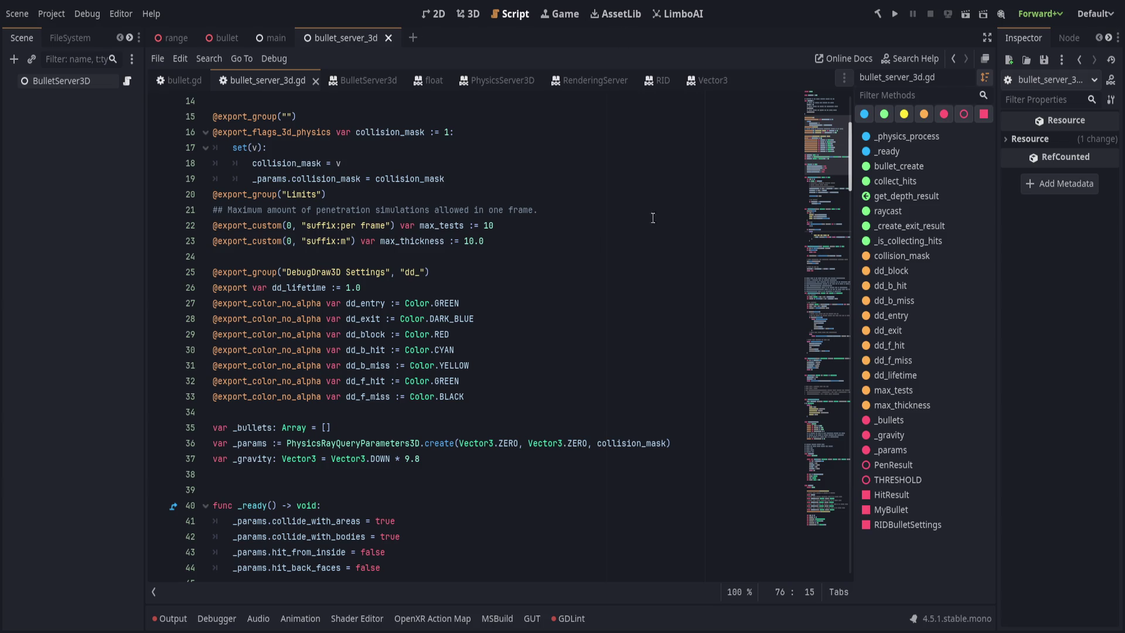
{"action": "left_click", "coordinate": [537, 222]}
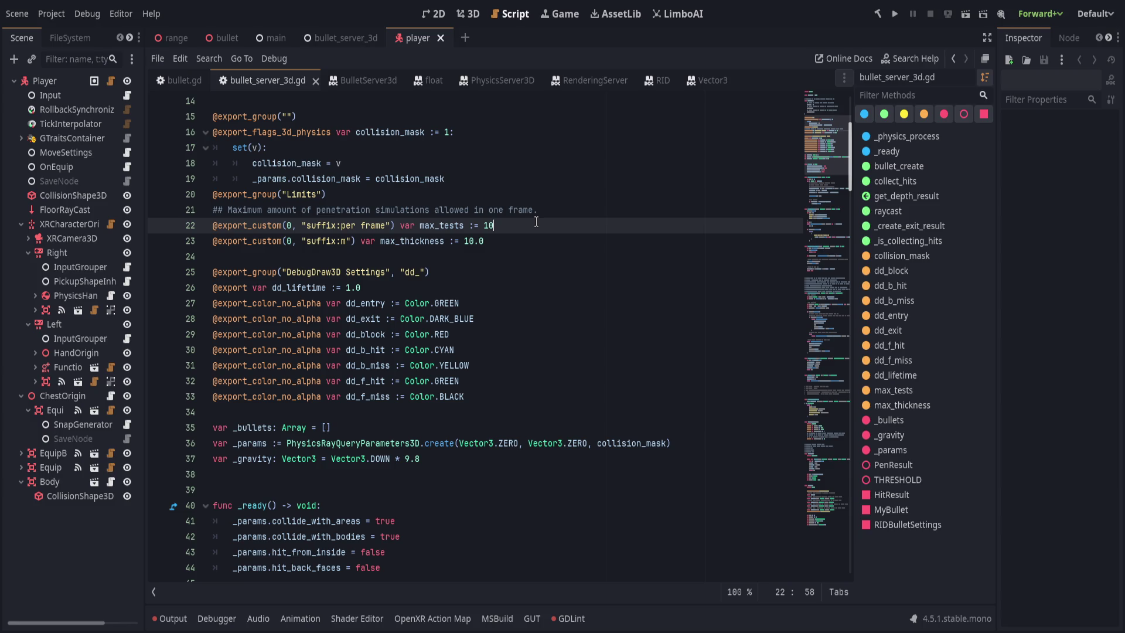
Widen the Scene dock and open the Input node's script
{"action": "left_click_drag", "start_coordinate": [146, 217], "coordinate": [193, 217]}
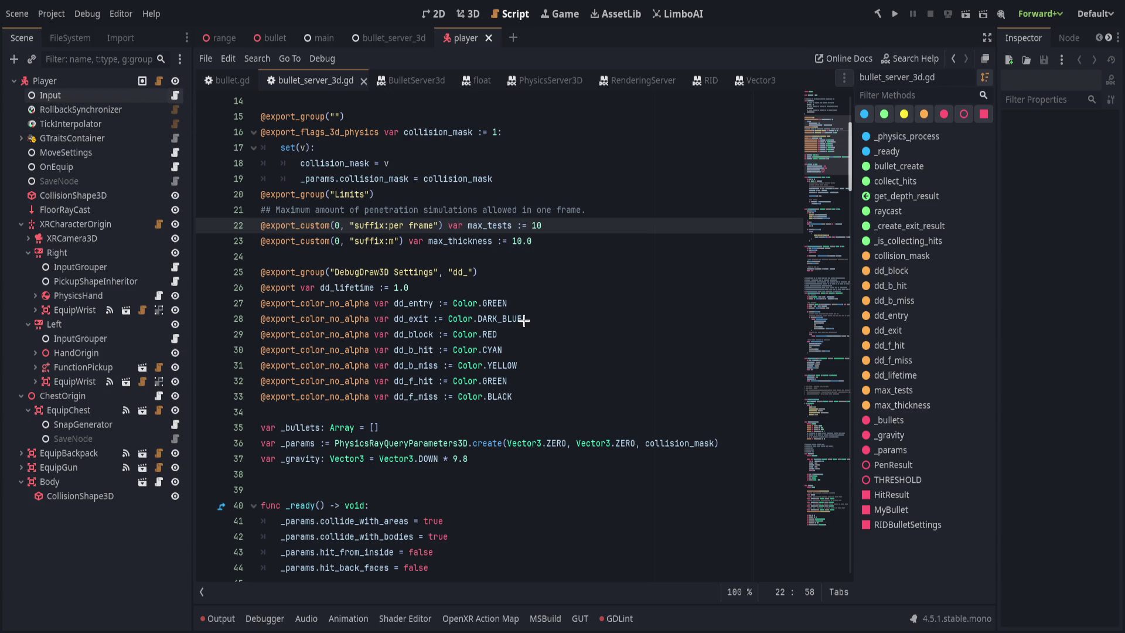
{"action": "left_click", "coordinate": [175, 95]}
{"action": "left_click", "coordinate": [554, 404]}
{"action": "key", "text": "Down"}
{"action": "key", "text": "Down"}
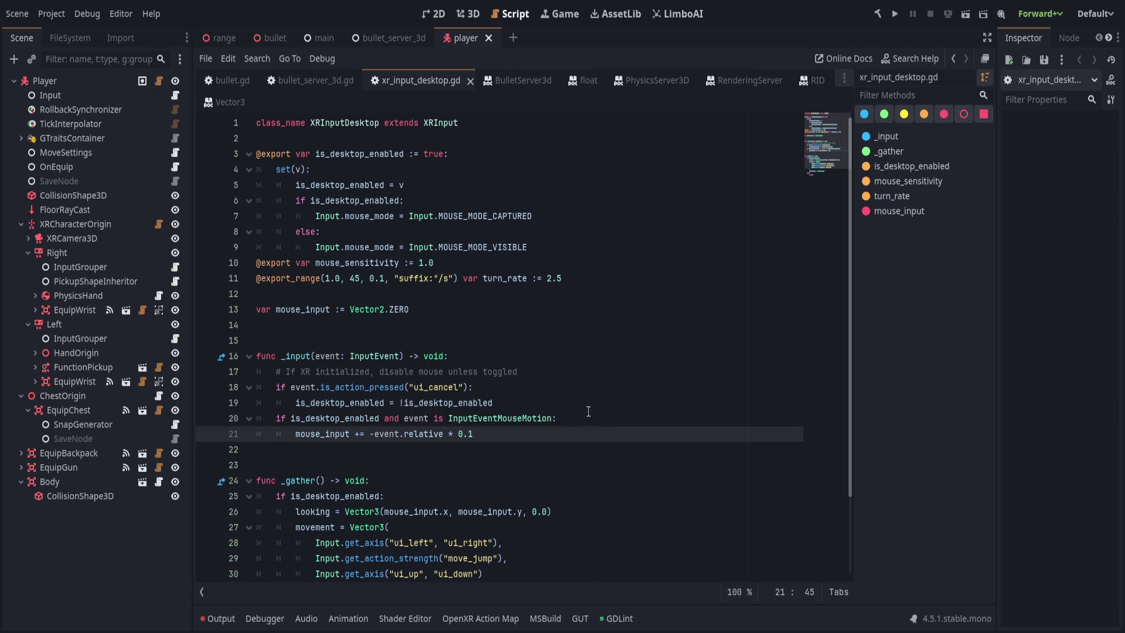
{"action": "scroll", "coordinate": [588, 411], "scroll_direction": "down", "scroll_amount": 2}
{"action": "scroll", "coordinate": [588, 411], "scroll_direction": "up", "scroll_amount": 2}
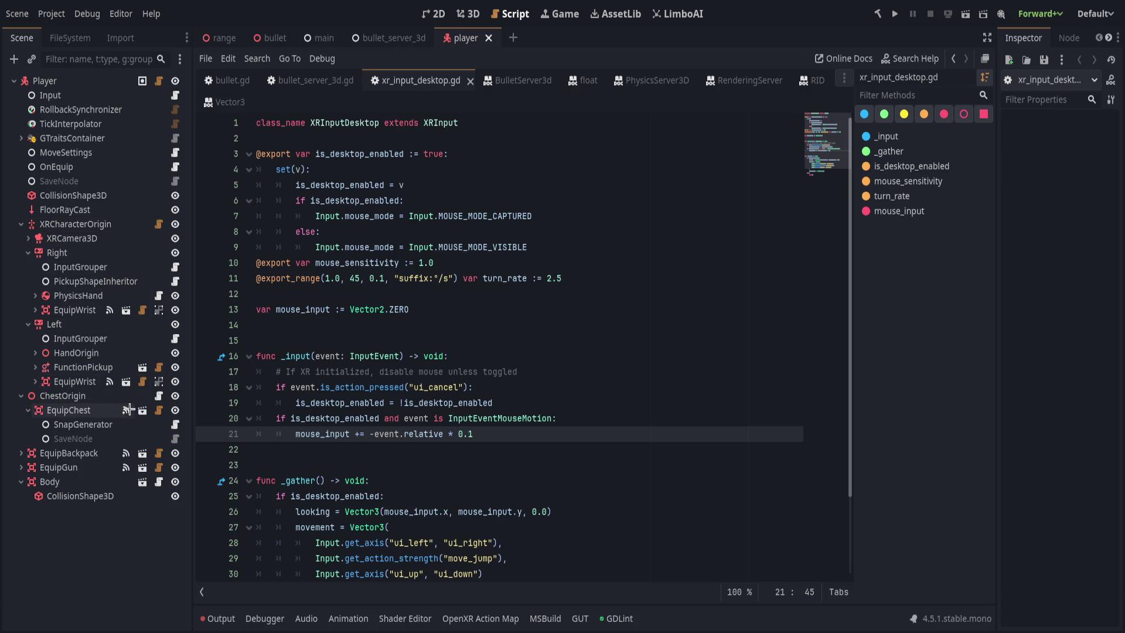
Check the XRCharacterOrigin script, then open the Player's xr_character.gd and scroll to _input
{"action": "left_click", "coordinate": [160, 226]}
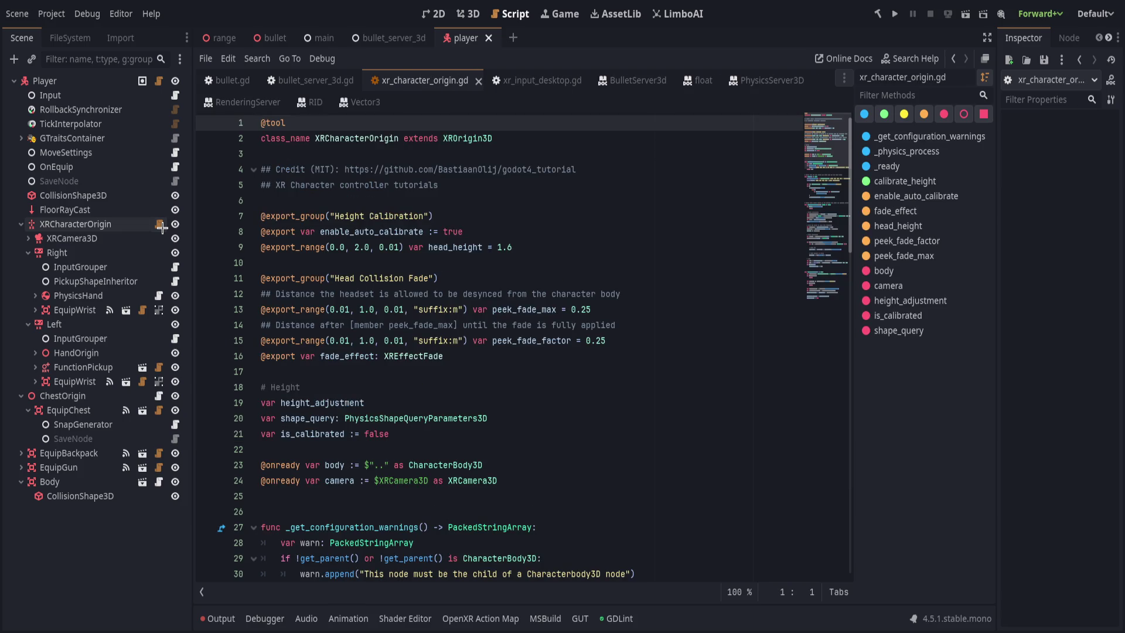
{"action": "scroll", "coordinate": [427, 362], "scroll_direction": "down", "scroll_amount": 9}
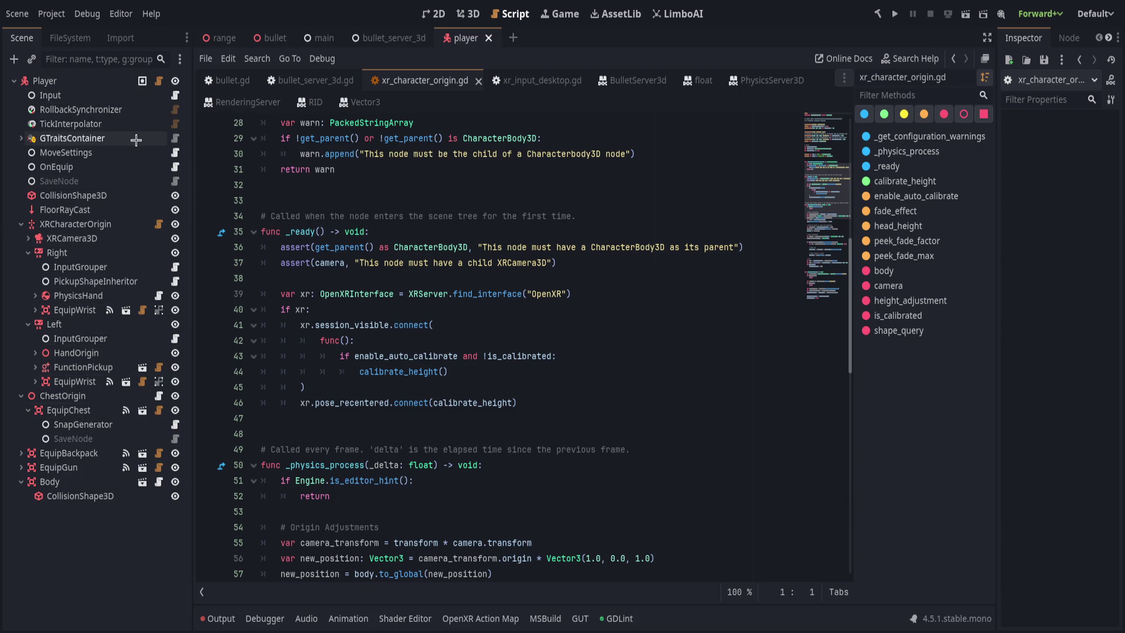
{"action": "left_click", "coordinate": [160, 82]}
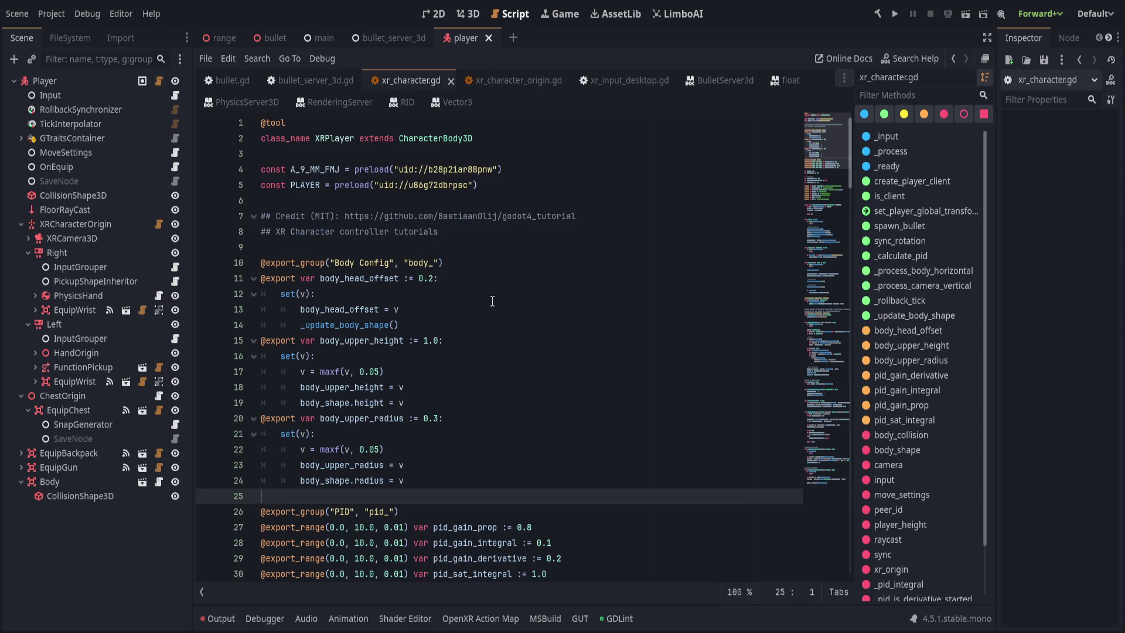
{"action": "scroll", "coordinate": [482, 327], "scroll_direction": "down", "scroll_amount": 18}
{"action": "scroll", "coordinate": [481, 328], "scroll_direction": "down", "scroll_amount": 2}
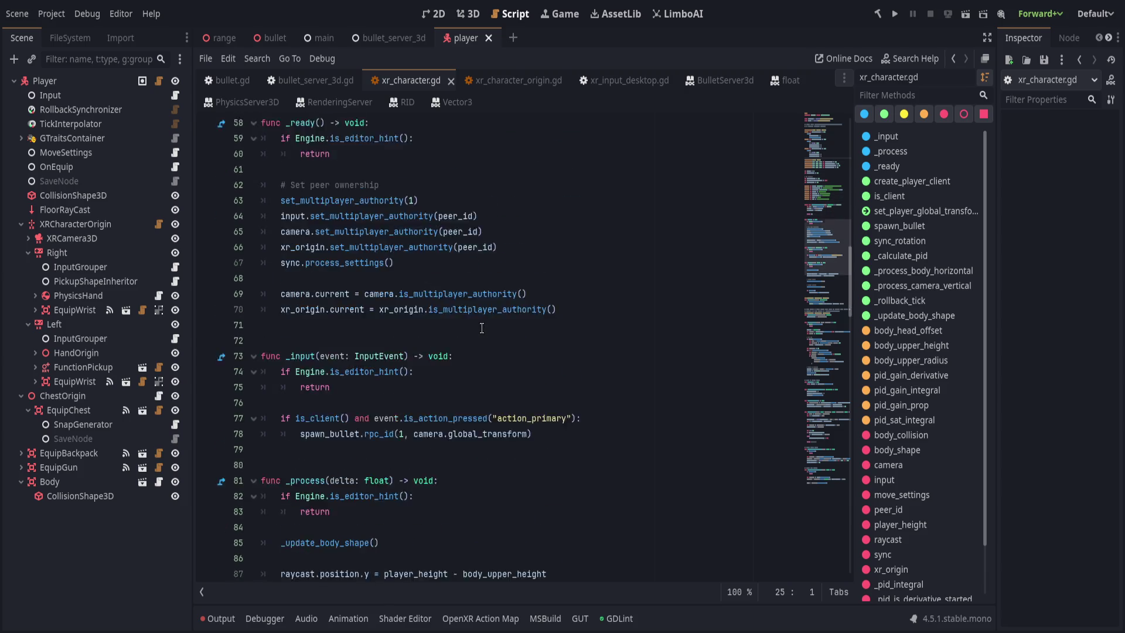
{"action": "left_click", "coordinate": [375, 356]}
Comment out the old spawn_bullet call on line 78 and add a fresh indented line above it
{"action": "left_click", "coordinate": [538, 373]}
{"action": "left_click", "coordinate": [604, 388]}
{"action": "key", "text": "Up"}
{"action": "key", "text": "Up"}
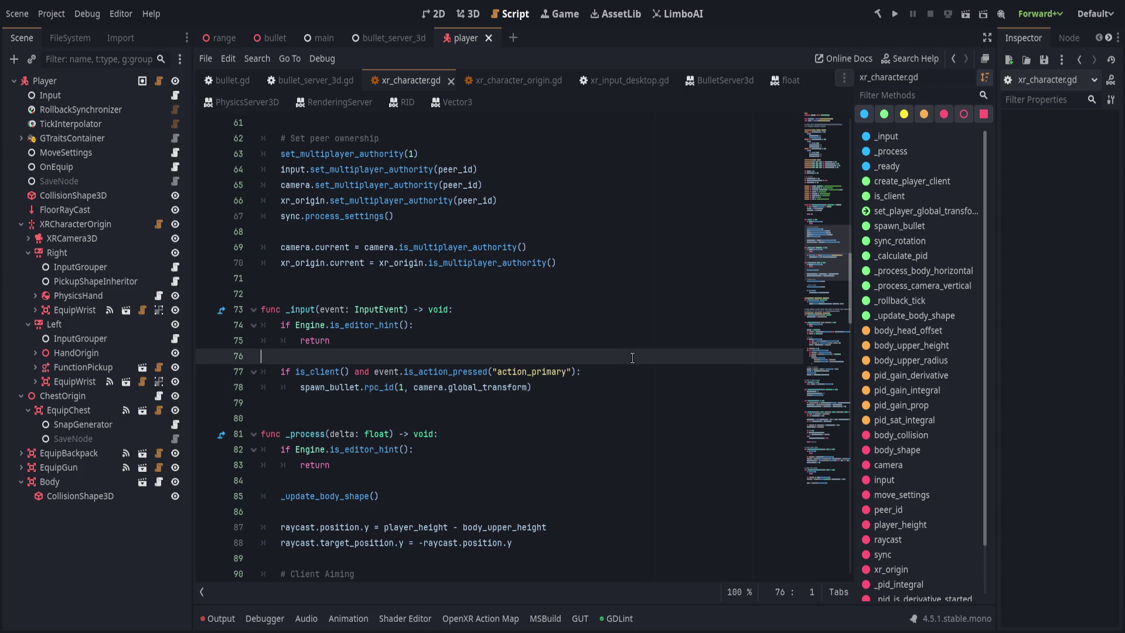
{"action": "key", "text": "Down"}
{"action": "key", "text": "Down"}
{"action": "key", "text": "ctrl+k"}
{"action": "key", "text": "Up"}
{"action": "key", "text": "End"}
{"action": "key", "text": "Return"}
{"action": "key", "text": "Return"}
{"action": "key", "text": "Return"}
{"action": "key", "text": "Up"}
{"action": "key", "text": "Up"}
Enter BulletServer3D. on the new line, fixing the class name's capital D
{"action": "type", "text": "Bu"}
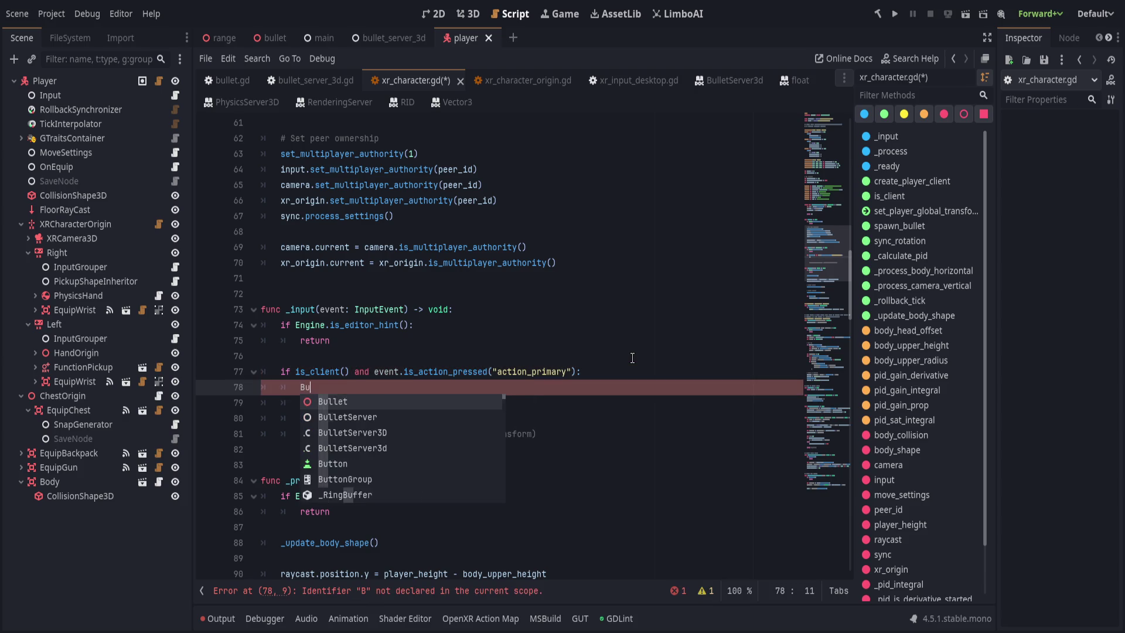
{"action": "type", "text": "lletServer3D"}
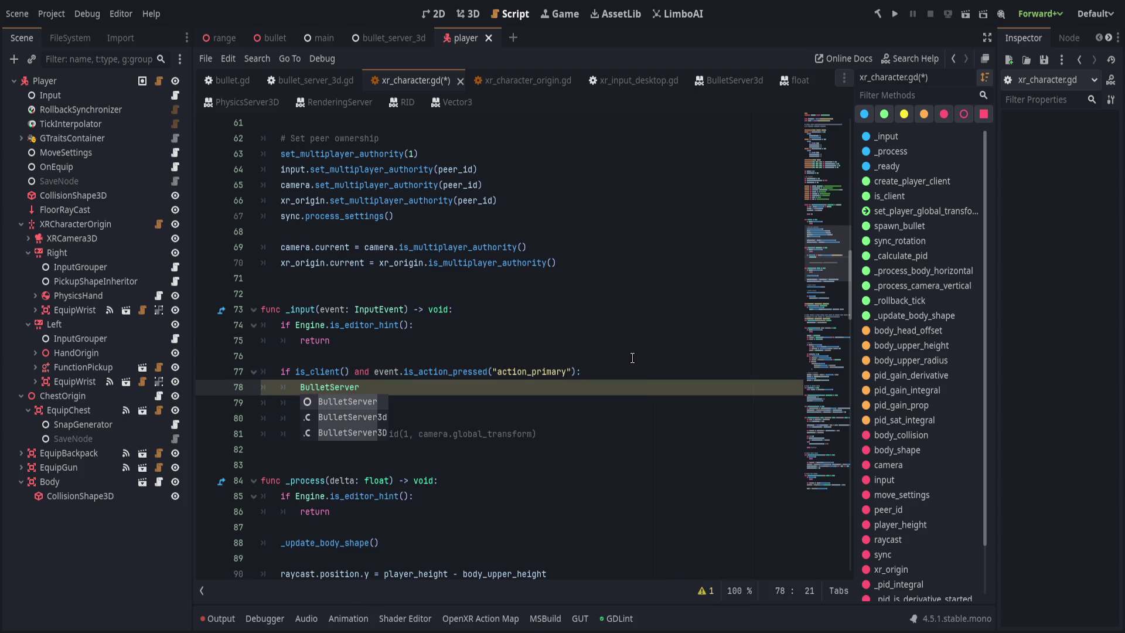
{"action": "key", "text": "Down"}
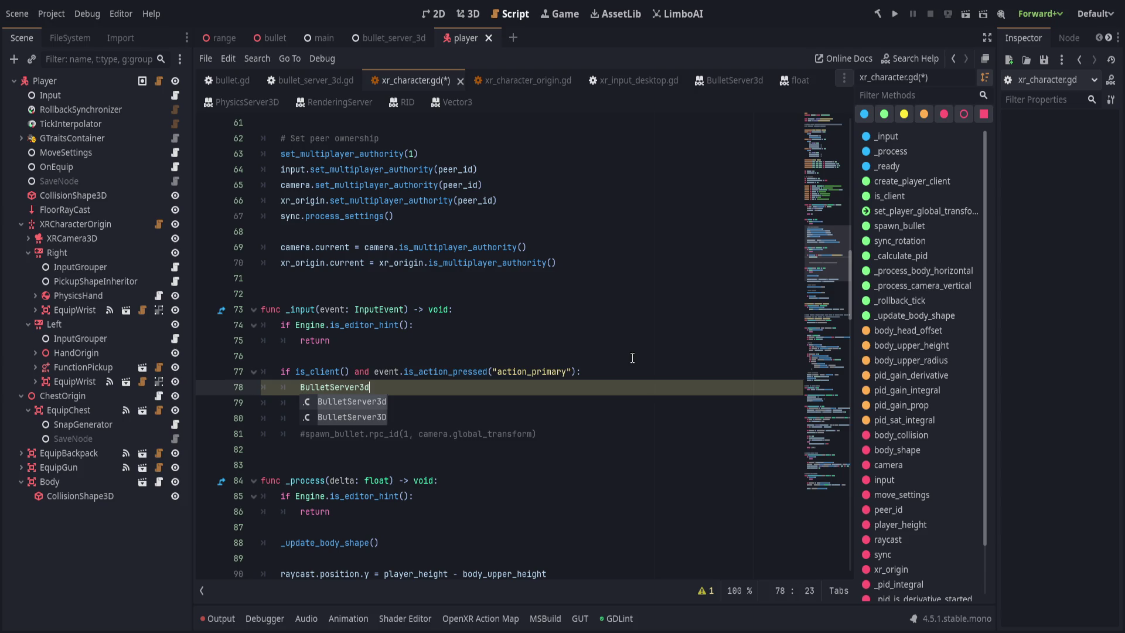
{"action": "key", "text": "Return"}
{"action": "type", "text": "."}
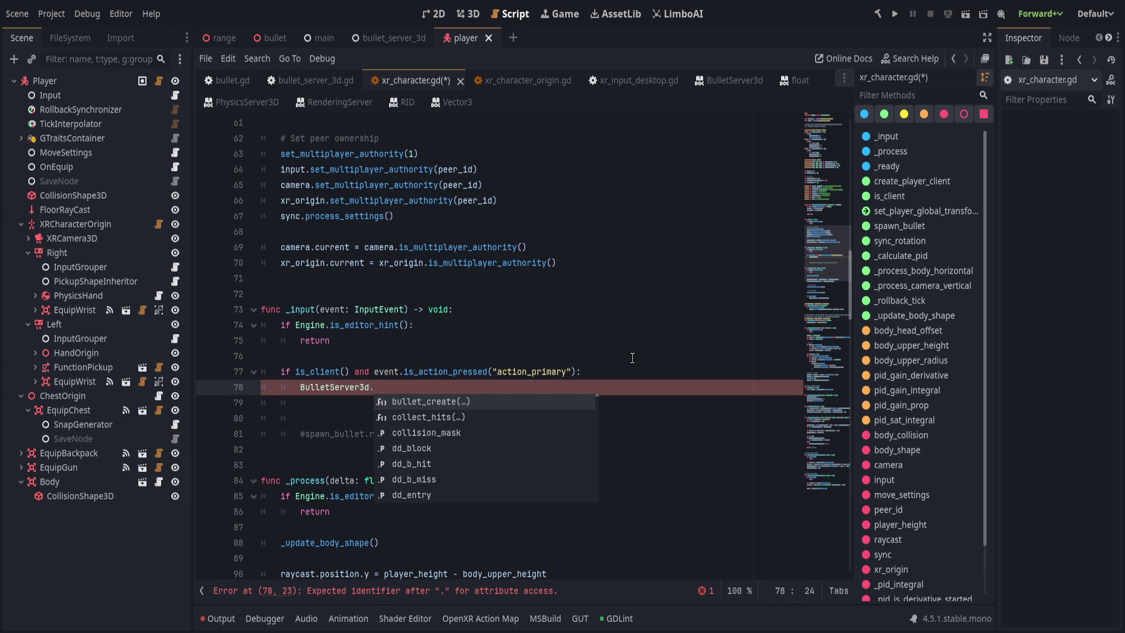
{"action": "scroll", "coordinate": [487, 417], "scroll_direction": "down", "scroll_amount": 5}
{"action": "scroll", "coordinate": [487, 417], "scroll_direction": "down", "scroll_amount": 5}
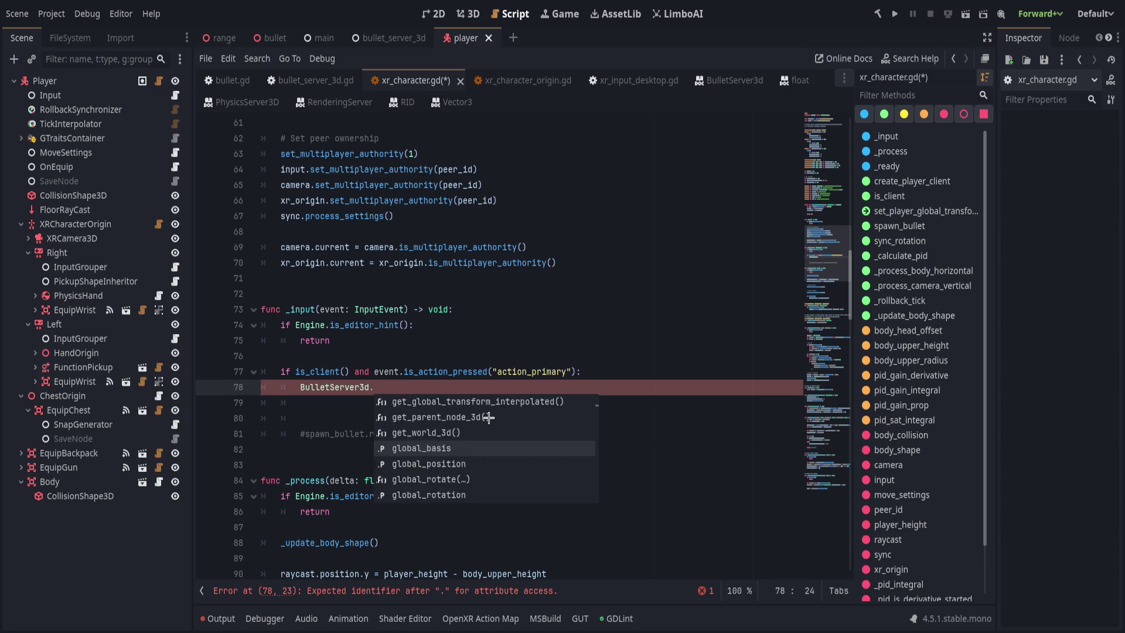
{"action": "left_click", "coordinate": [473, 380]}
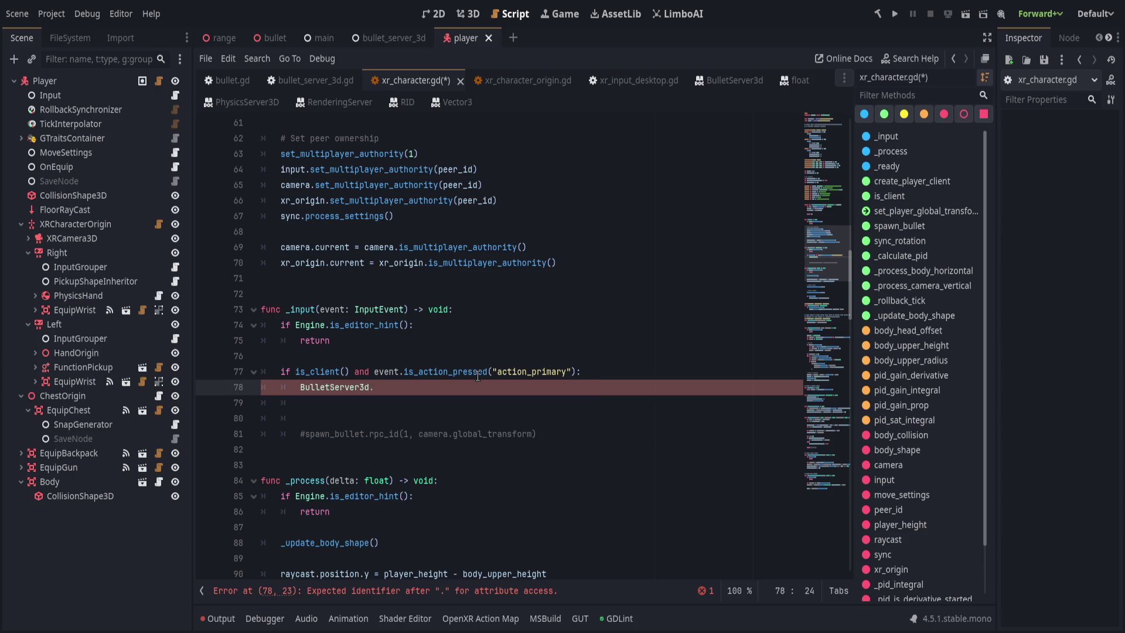
{"action": "key", "text": "BackSpace"}
{"action": "type", "text": "D."}
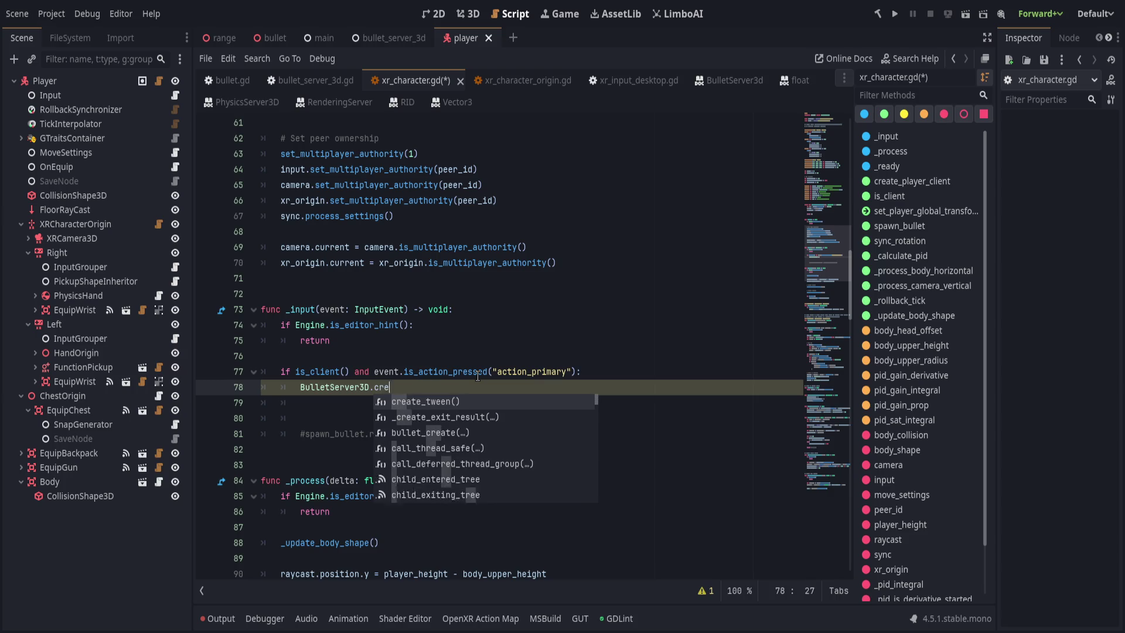
Complete the call as BulletServer3D.bullet_create() using autocomplete
{"action": "key", "text": "Return"}
{"action": "key", "text": "ctrl+z"}
{"action": "type", "text": "bullet"}
{"action": "key", "text": "Return"}
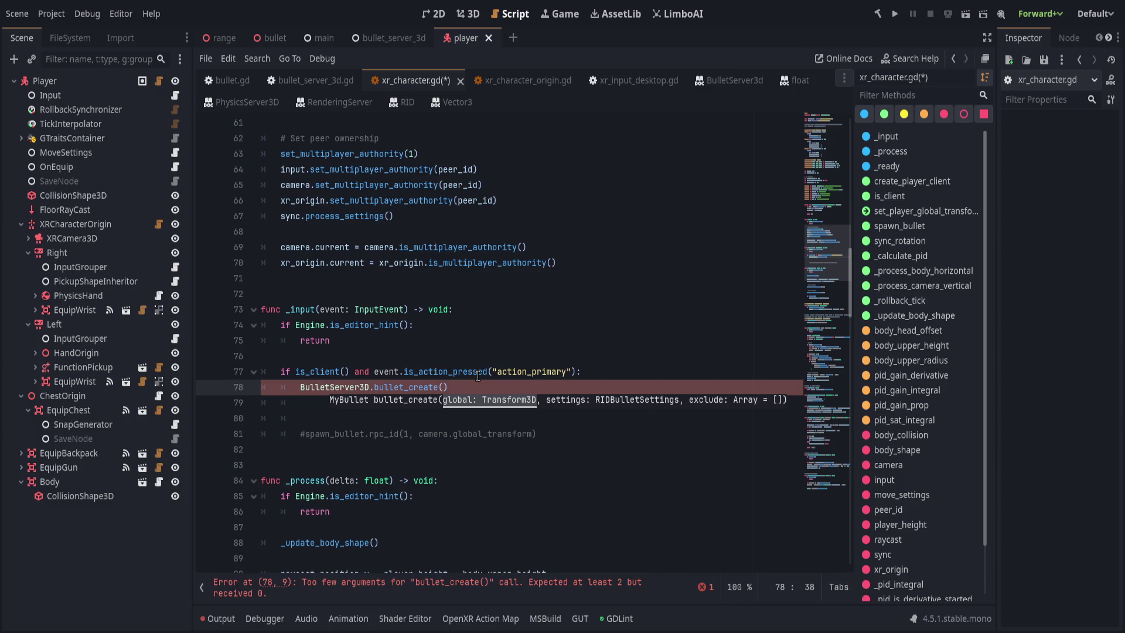
{"action": "key", "text": "Left"}
{"action": "key", "text": "Left"}
{"action": "key", "text": "Left"}
{"action": "key", "text": "alt+Left"}
Find bullet_create via the Methods list, rename it create_bullet, and save bullet_server_3d.gd
{"action": "scroll", "coordinate": [401, 368], "scroll_direction": "down", "scroll_amount": 8}
{"action": "scroll", "coordinate": [388, 377], "scroll_direction": "down", "scroll_amount": 15}
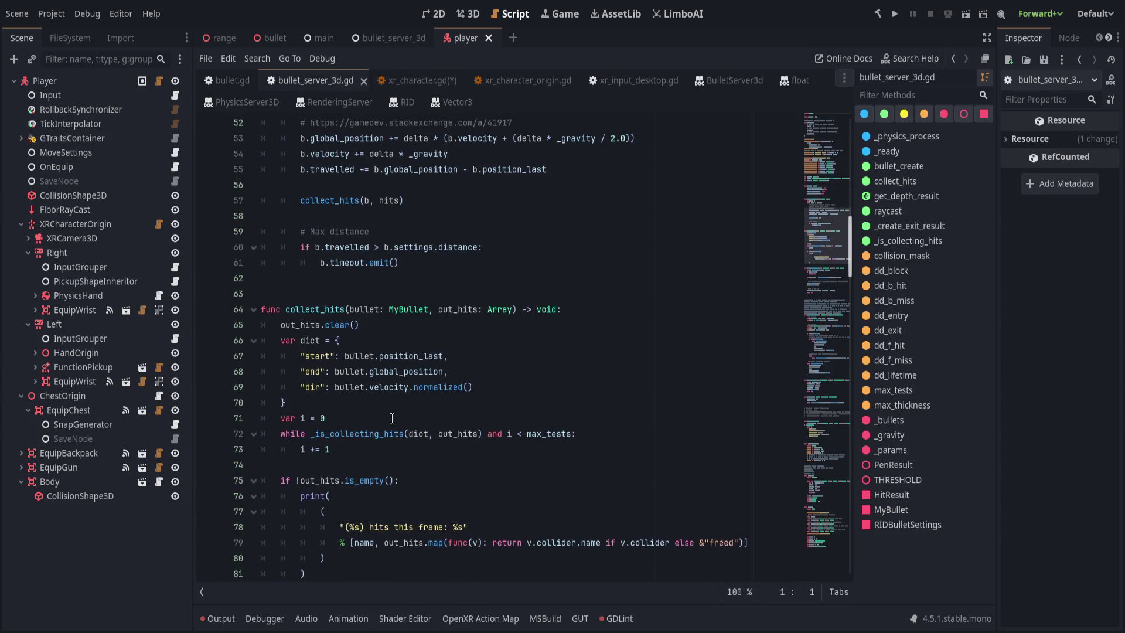
{"action": "scroll", "coordinate": [390, 424], "scroll_direction": "down", "scroll_amount": 6}
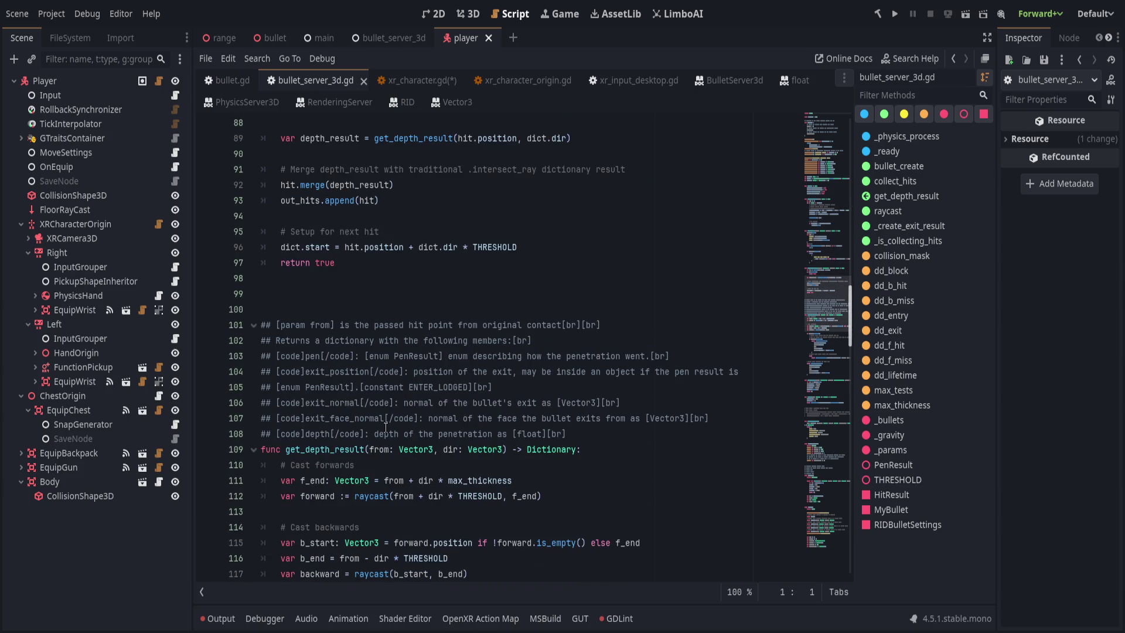
{"action": "scroll", "coordinate": [334, 444], "scroll_direction": "up", "scroll_amount": 18}
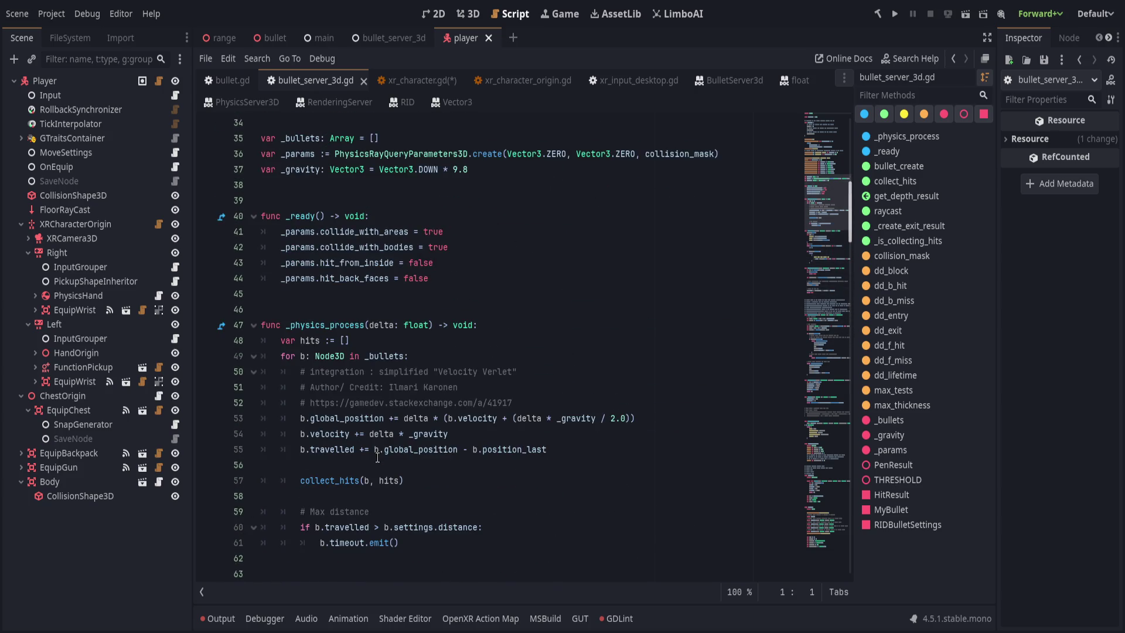
{"action": "scroll", "coordinate": [355, 431], "scroll_direction": "up", "scroll_amount": 2}
{"action": "scroll", "coordinate": [355, 430], "scroll_direction": "down", "scroll_amount": 4}
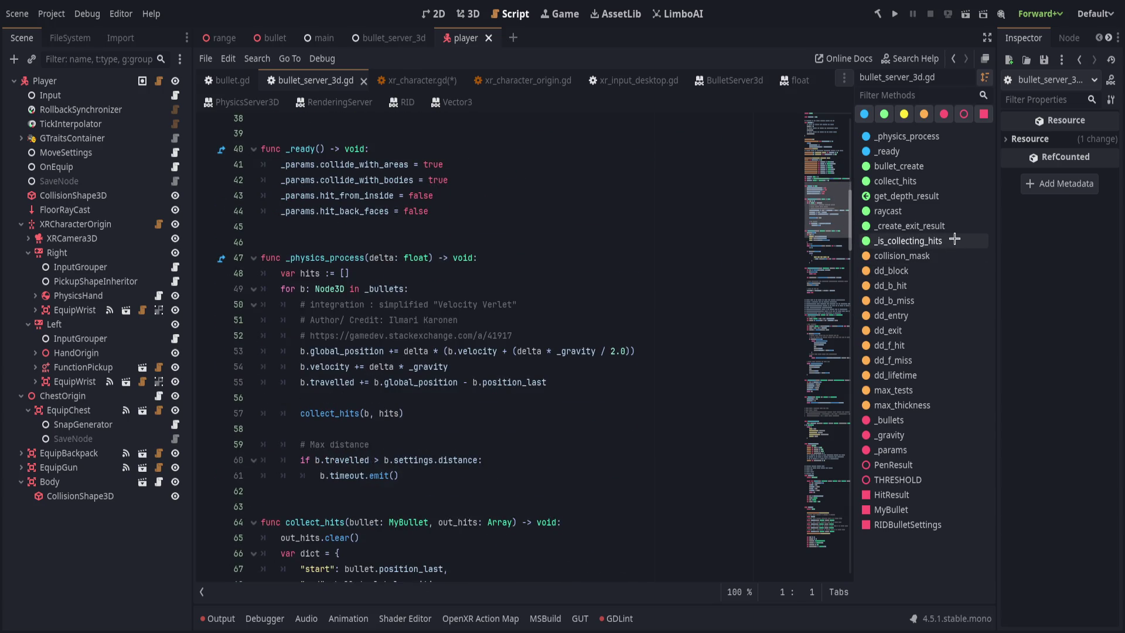
{"action": "left_click", "coordinate": [899, 166]}
{"action": "scroll", "coordinate": [326, 363], "scroll_direction": "up", "scroll_amount": 5}
{"action": "left_click", "coordinate": [325, 358]}
{"action": "double_click", "coordinate": [326, 355]}
{"action": "type", "text": "create_"}
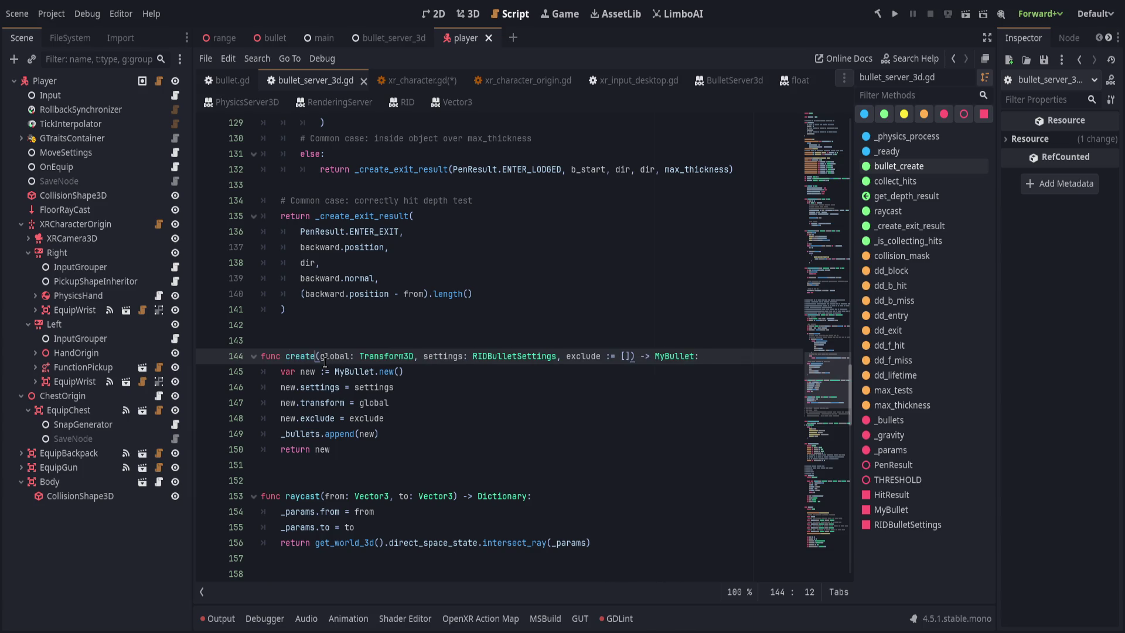
{"action": "type", "text": "bullet"}
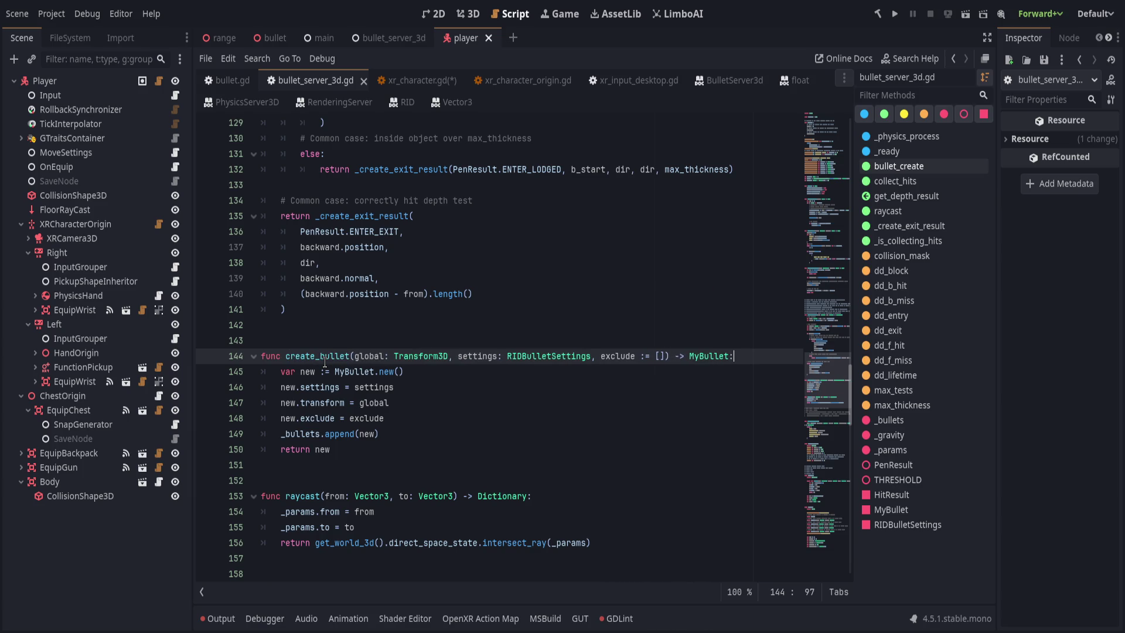
{"action": "key", "text": "ctrl+s"}
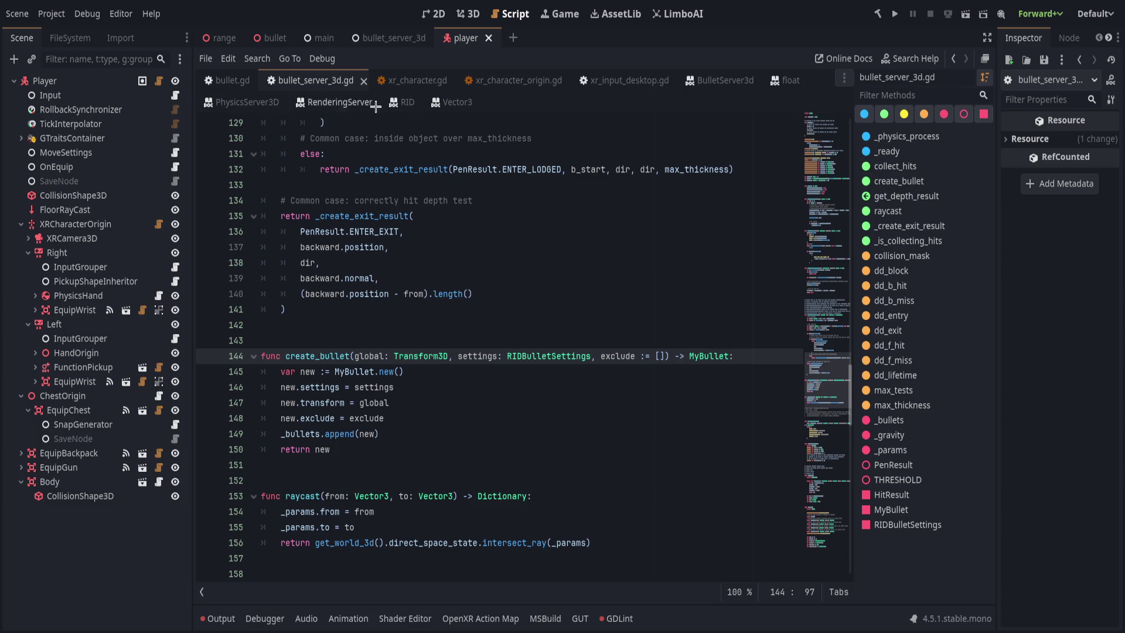
{"action": "left_click", "coordinate": [394, 87]}
Change line 78 to call create_bullet with camera.global_transform as the first argument
{"action": "left_click", "coordinate": [467, 391]}
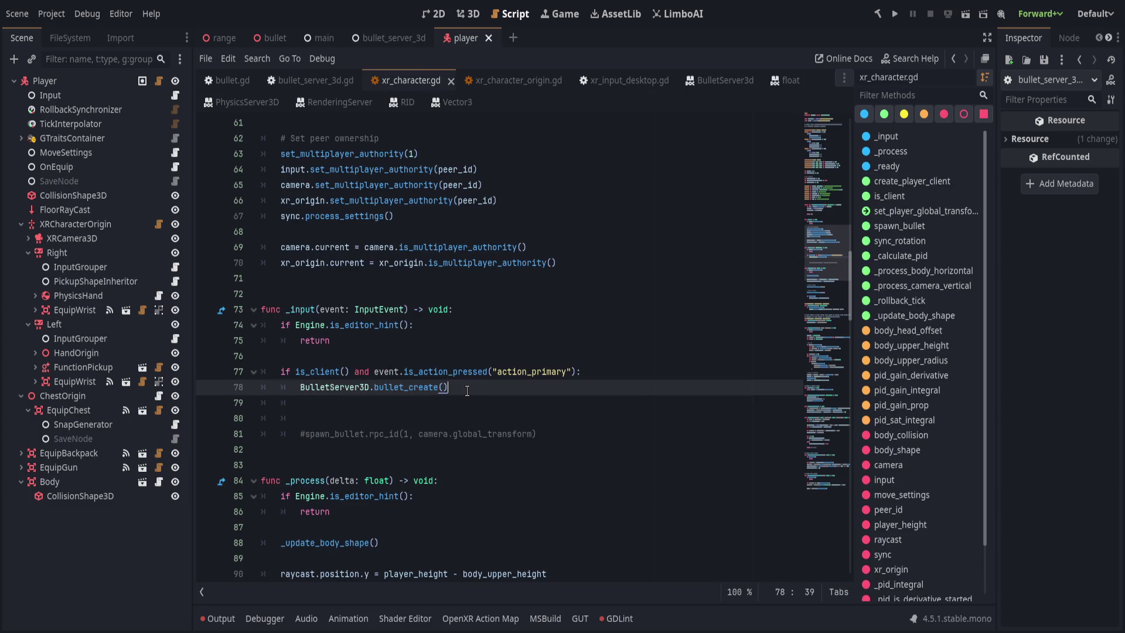
{"action": "key", "text": "ctrl+BackSpace"}
{"action": "key", "text": "ctrl+BackSpace"}
{"action": "type", "text": "create"}
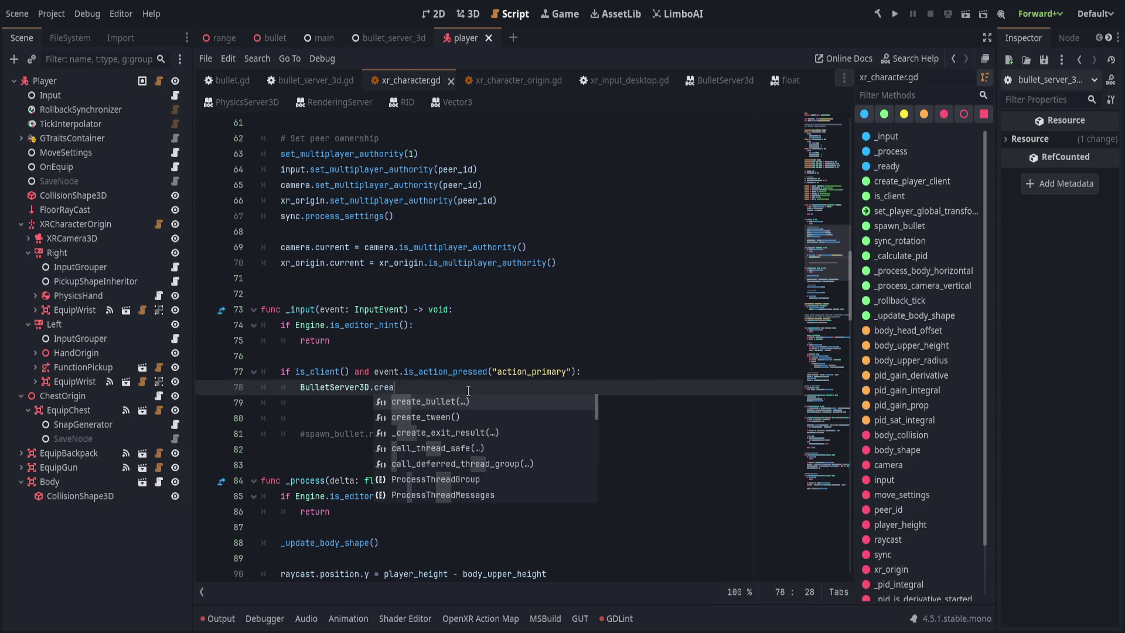
{"action": "key", "text": "Return"}
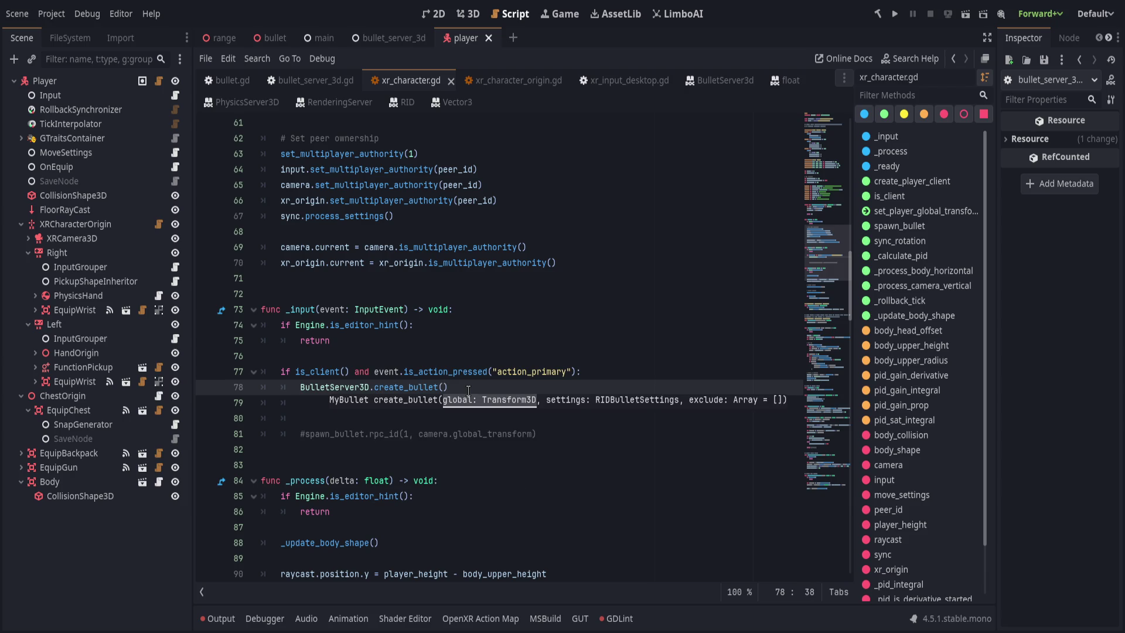
{"action": "type", "text": "camera.global"}
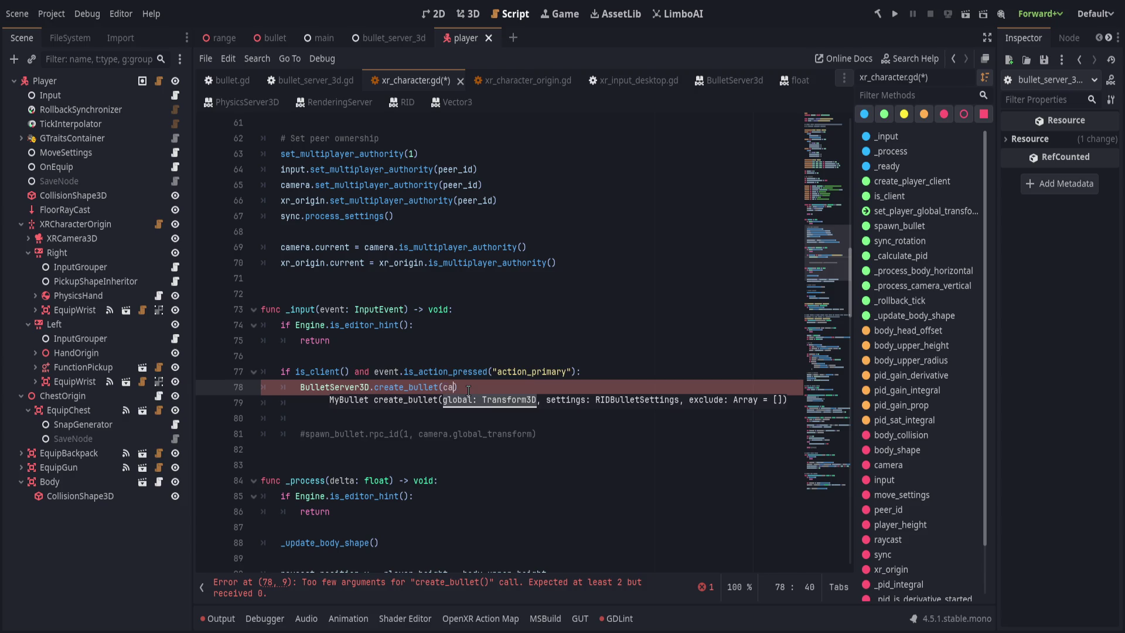
{"action": "type", "text": "_tra"}
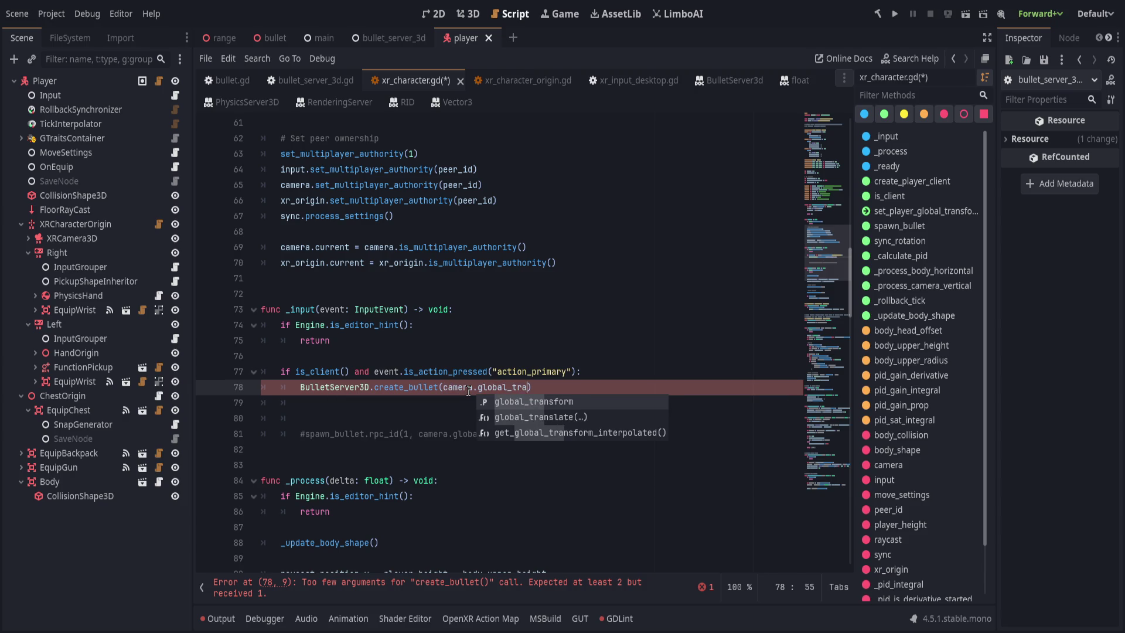
{"action": "key", "text": "Return"}
Add BulletServer3D.RIDBulletSettings as the second argument, correcting typos and stray member text
{"action": "type", "text": ", "}
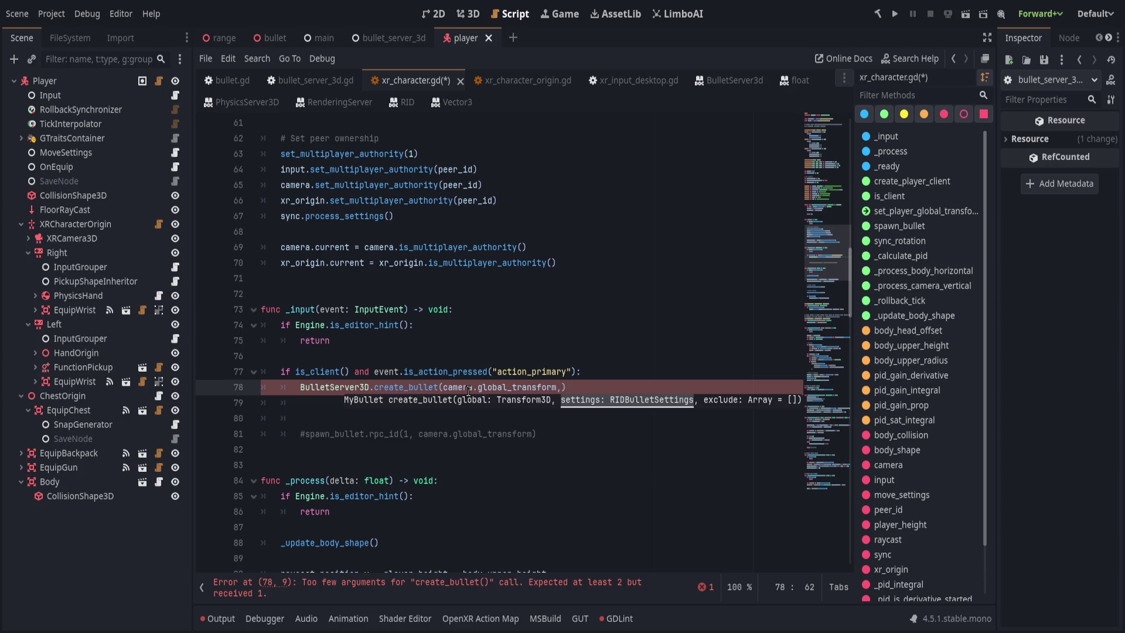
{"action": "type", "text": "RIDB"}
{"action": "key", "text": "BackSpace"}
{"action": "key", "text": "BackSpace"}
{"action": "key", "text": "BackSpace"}
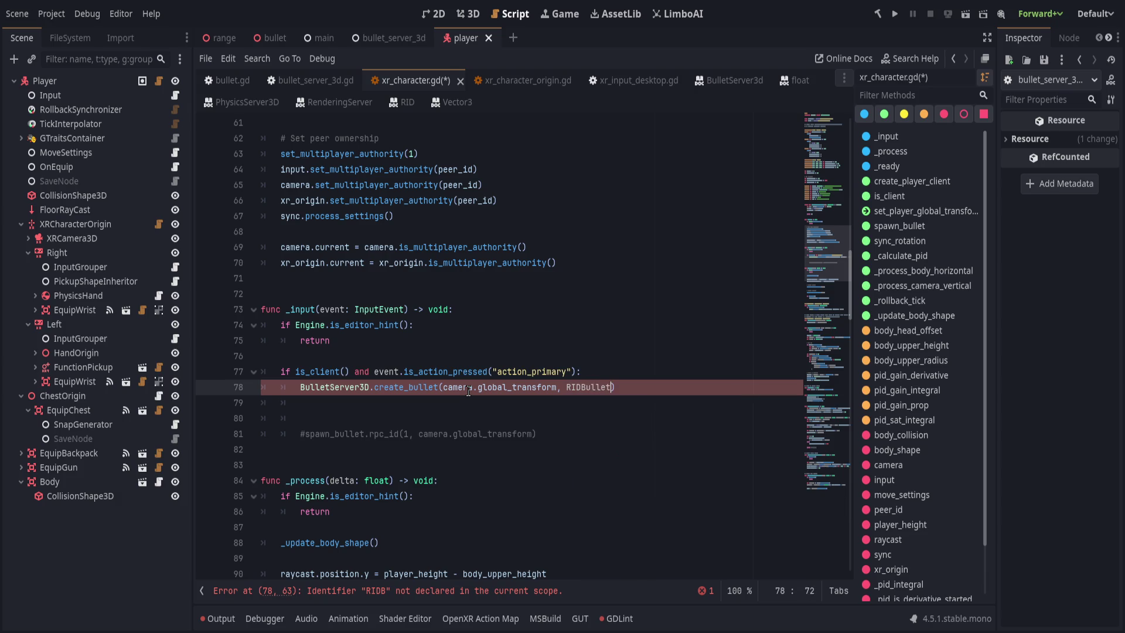
{"action": "type", "text": "B"}
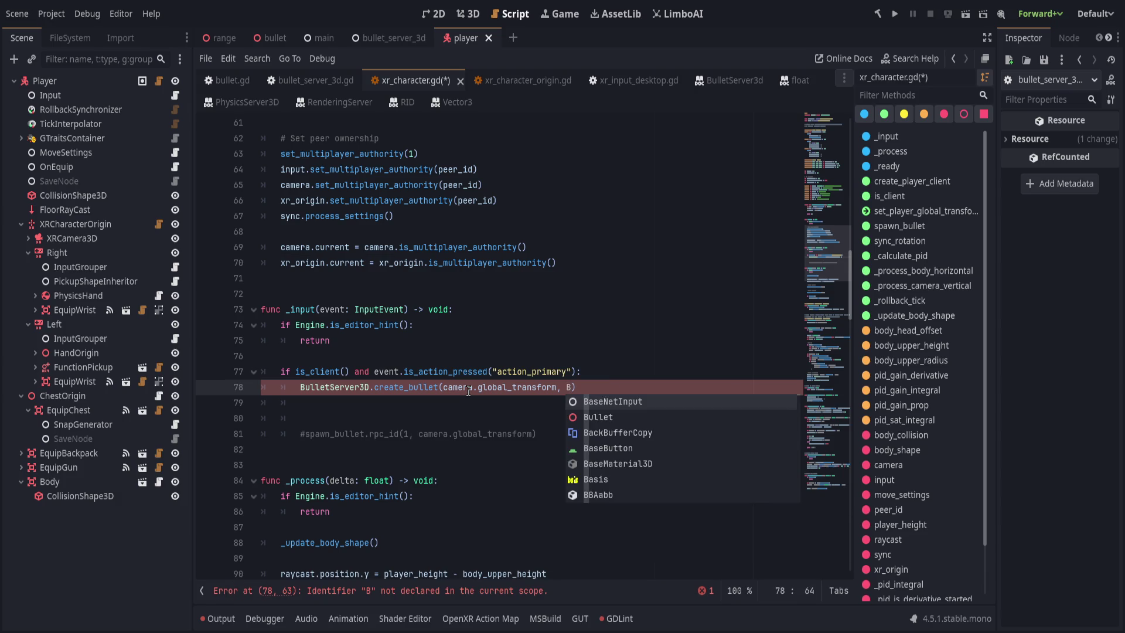
{"action": "type", "text": "ullderSer"}
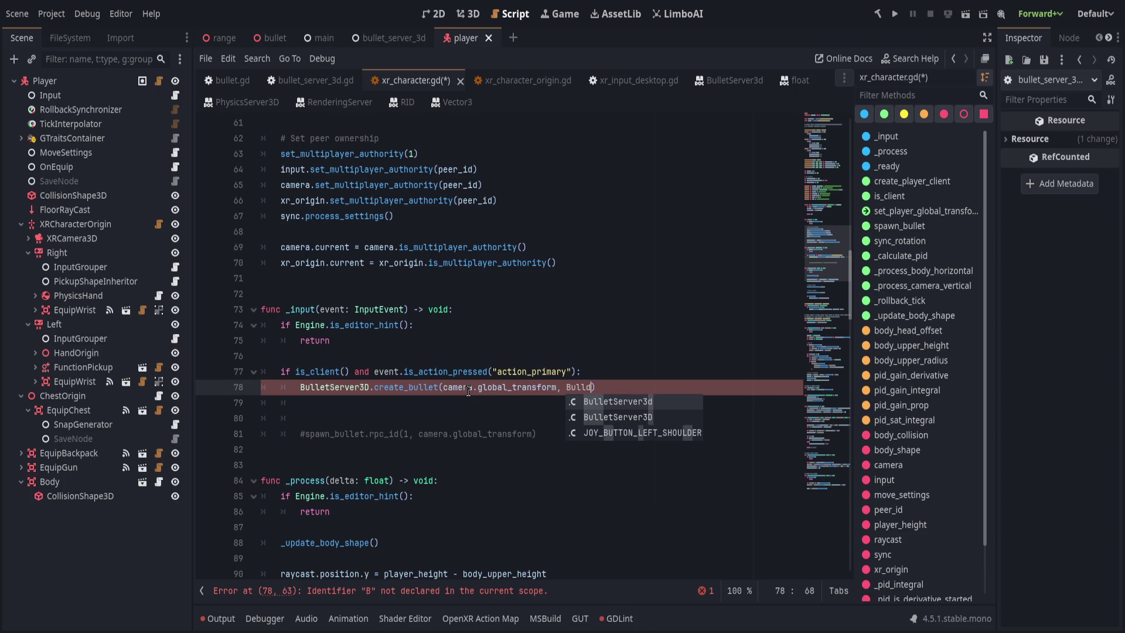
{"action": "type", "text": "ve"}
{"action": "key", "text": "ctrl+BackSpace"}
{"action": "type", "text": "BulletS"}
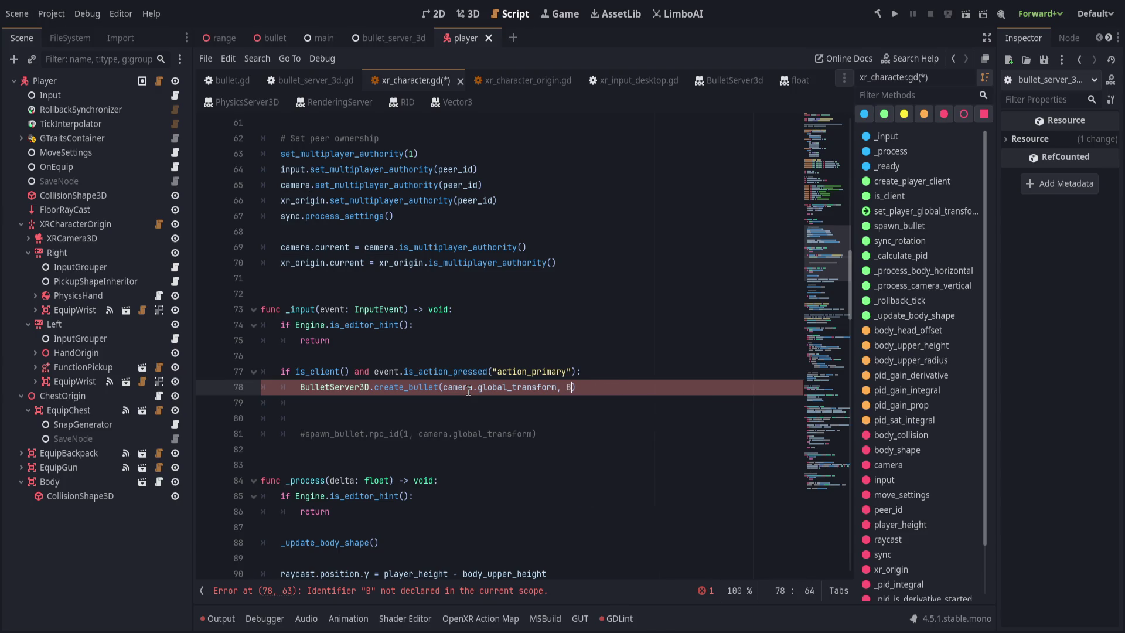
{"action": "type", "text": "erver3D."}
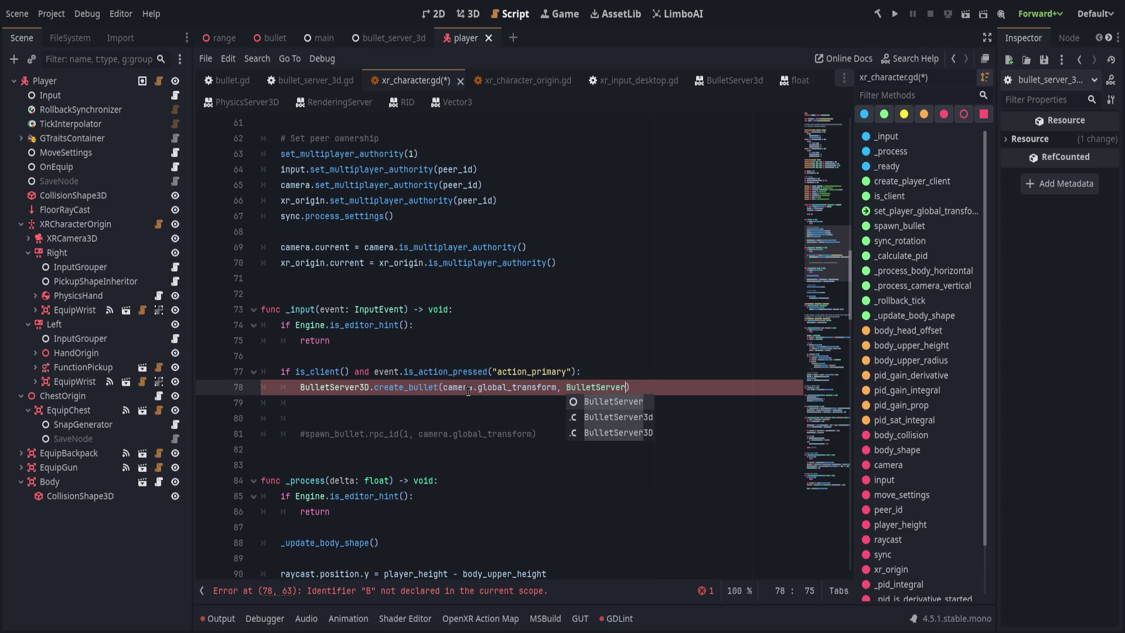
{"action": "type", "text": "RIDBul"}
{"action": "key", "text": "Return"}
{"action": "type", "text": "."}
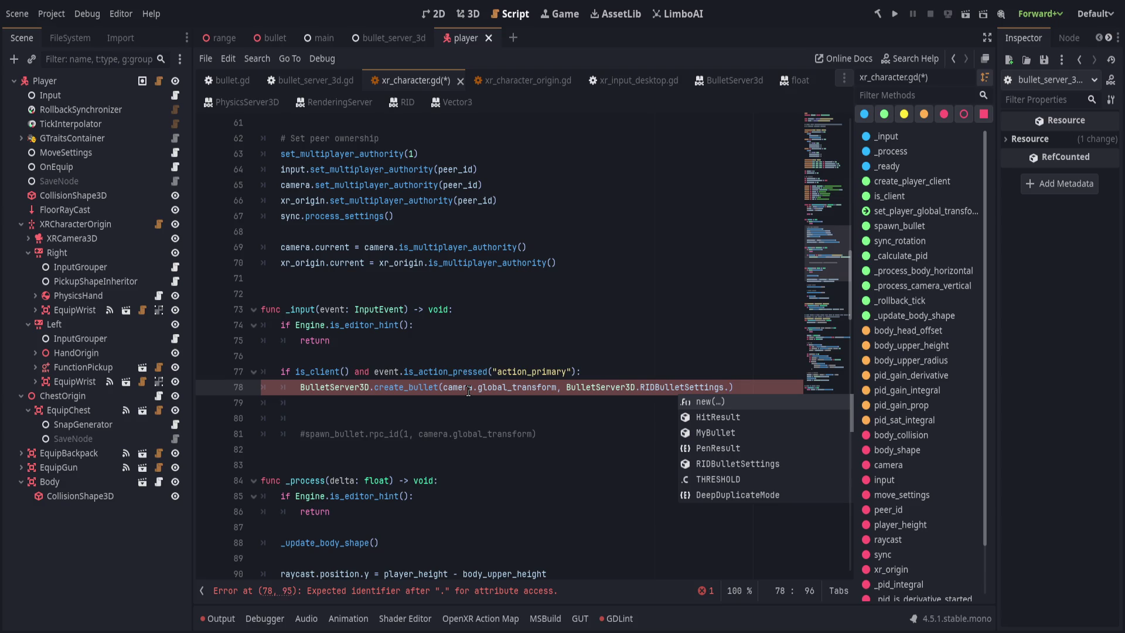
{"action": "type", "text": "CONNEC"}
{"action": "key", "text": "ctrl+BackSpace"}
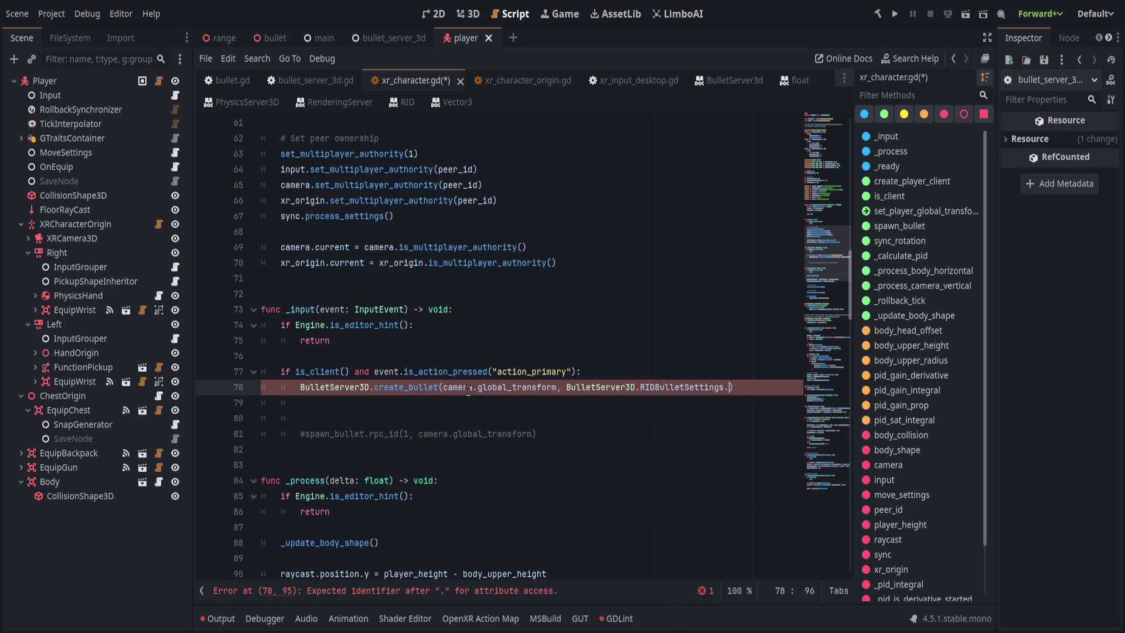
{"action": "type", "text": "C"}
{"action": "key", "text": "BackSpace"}
{"action": "key", "text": "Escape"}
{"action": "key", "text": "BackSpace"}
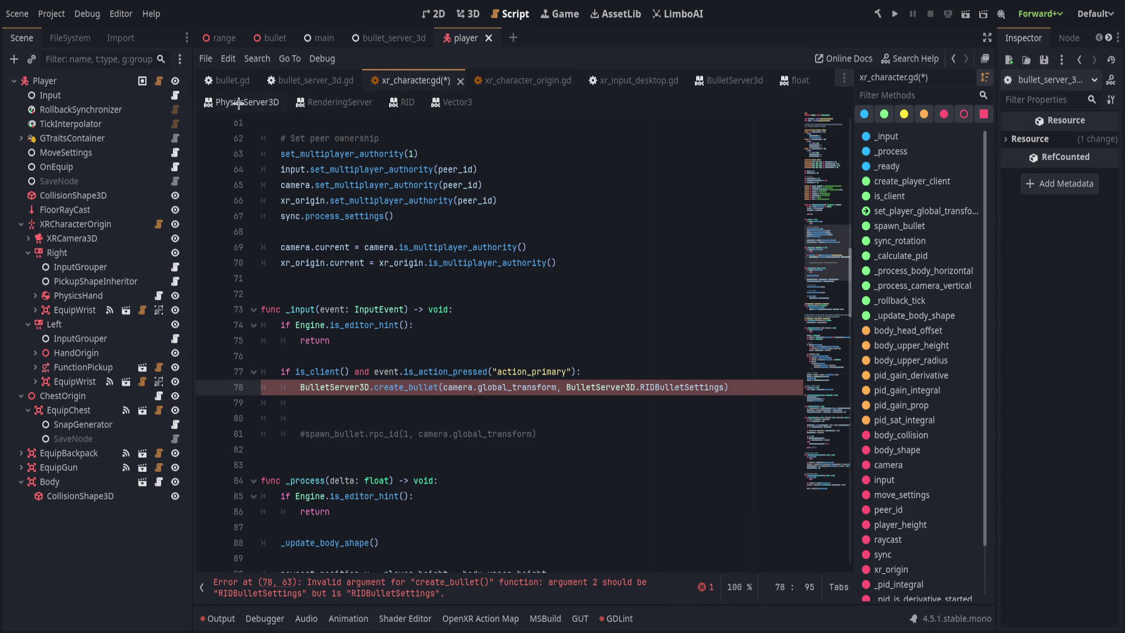
{"action": "left_click", "coordinate": [337, 82]}
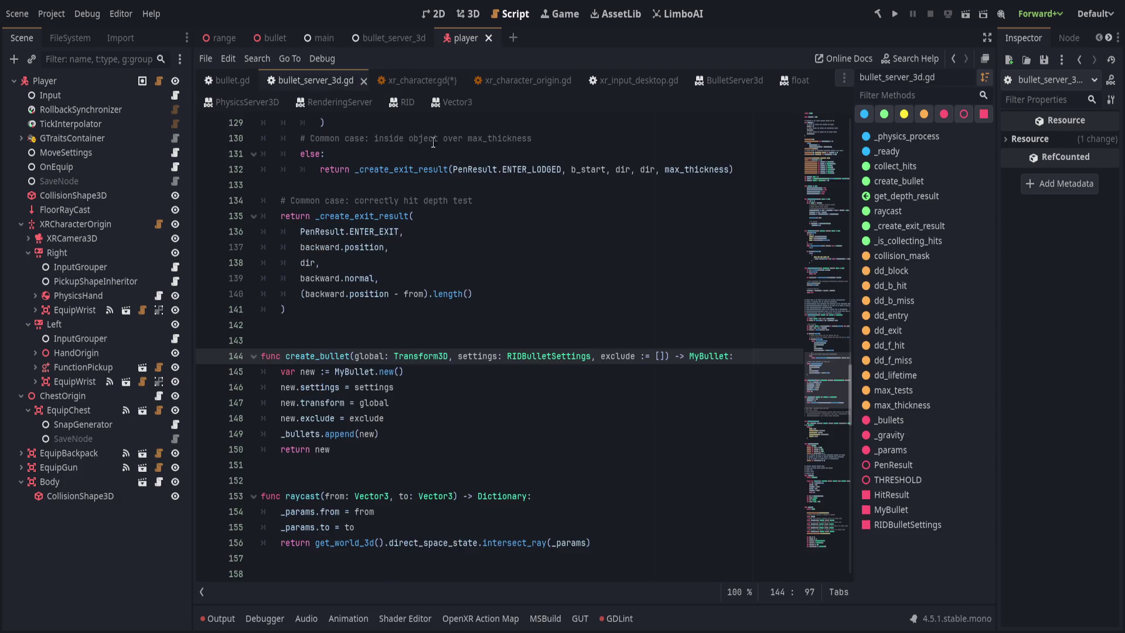
Trace create_bullet's RIDBulletSettings parameter type to its class declaration
{"action": "scroll", "coordinate": [682, 329], "scroll_direction": "up", "scroll_amount": 2}
{"action": "left_click", "coordinate": [572, 449]}
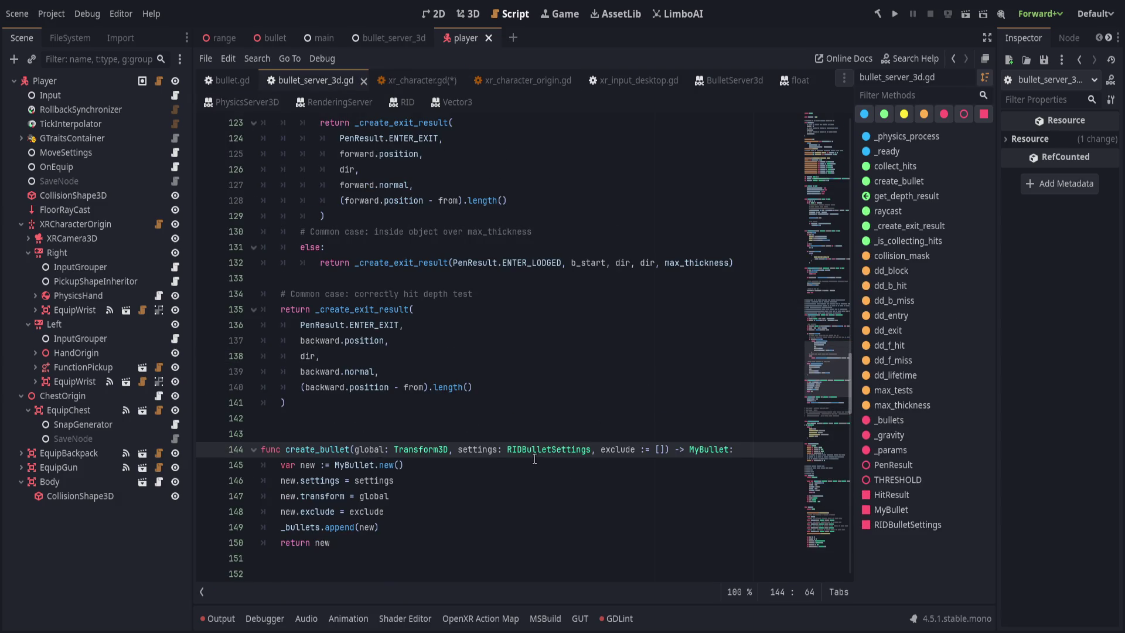
{"action": "scroll", "coordinate": [462, 474], "scroll_direction": "down", "scroll_amount": 12}
{"action": "left_click", "coordinate": [468, 423]}
Add an unfinished static func create(speed) below extends Resource in RIDBulletSettings
{"action": "left_click", "coordinate": [491, 438]}
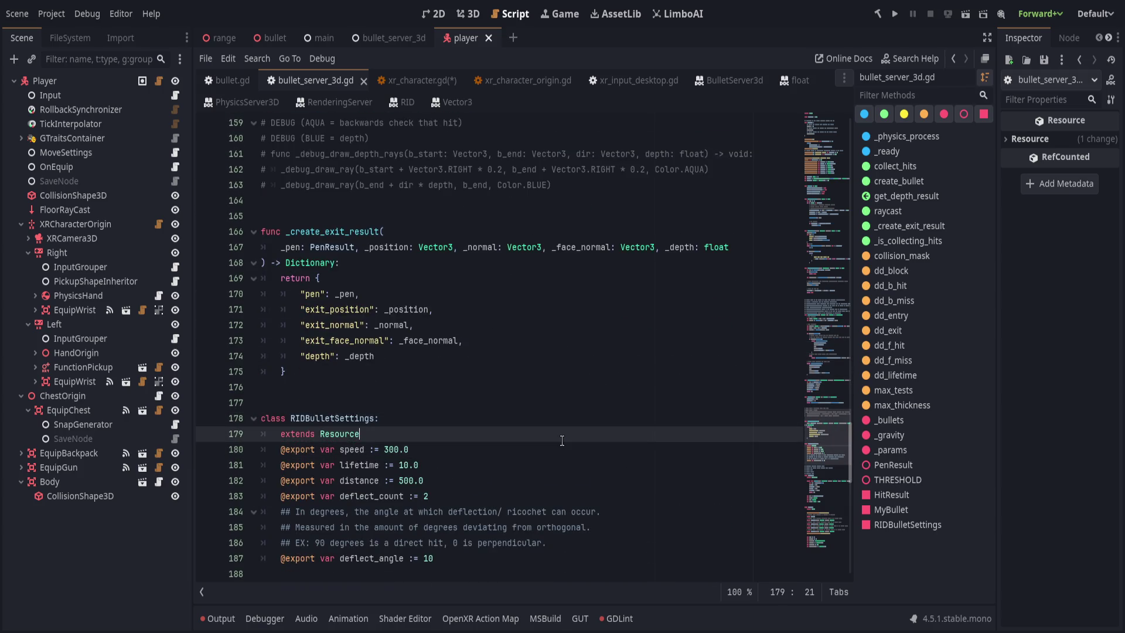
{"action": "key", "text": "Return"}
{"action": "type", "text": "sta"}
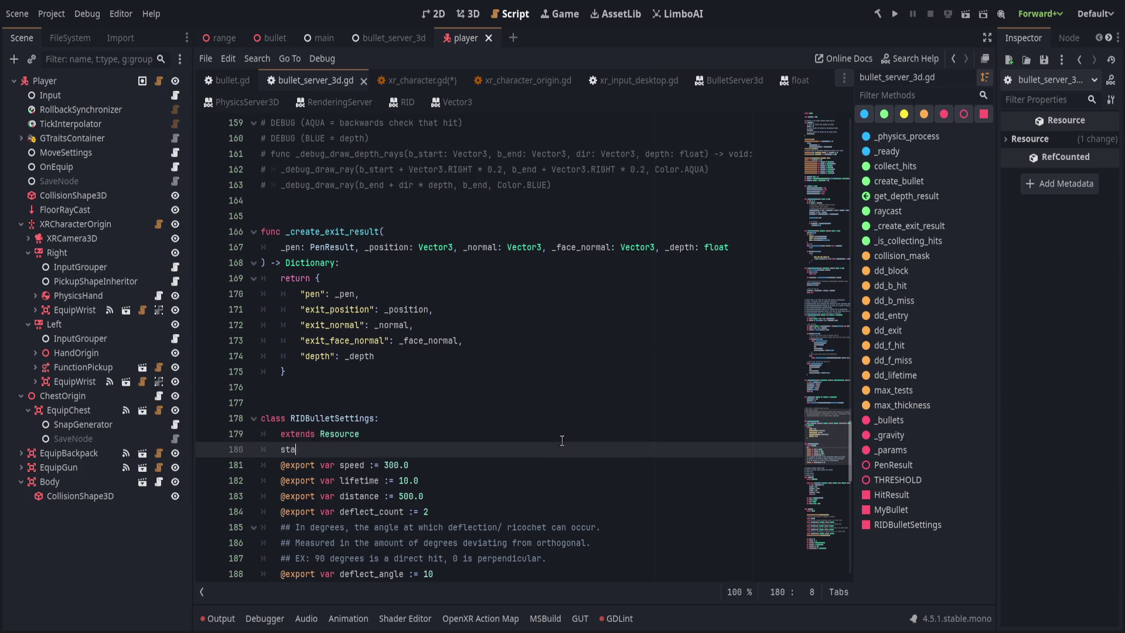
{"action": "type", "text": "tic func create("}
{"action": "type", "text": "speed,"}
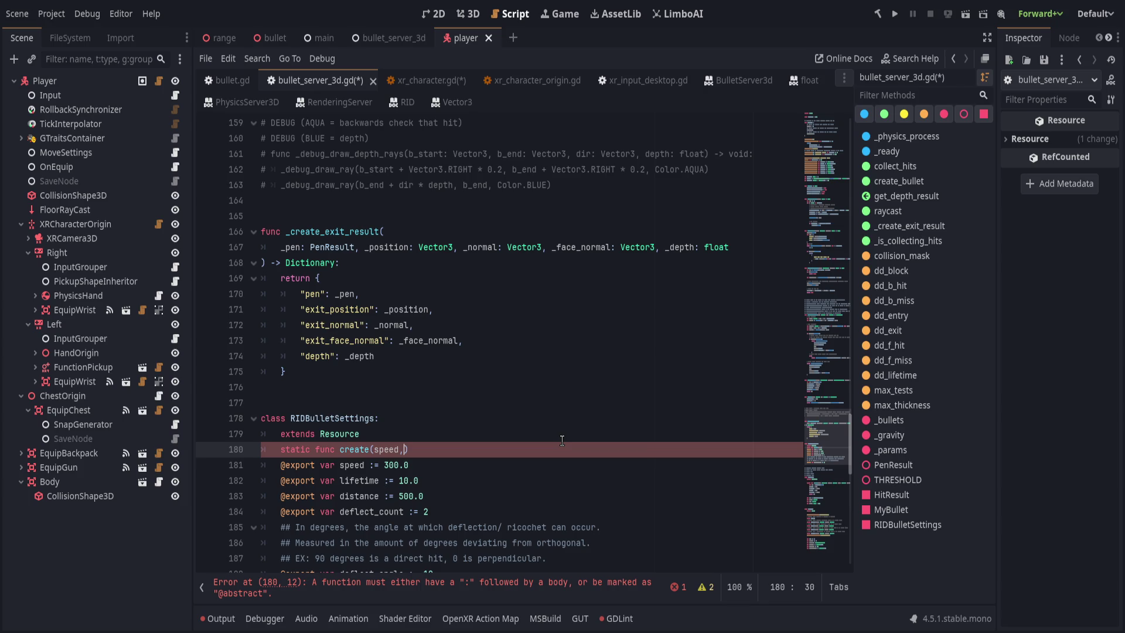
{"action": "scroll", "coordinate": [565, 437], "scroll_direction": "down", "scroll_amount": 1}
{"action": "scroll", "coordinate": [571, 431], "scroll_direction": "down", "scroll_amount": 1}
{"action": "scroll", "coordinate": [576, 427], "scroll_direction": "up", "scroll_amount": 1}
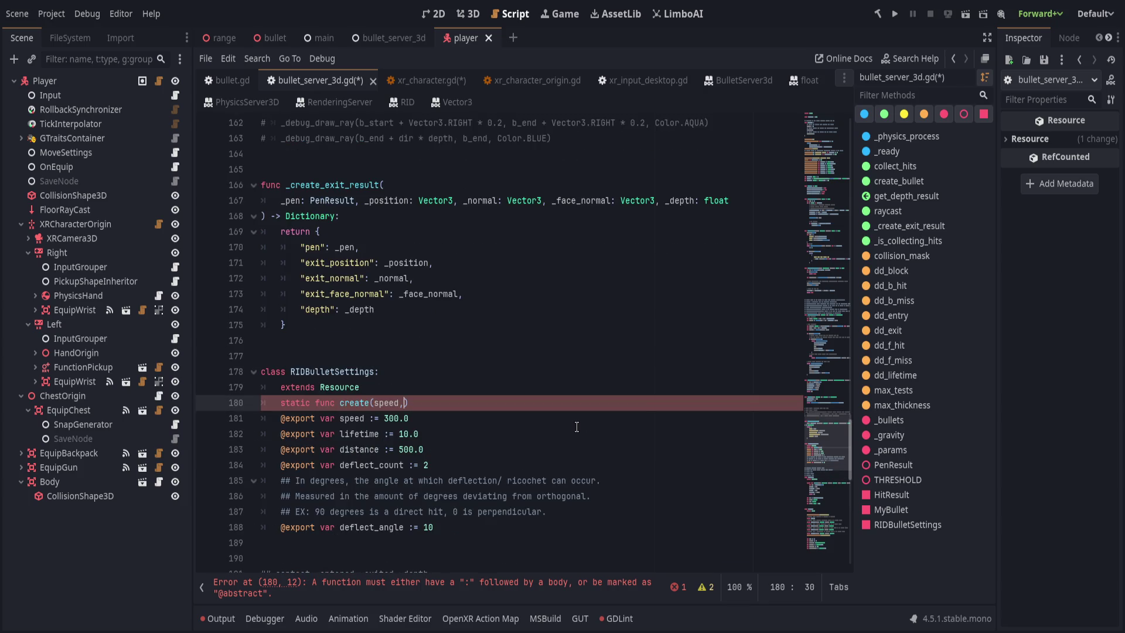
{"action": "type", "text": "deflect_"}
{"action": "type", "text": "c"}
{"action": "key", "text": "ctrl+BackSpace"}
{"action": "key", "text": "BackSpace"}
{"action": "key", "text": "BackSpace"}
{"action": "key", "text": "alt+Left"}
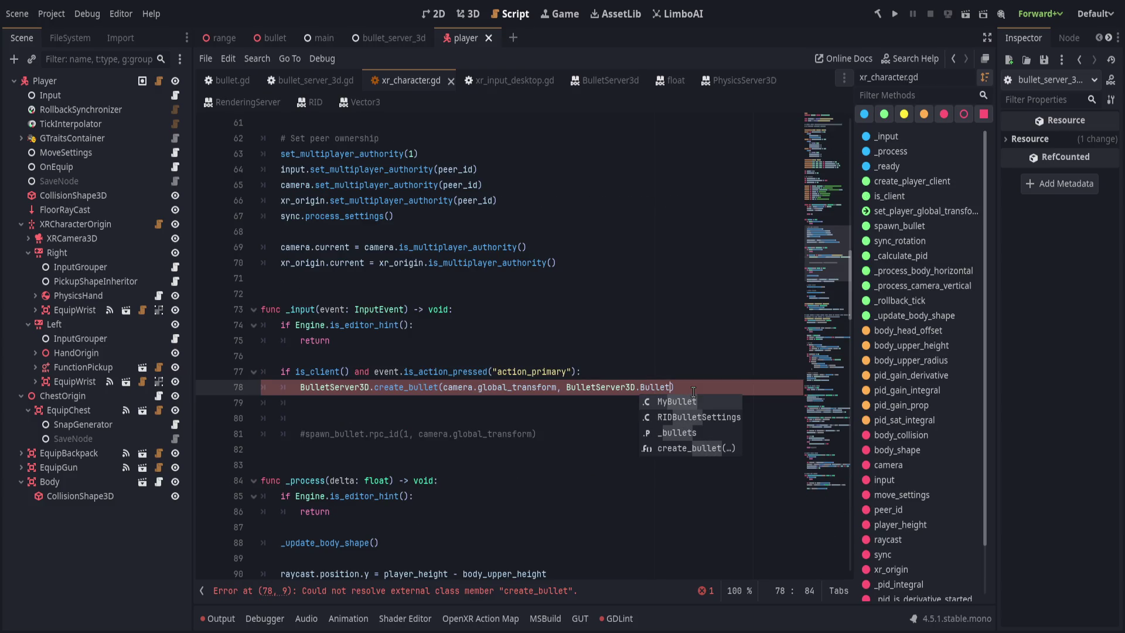
Pass BulletServer3D.BulletSettings.create(300.0) as line 78's second argument, fix the parenthesis, and save
{"action": "type", "text": "S"}
{"action": "key", "text": "ctrl+s"}
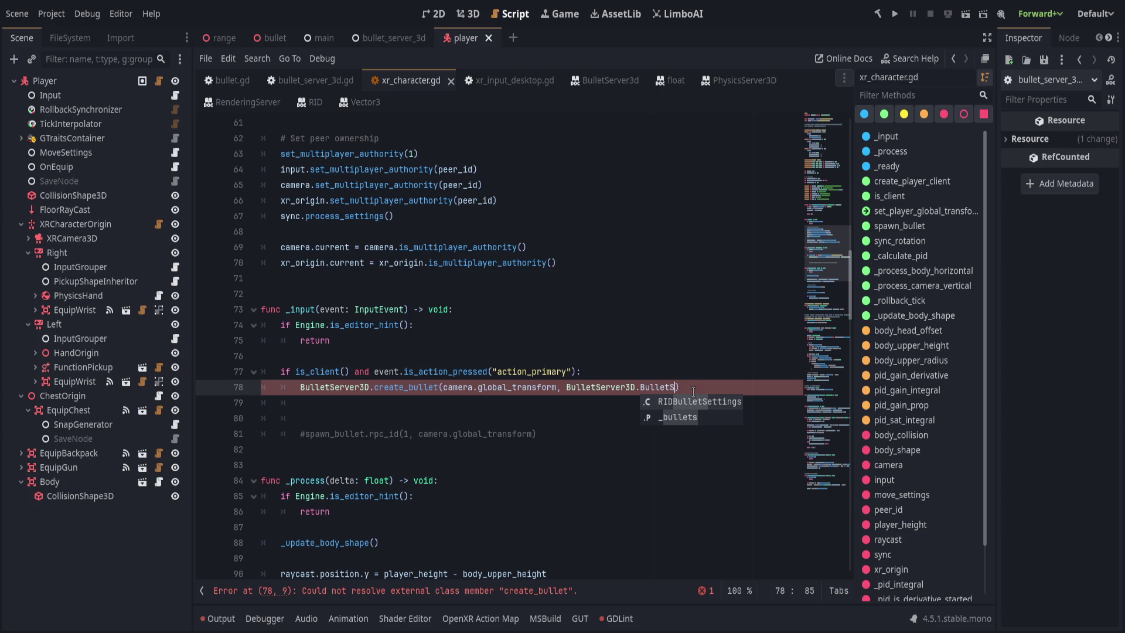
{"action": "type", "text": "et"}
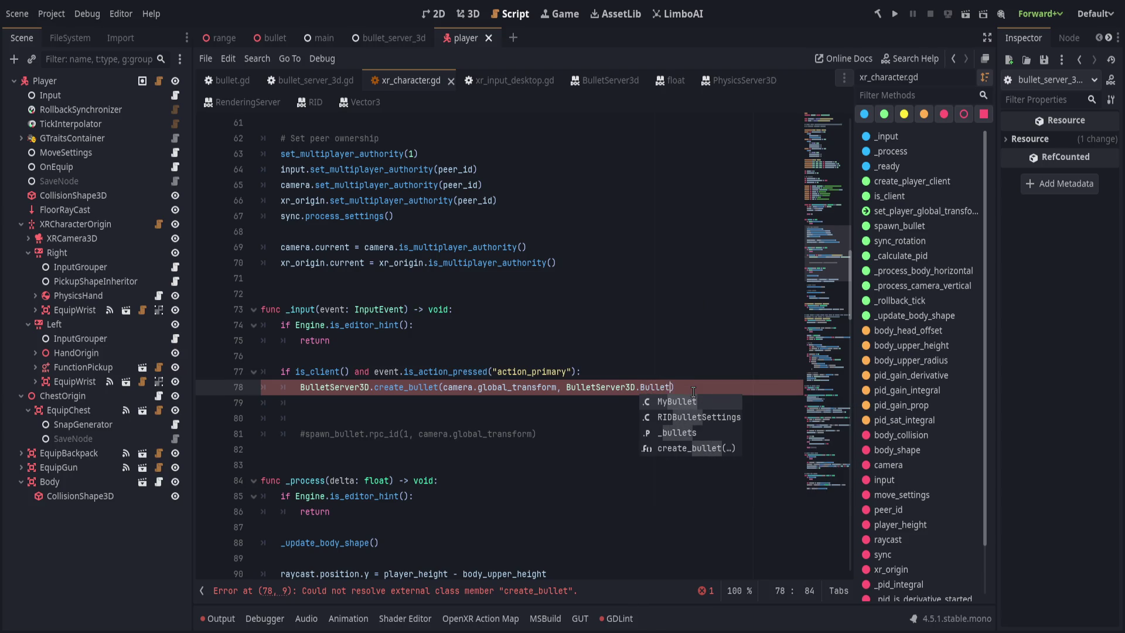
{"action": "type", "text": "tings.create("}
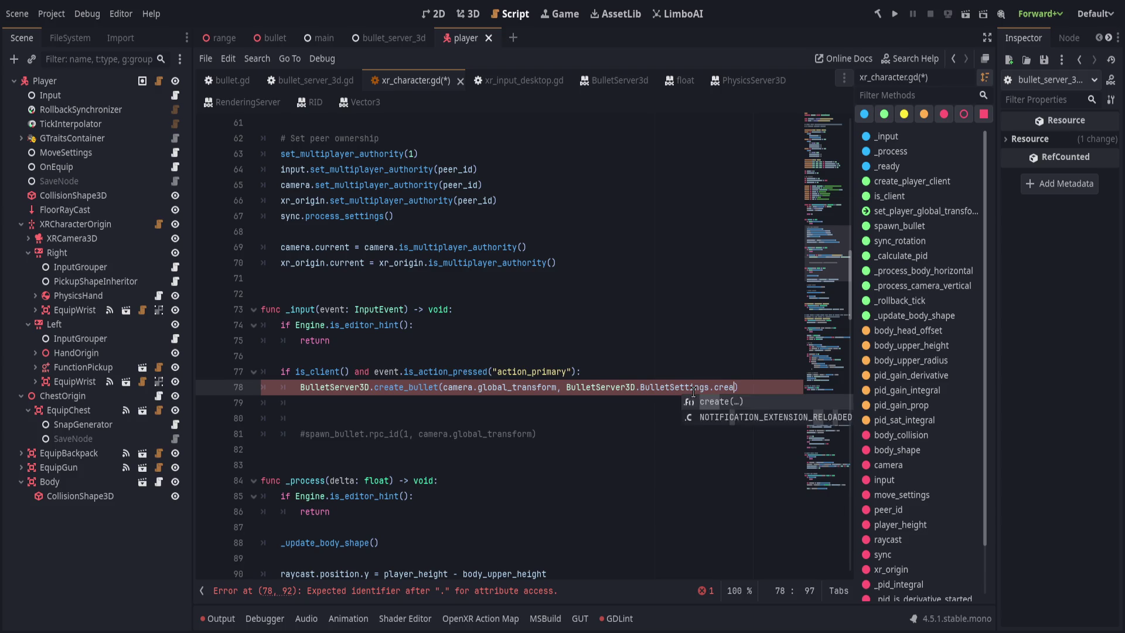
{"action": "type", "text": "300.0"}
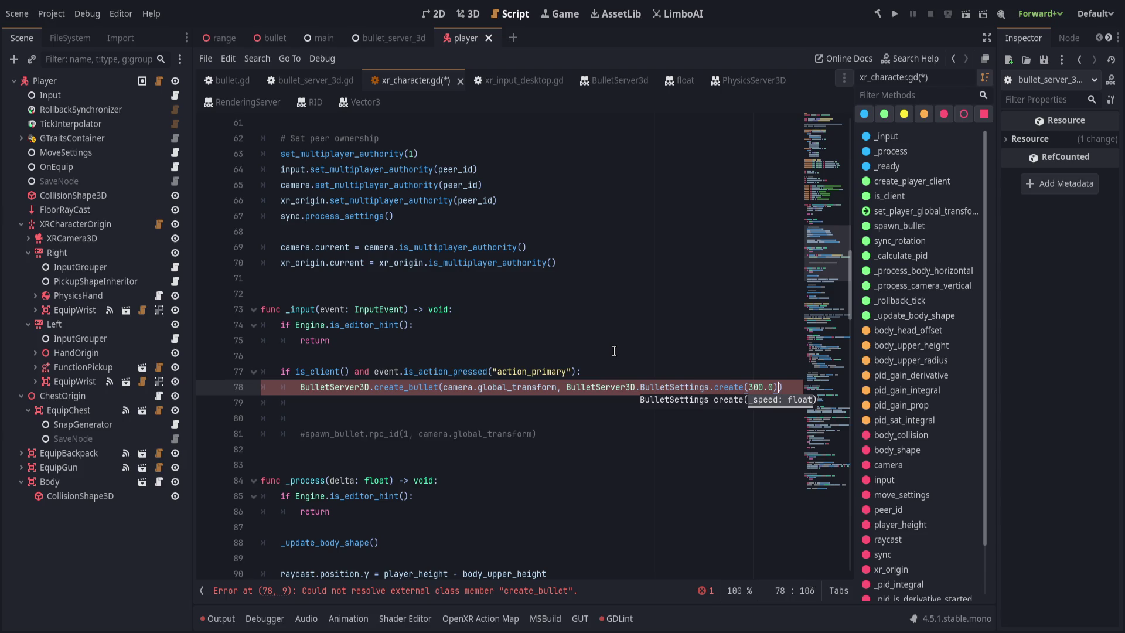
{"action": "key", "text": "Escape"}
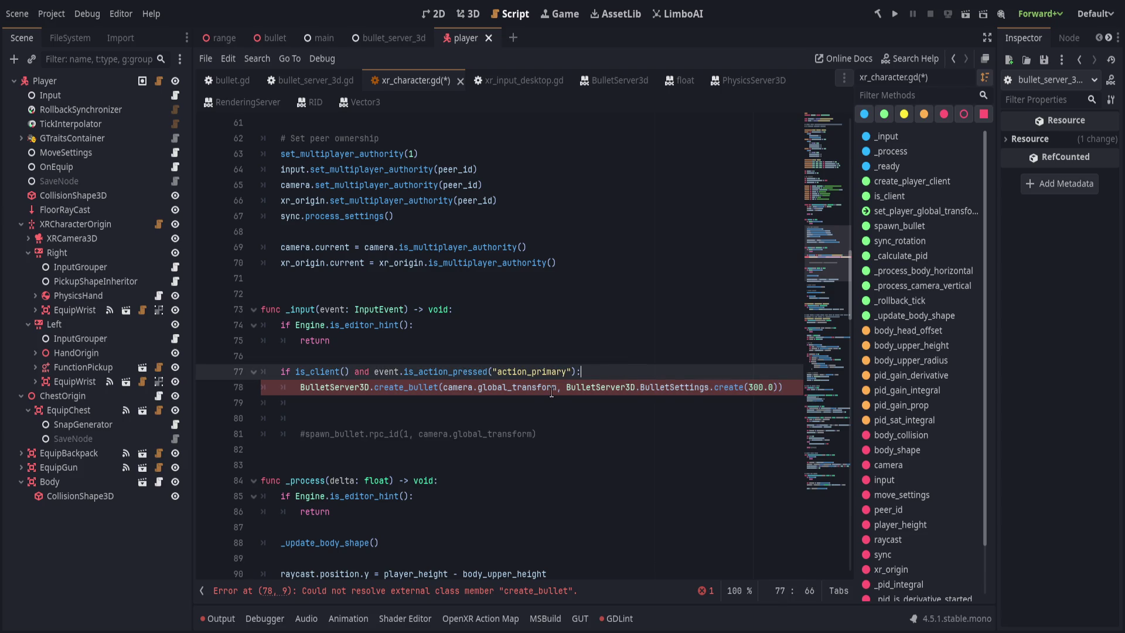
{"action": "type", "text": ","}
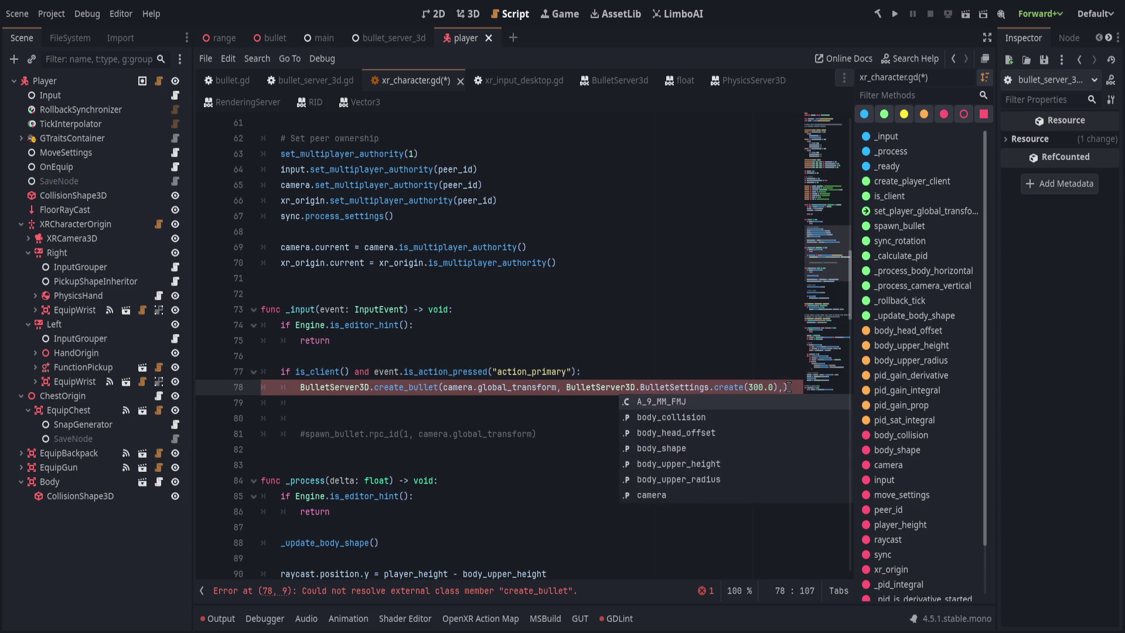
{"action": "key", "text": "BackSpace"}
{"action": "type", "text": ")"}
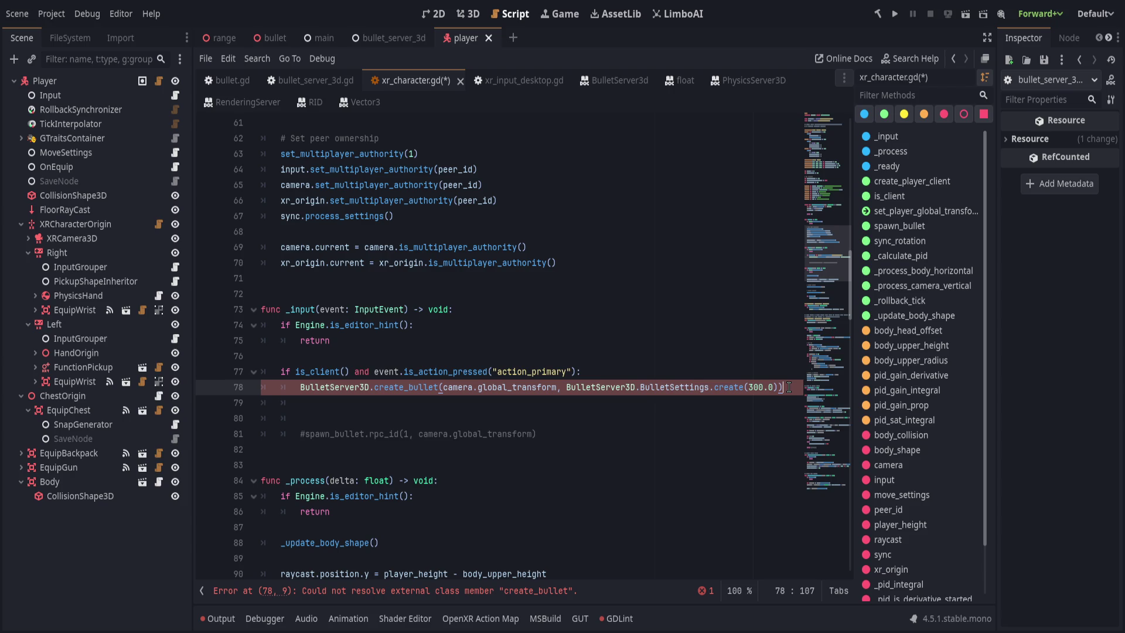
{"action": "key", "text": "ctrl+s"}
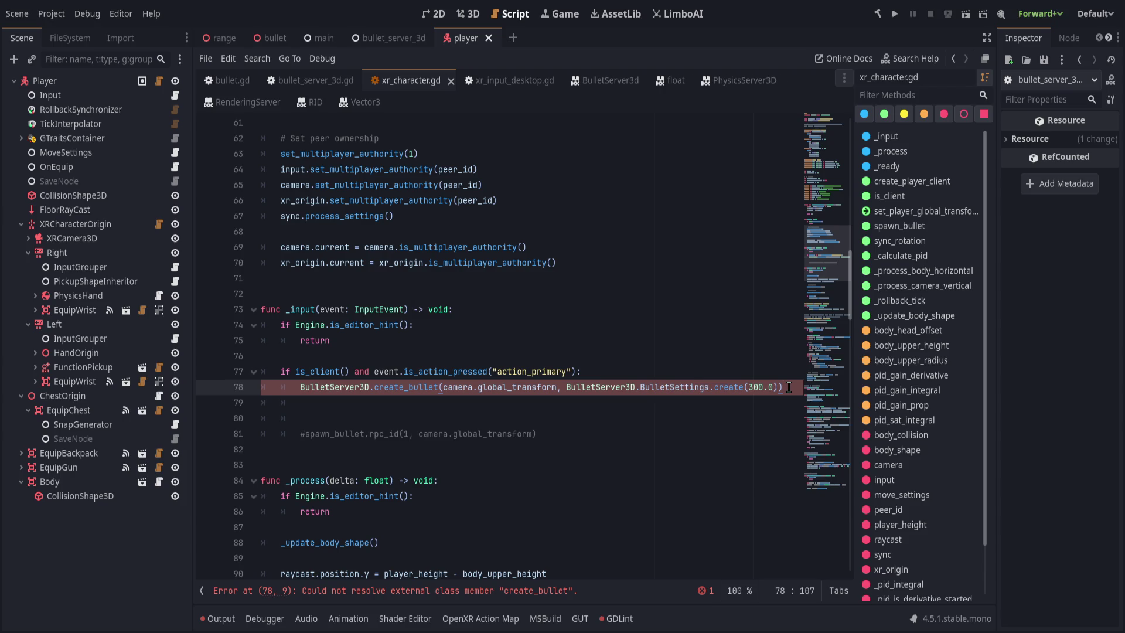
{"action": "left_click", "coordinate": [415, 592]}
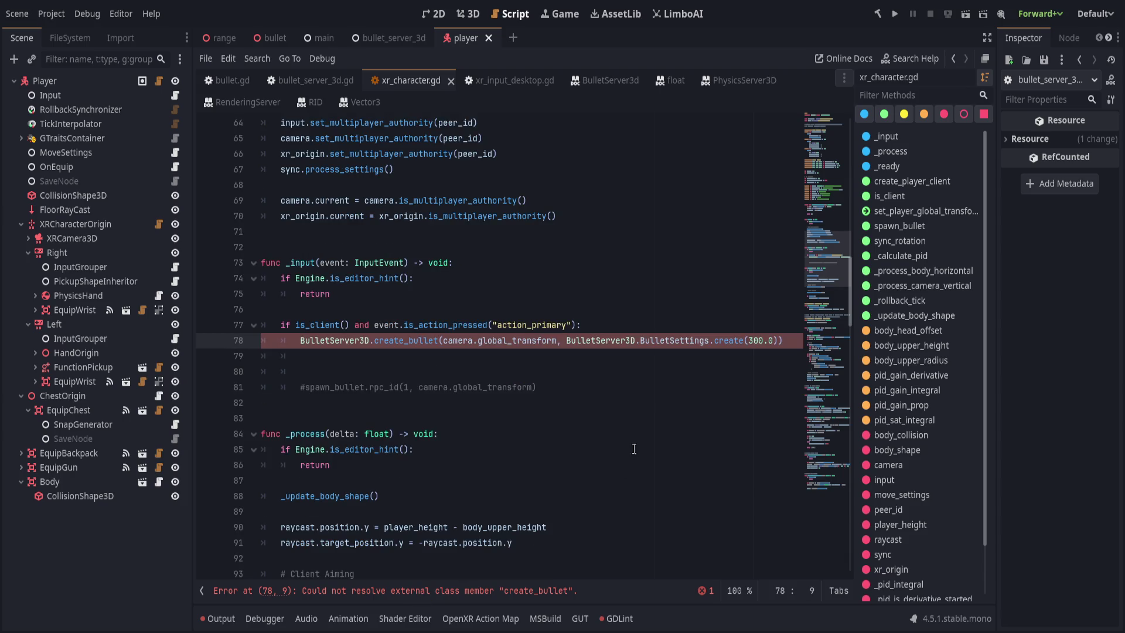
Change create_bullet's parameter type on line 144 from RIDBulletSettings to BulletSettings and save
{"action": "left_click", "coordinate": [386, 341], "text": "ctrl"}
{"action": "left_click", "coordinate": [416, 592]}
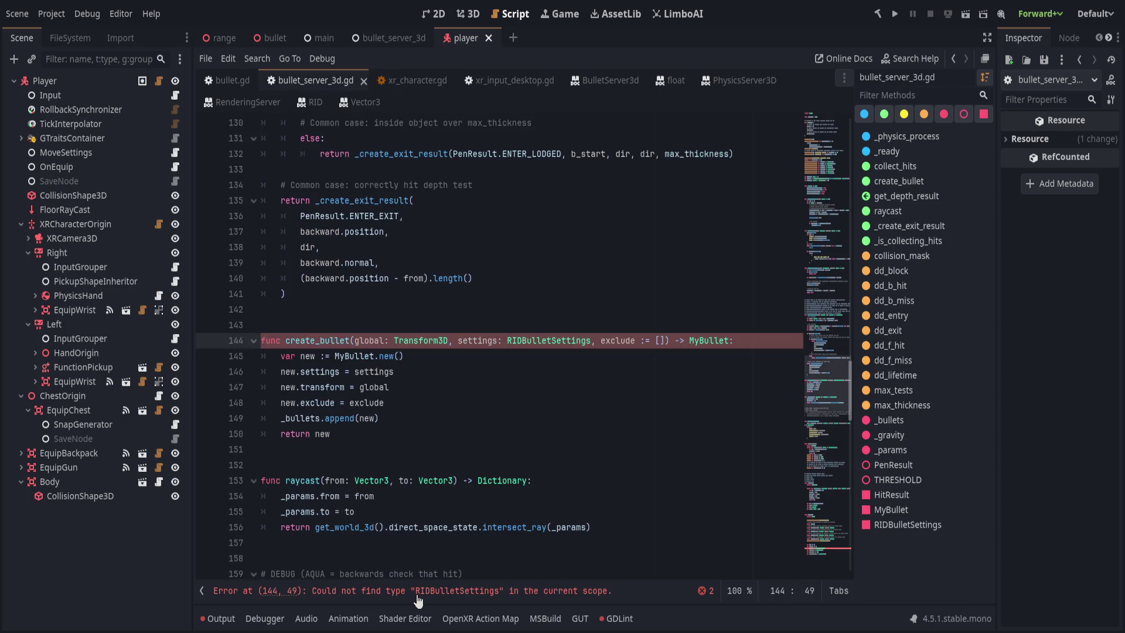
{"action": "double_click", "coordinate": [538, 342]}
{"action": "type", "text": "BulletSettings"}
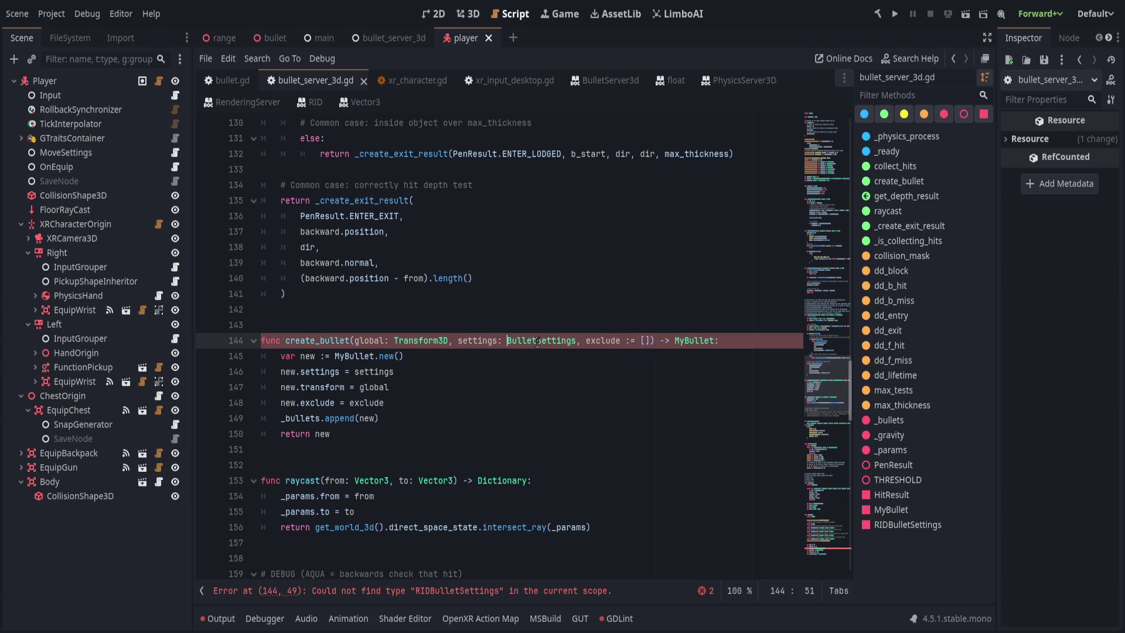
{"action": "key", "text": "End"}
{"action": "key", "text": "ctrl+s"}
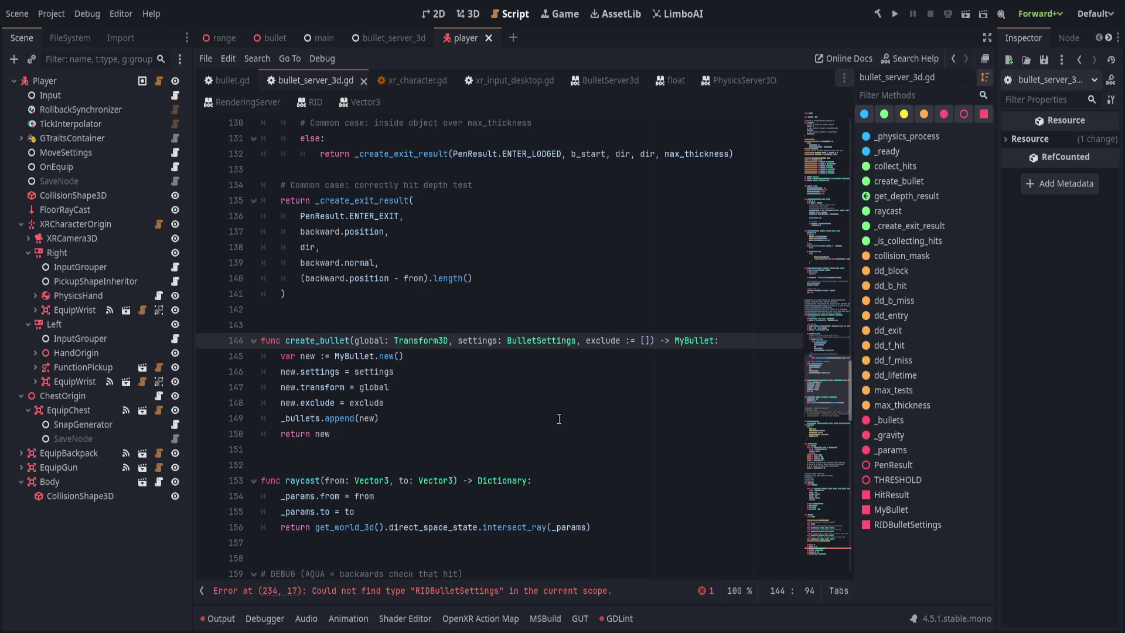
Retype MyBullet's settings variable on line 234 as BulletSettings and save
{"action": "left_click", "coordinate": [558, 418]}
{"action": "key", "text": "Up"}
{"action": "key", "text": "Up"}
{"action": "key", "text": "Up"}
{"action": "left_click", "coordinate": [463, 592]}
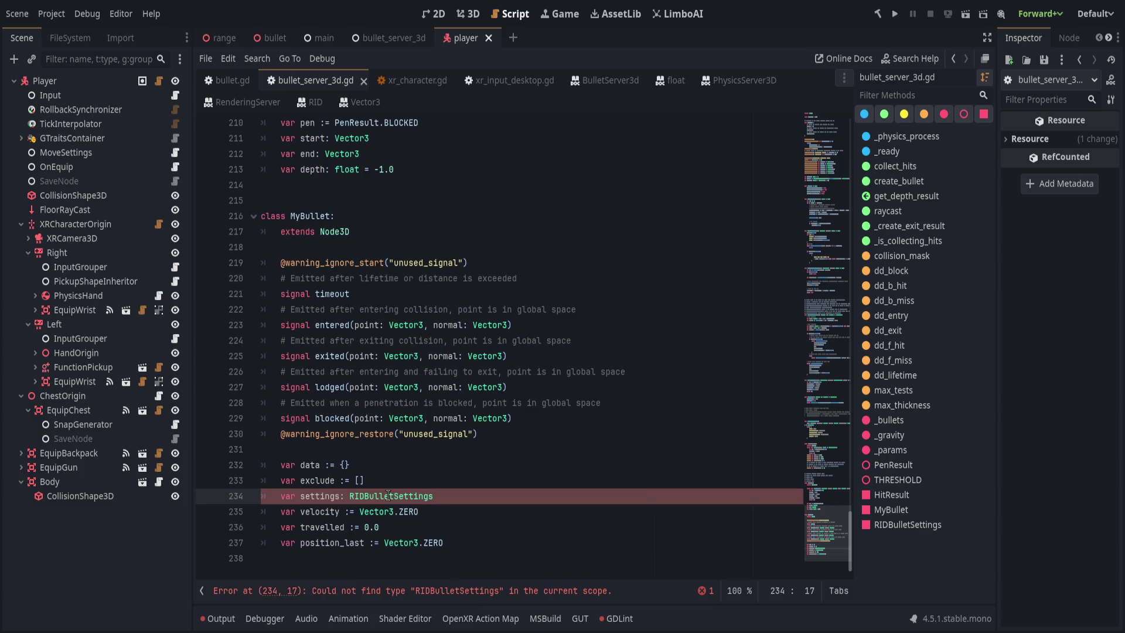
{"action": "left_click", "coordinate": [360, 497]}
{"action": "key", "text": "BackSpace"}
{"action": "key", "text": "BackSpace"}
{"action": "key", "text": "BackSpace"}
{"action": "left_click", "coordinate": [477, 481]}
{"action": "key", "text": "ctrl+s"}
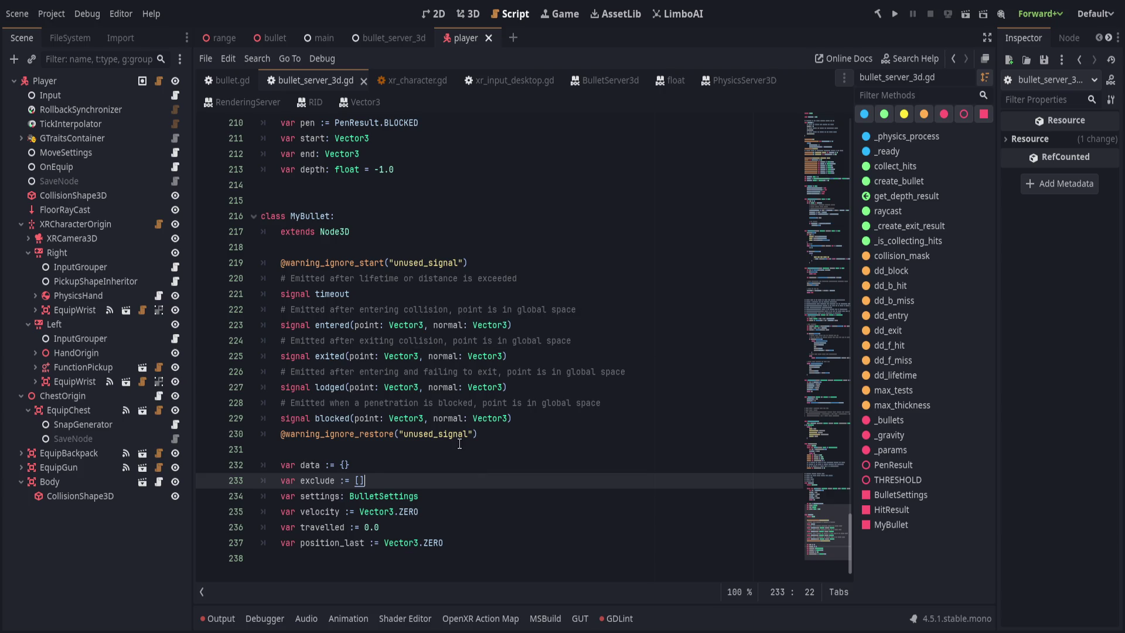
{"action": "left_click", "coordinate": [492, 356]}
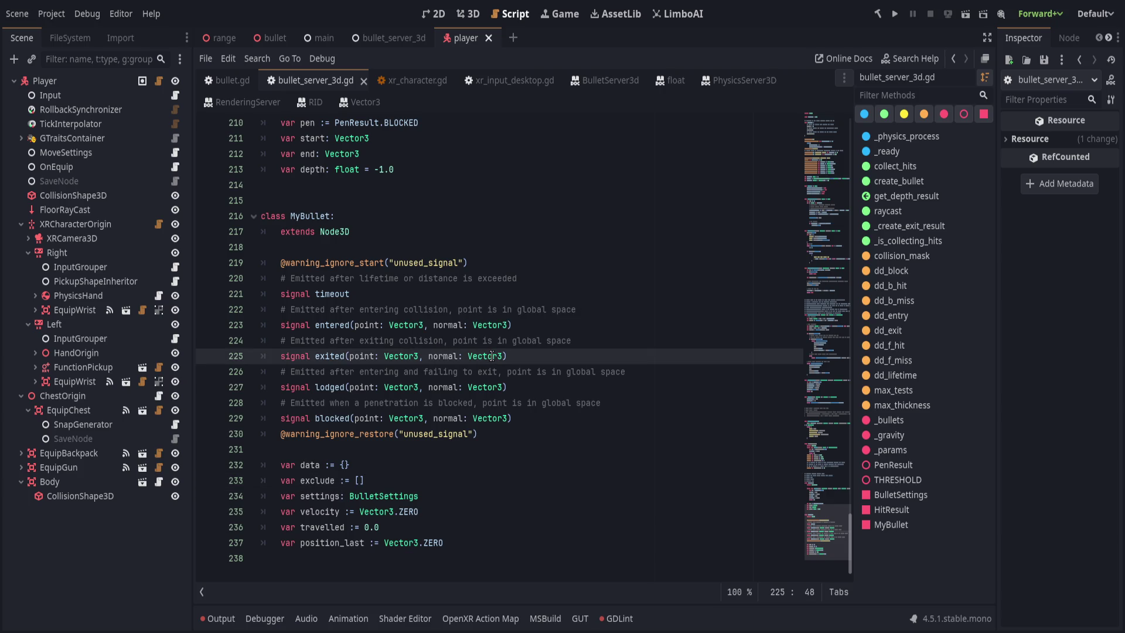
{"action": "key", "text": "Up"}
{"action": "key", "text": "Up"}
{"action": "key", "text": "Up"}
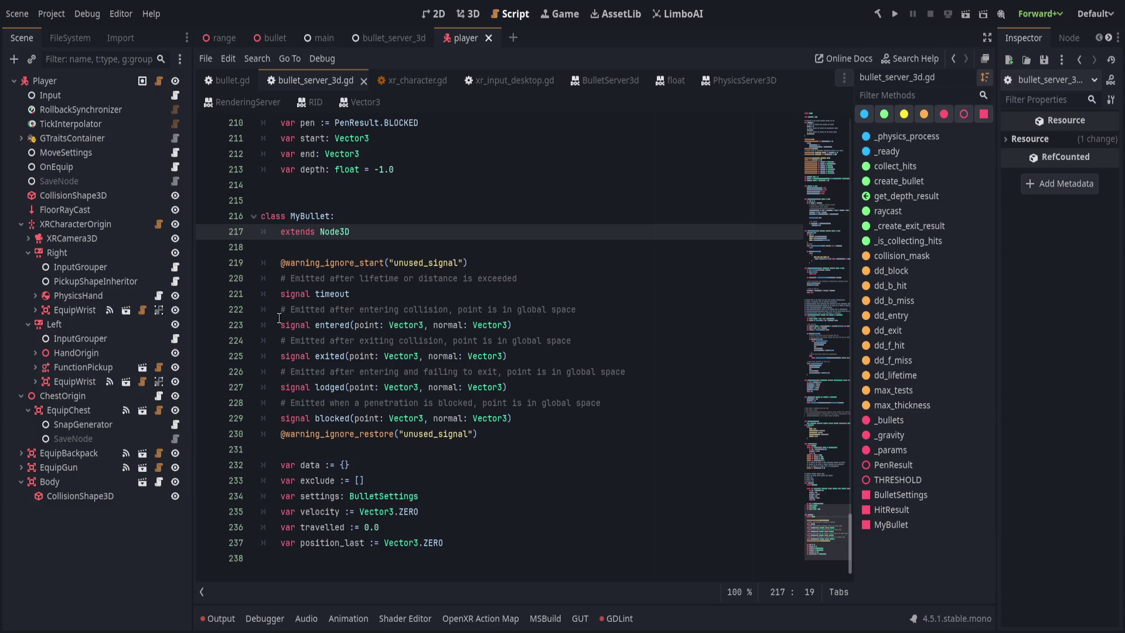
{"action": "scroll", "coordinate": [451, 427], "scroll_direction": "up", "scroll_amount": 6}
{"action": "scroll", "coordinate": [450, 427], "scroll_direction": "up", "scroll_amount": 20}
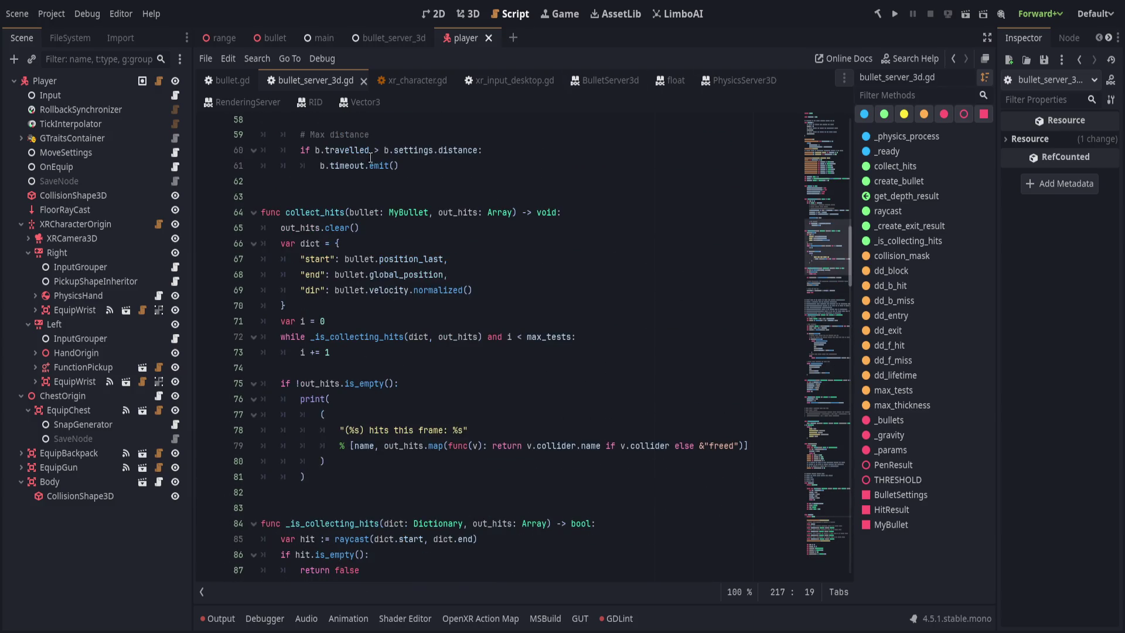
{"action": "left_click", "coordinate": [411, 80]}
{"action": "left_click", "coordinate": [527, 378]}
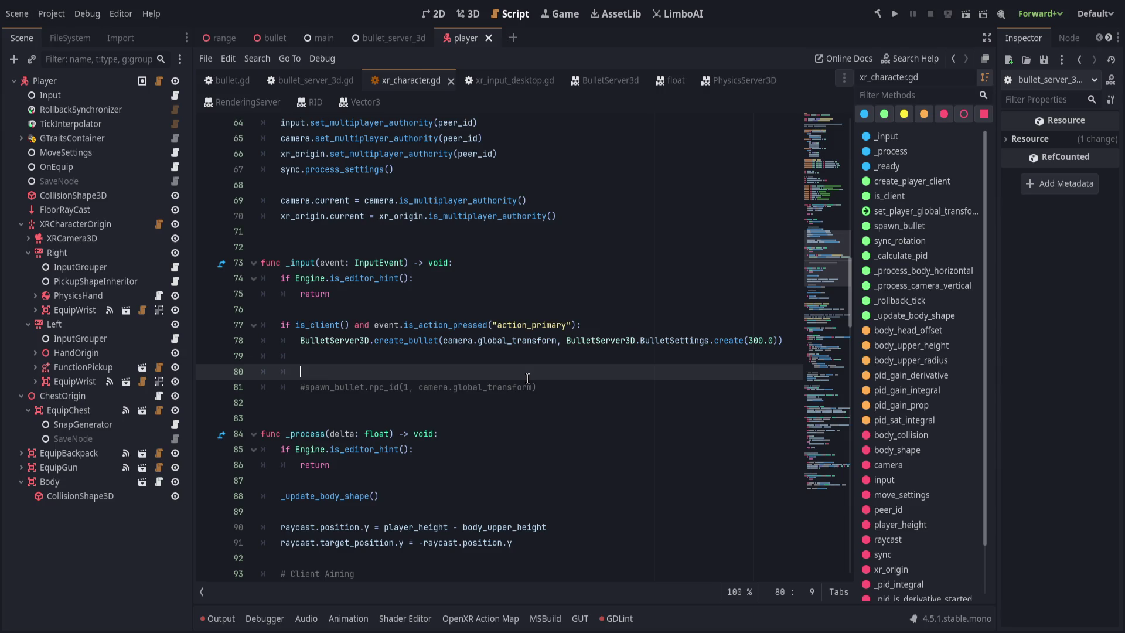
Break the create_bullet call so the transform and settings arguments each sit on their own line
{"action": "left_click", "coordinate": [788, 340]}
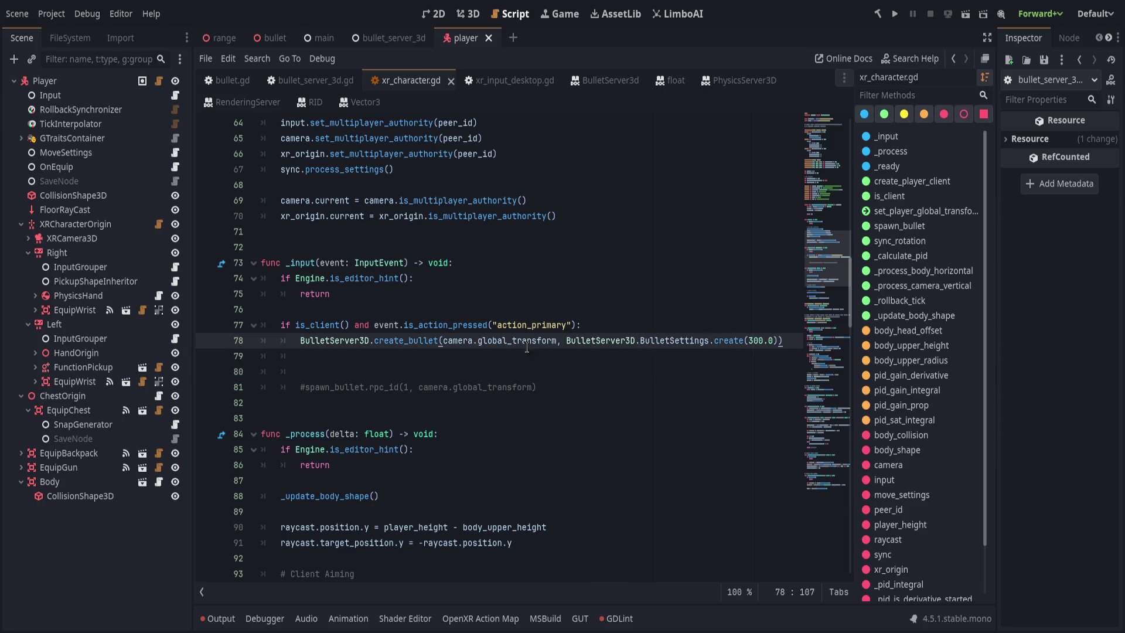
{"action": "left_click", "coordinate": [442, 341]}
{"action": "key", "text": "Return"}
{"action": "left_click", "coordinate": [443, 356]}
{"action": "key", "text": "Return"}
{"action": "key", "text": "End"}
{"action": "key", "text": "Left"}
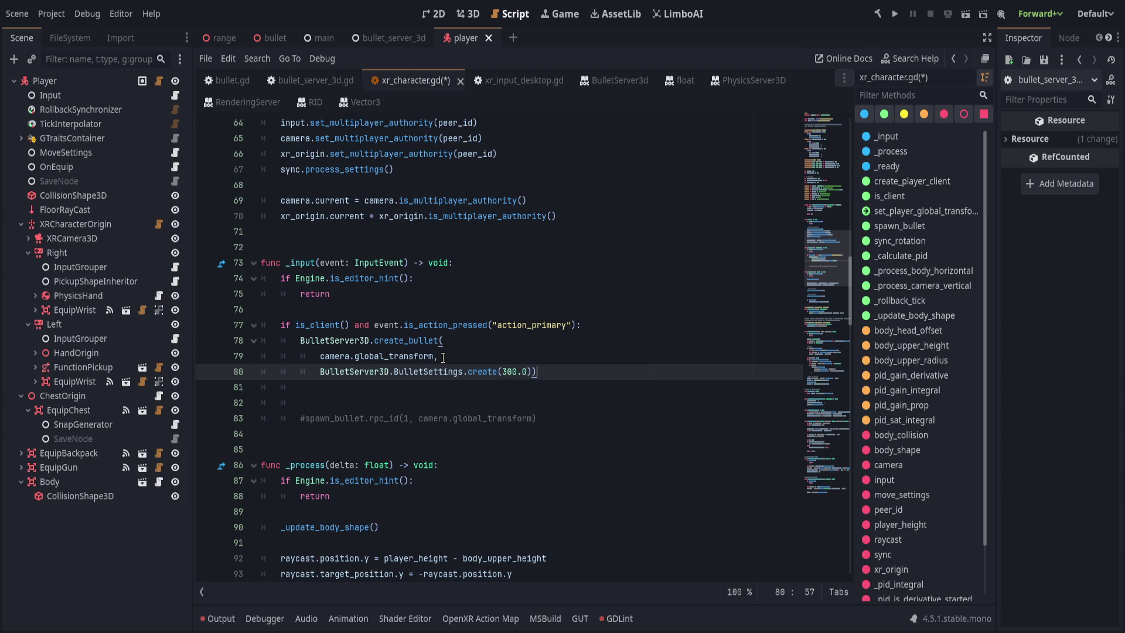
Put the closing parenthesis on its own line, save xr_character.gd, and run the project
{"action": "key", "text": "End"}
{"action": "key", "text": "ctrl+s"}
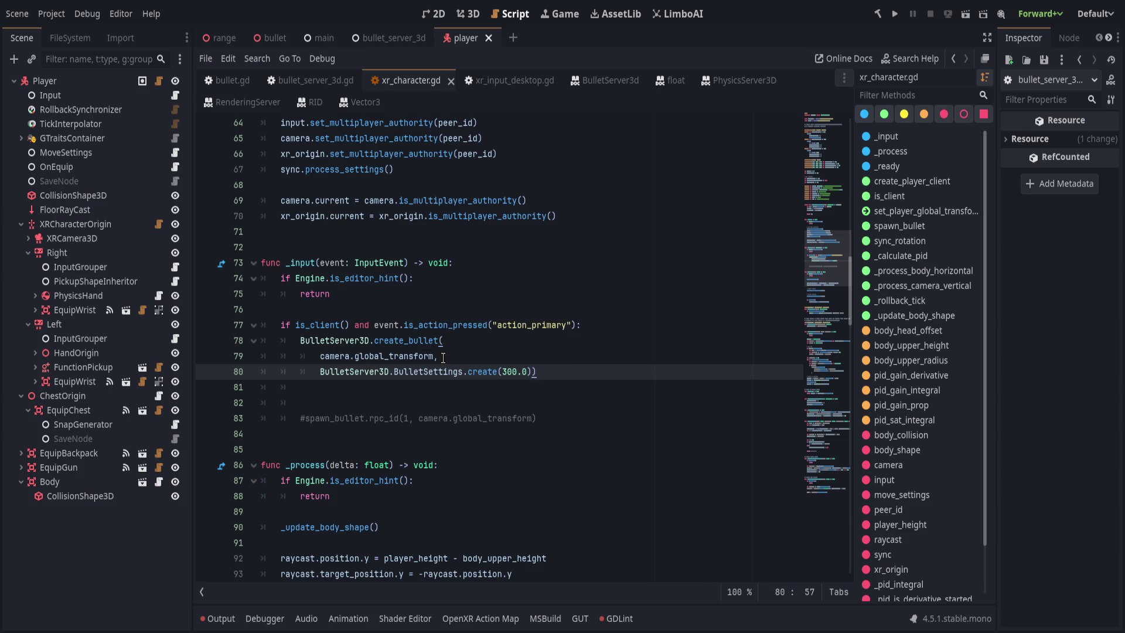
{"action": "key", "text": "Return"}
{"action": "key", "text": "ctrl+s"}
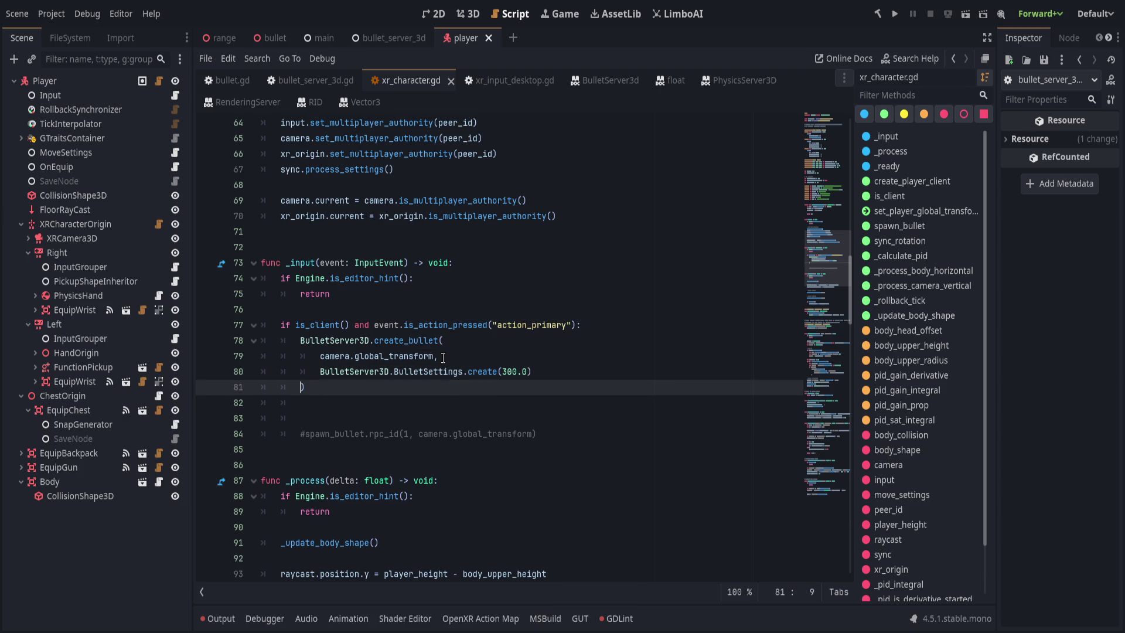
{"action": "left_click", "coordinate": [895, 14]}
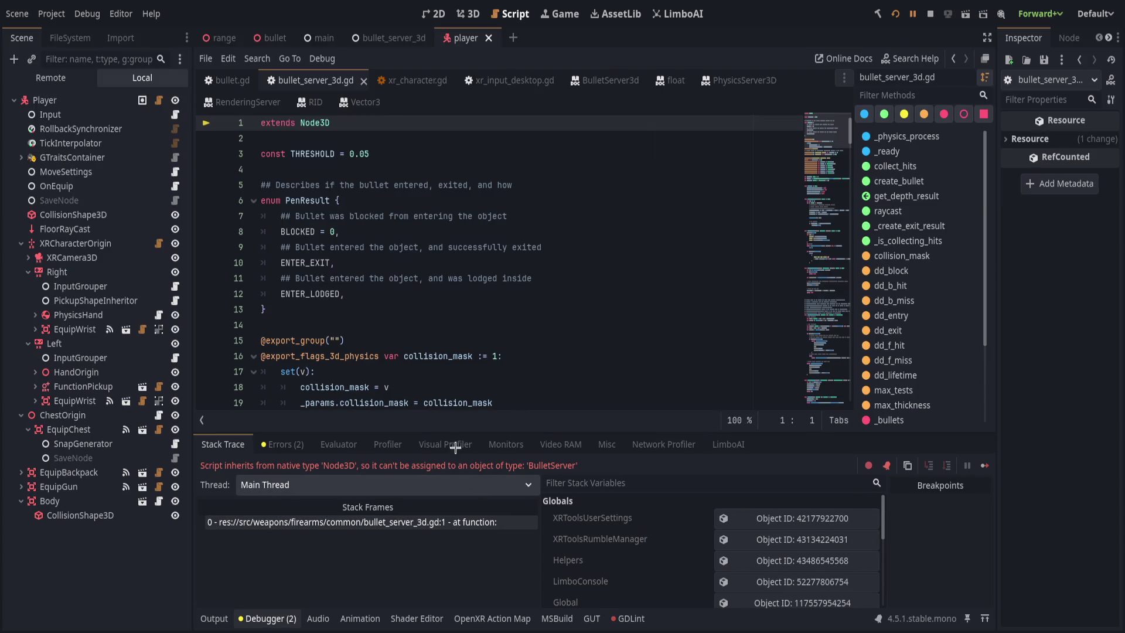
Check the extends Node3D line, then refresh the bullet_server_3d scene's BulletServer3D root as Node3D and save
{"action": "left_click", "coordinate": [628, 296]}
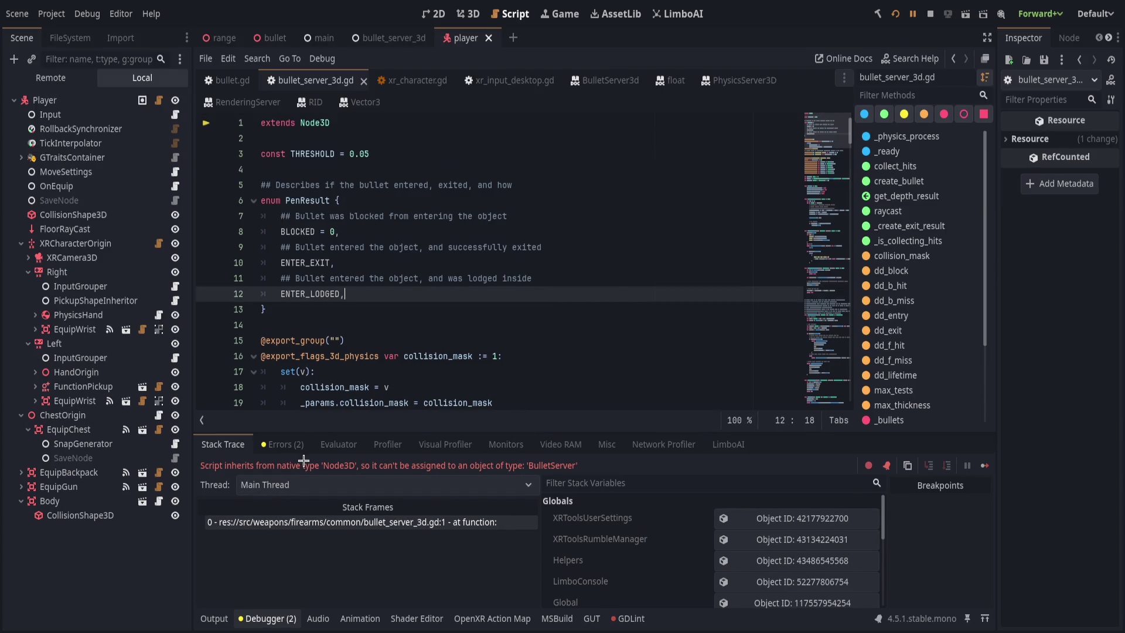
{"action": "left_click", "coordinate": [549, 321]}
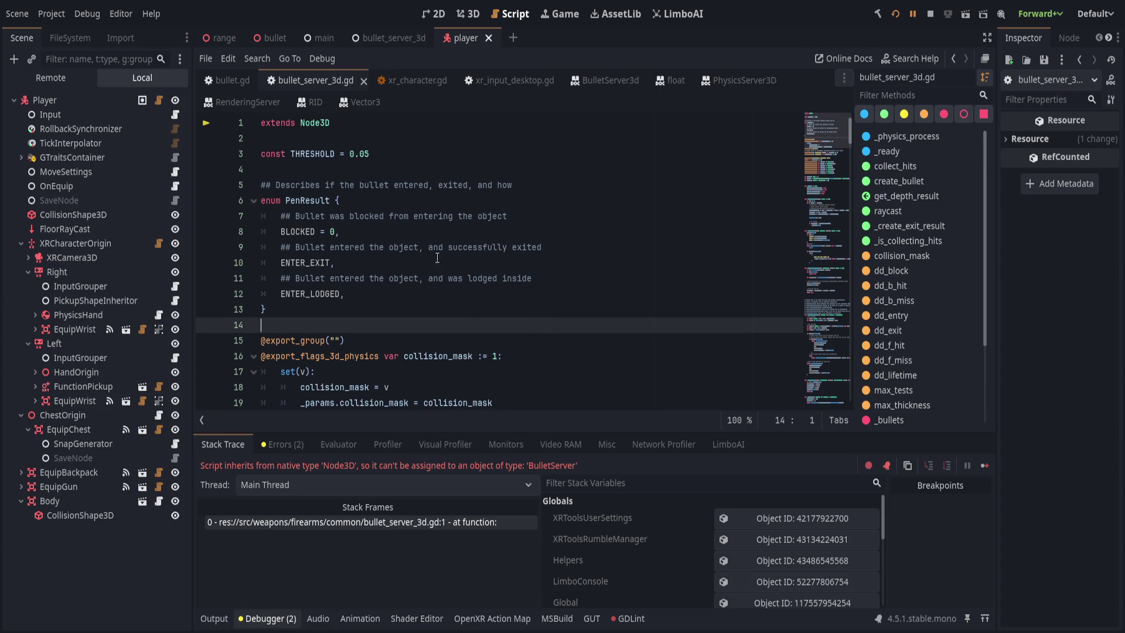
{"action": "left_click", "coordinate": [405, 123]}
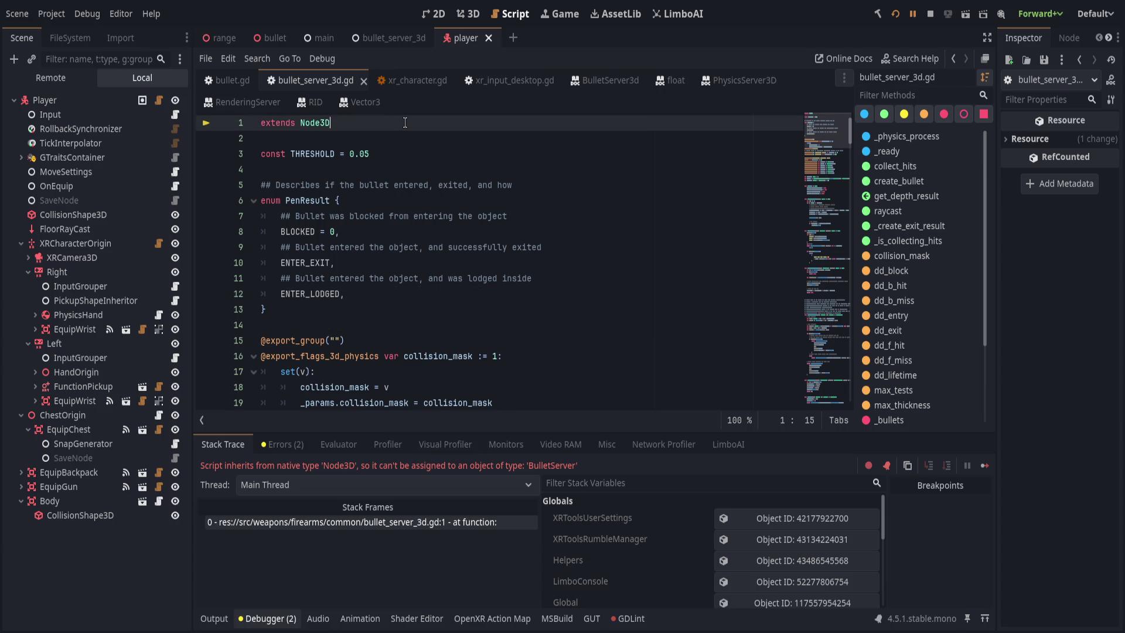
{"action": "left_click", "coordinate": [387, 38]}
{"action": "left_click", "coordinate": [94, 101]}
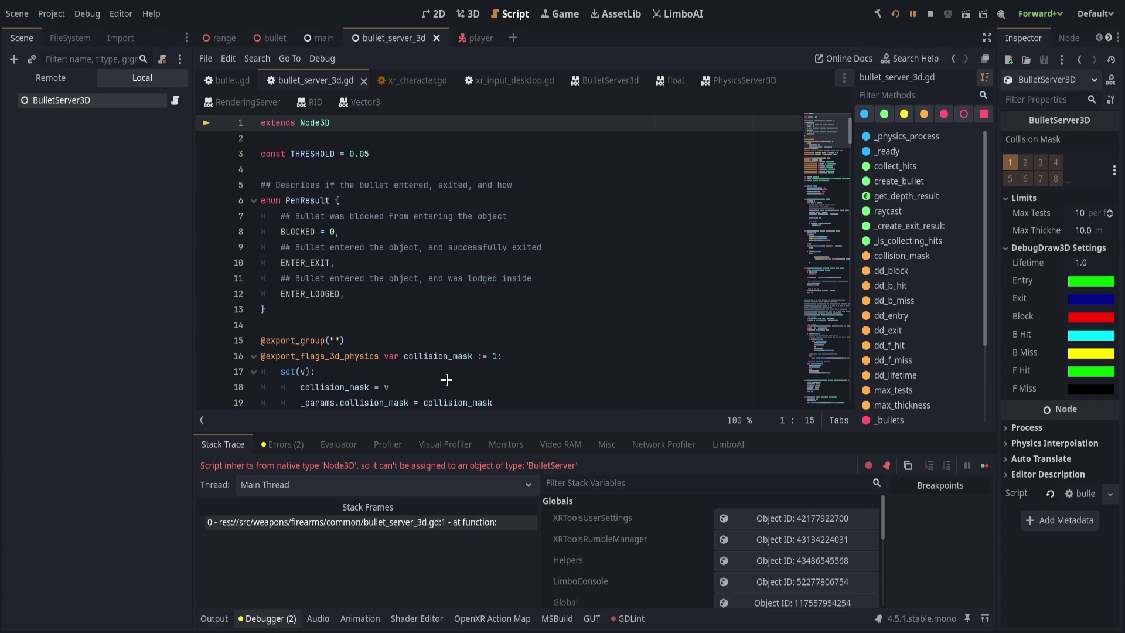
{"action": "key", "text": "ctrl+s"}
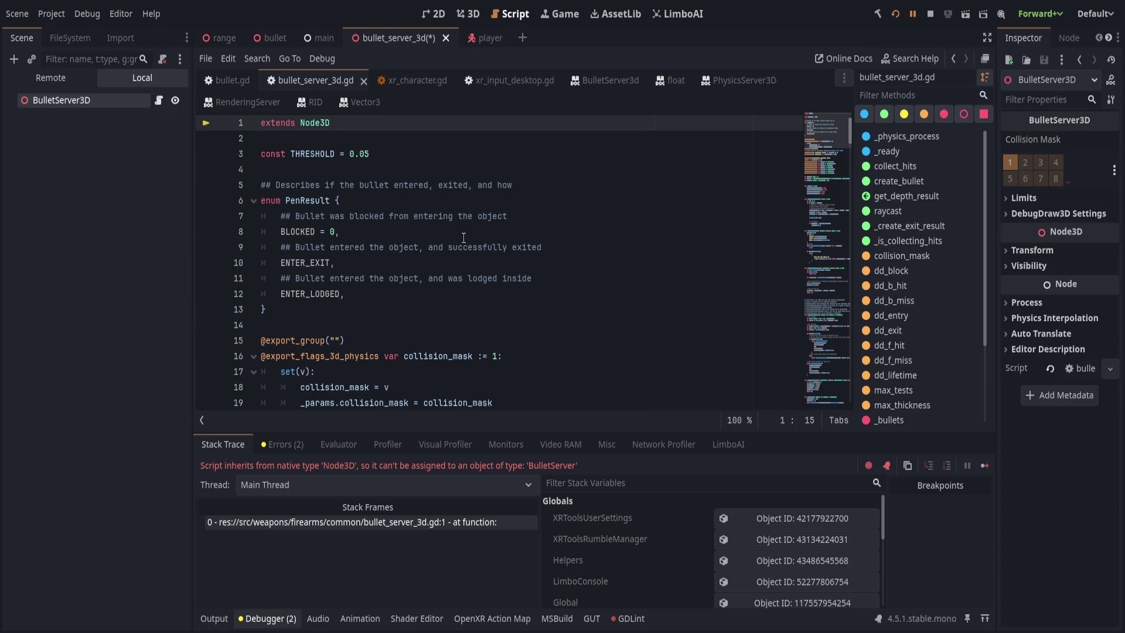
{"action": "key", "text": "ctrl+s"}
Restart the running game with the fix and host a game session
{"action": "left_click", "coordinate": [460, 248]}
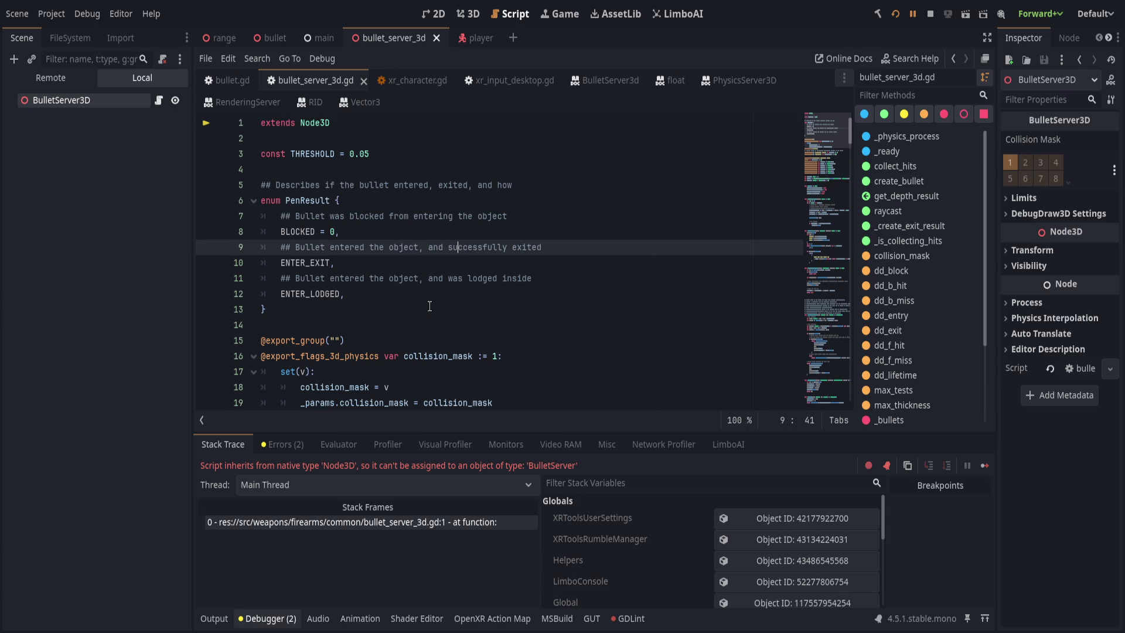
{"action": "left_click", "coordinate": [894, 15]}
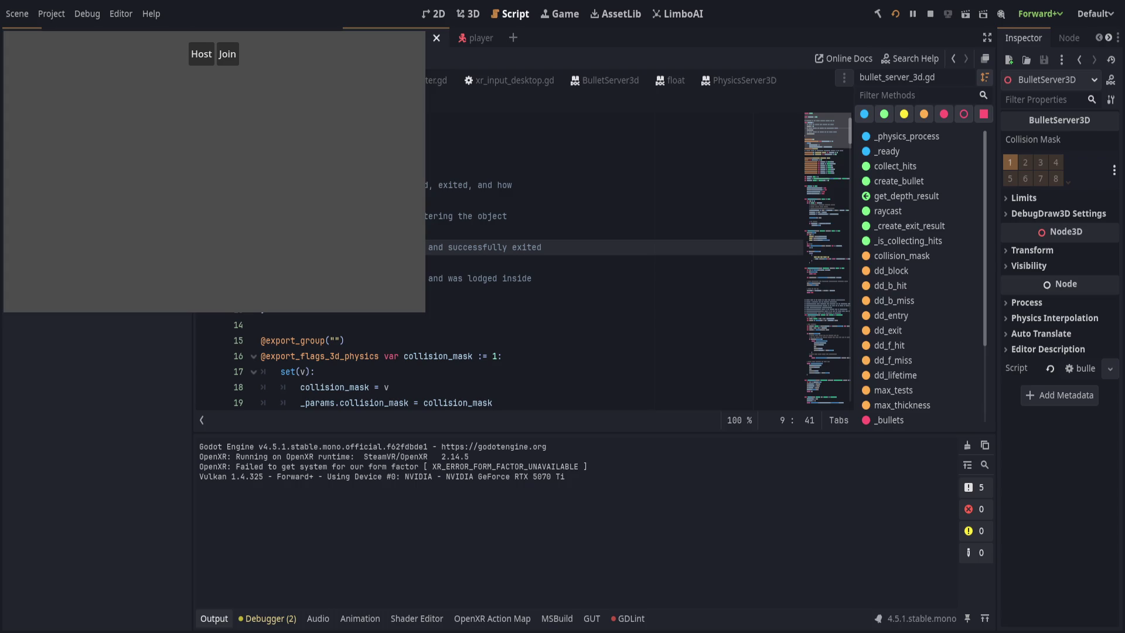
{"action": "left_click", "coordinate": [202, 54]}
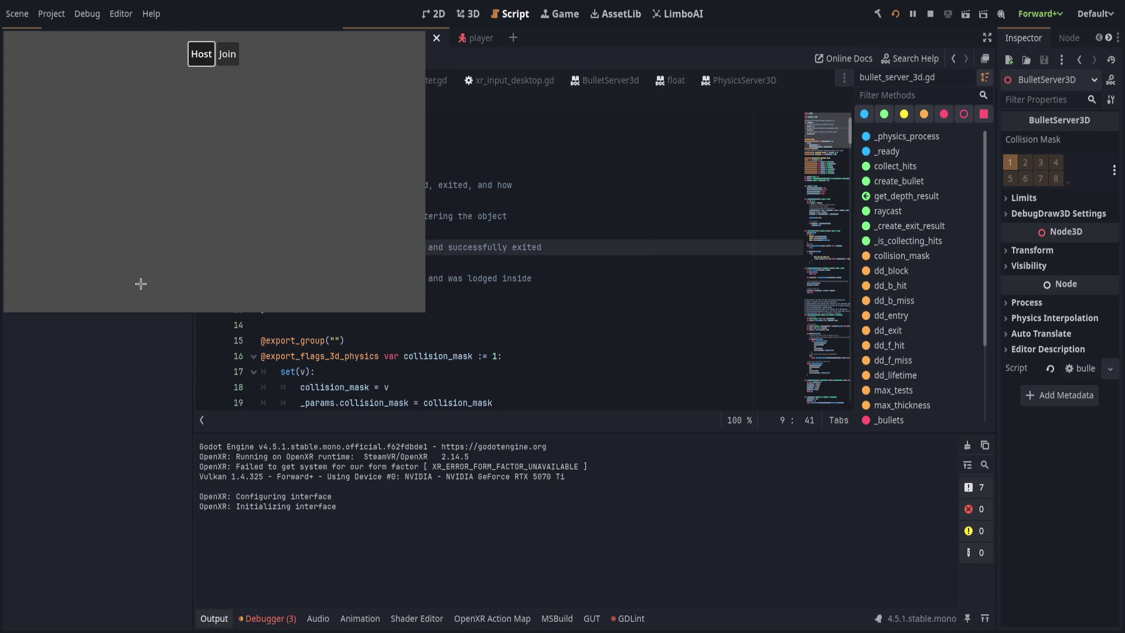